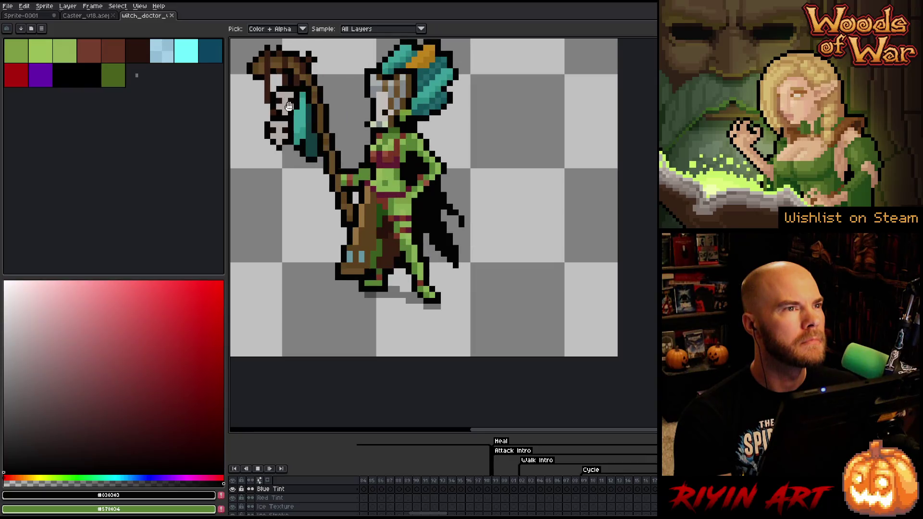
Step: Close the witch_doctor sprite and bring the Sprite-0001 scene mockup's caster into view
{"action": "left_click", "coordinate": [174, 20]}
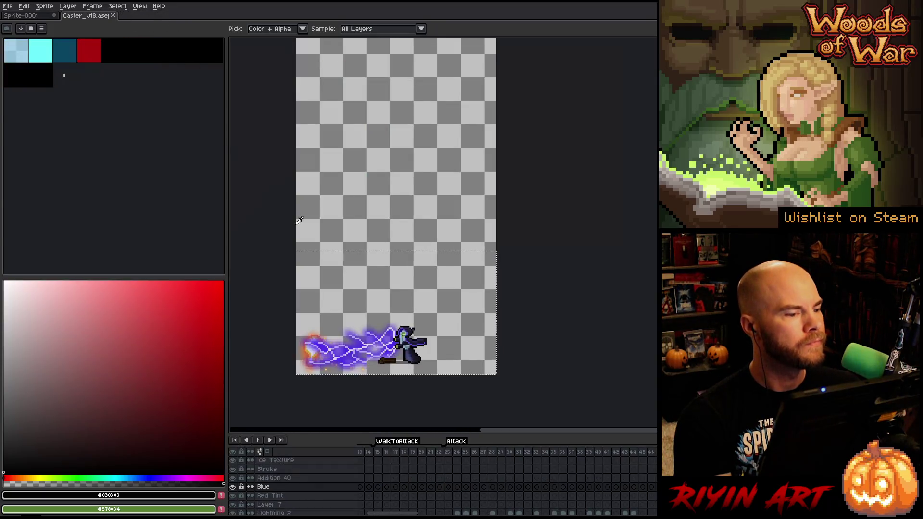
{"action": "scroll", "coordinate": [406, 269], "scroll_direction": "up", "scroll_amount": 1}
{"action": "scroll", "coordinate": [406, 269], "scroll_direction": "up", "scroll_amount": 1}
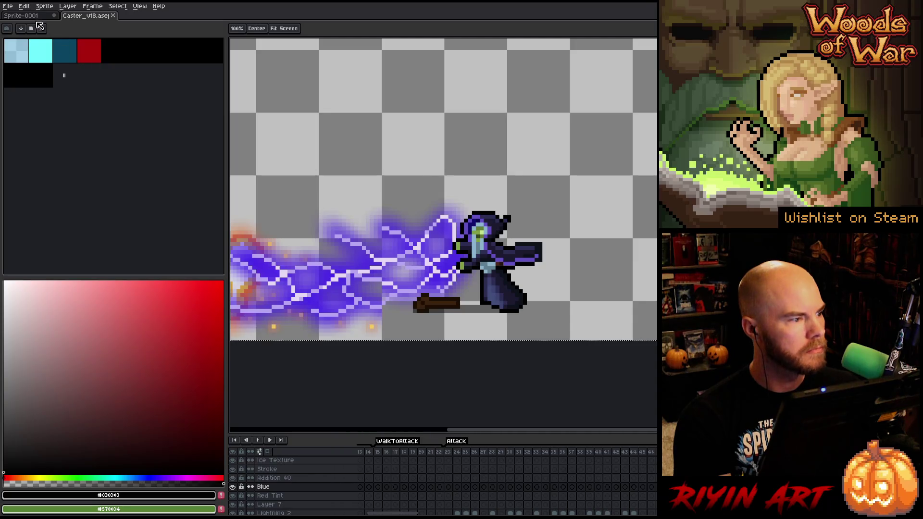
{"action": "left_click", "coordinate": [32, 16]}
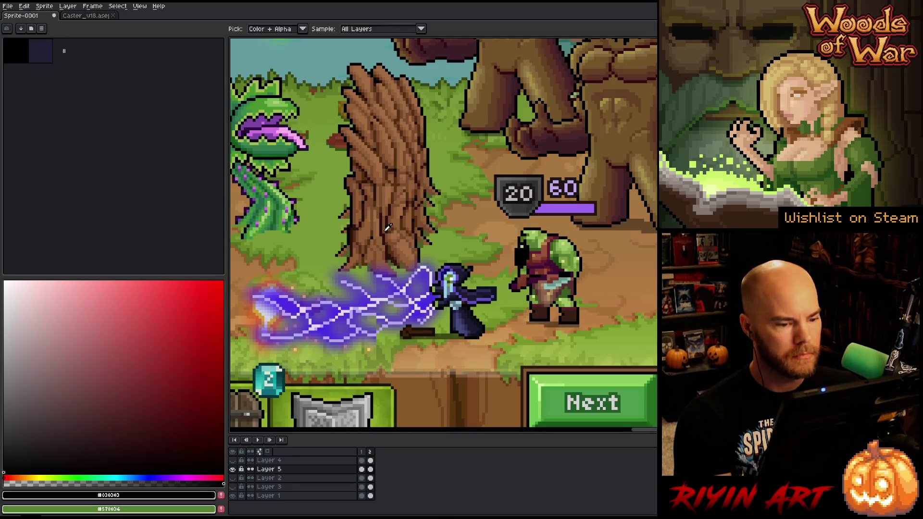
{"action": "scroll", "coordinate": [400, 276], "scroll_direction": "up", "scroll_amount": 1}
{"action": "scroll", "coordinate": [400, 276], "scroll_direction": "up", "scroll_amount": 1}
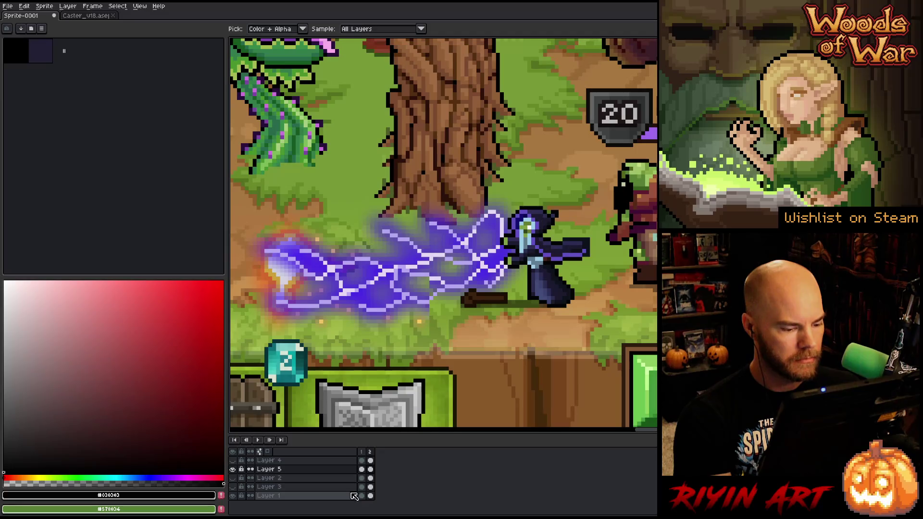
{"action": "left_click_drag", "start_coordinate": [504, 304], "coordinate": [446, 317]}
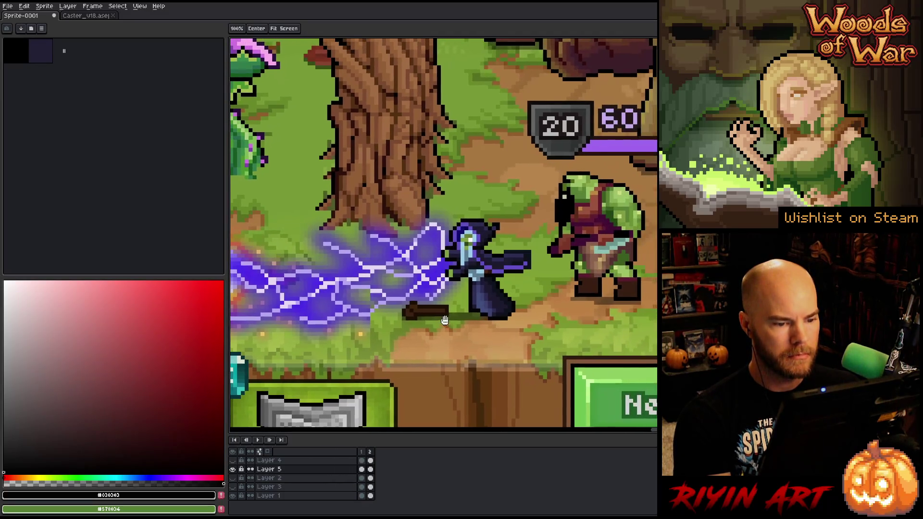
Step: Start a colour replacement (Shift+R) targeting the green on the caster
{"action": "key", "text": "i"}
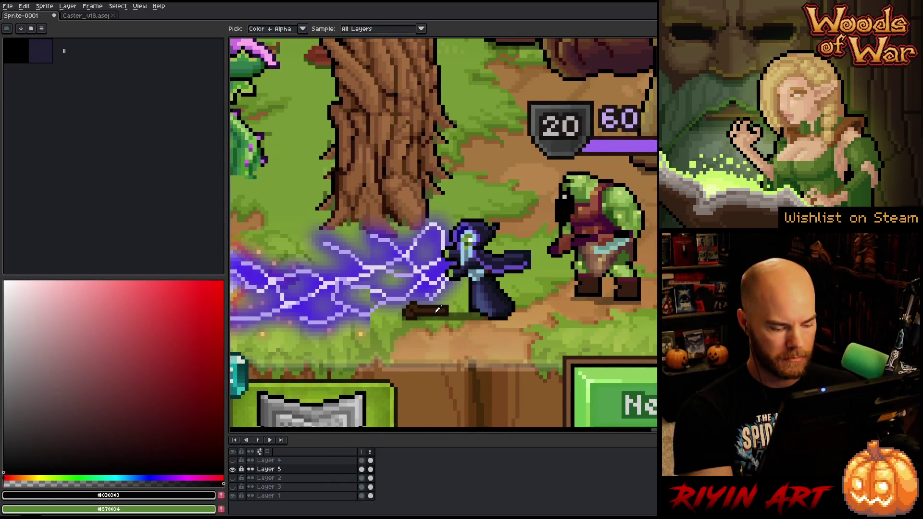
{"action": "key", "text": "shift+r"}
{"action": "left_click", "coordinate": [469, 236]}
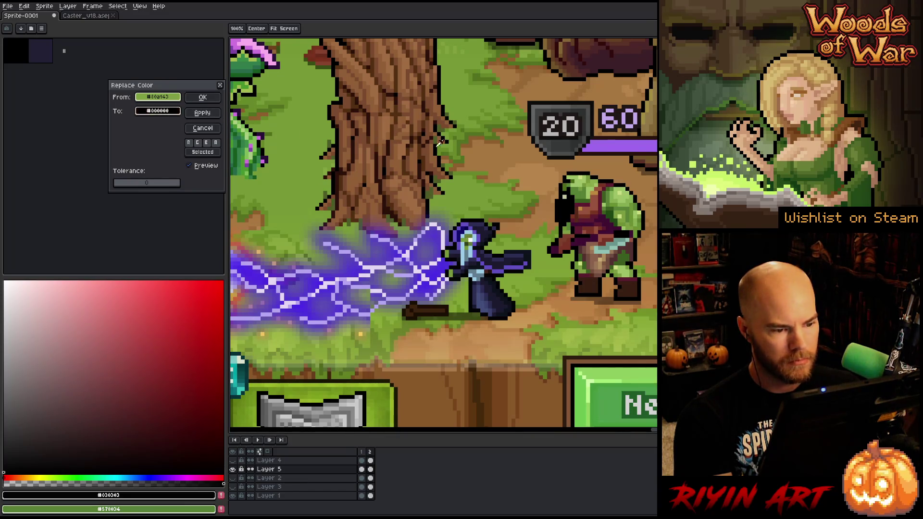
Step: Trial tan and orc-green replacement shades with live preview, then dismiss the dialog
{"action": "right_click", "coordinate": [500, 144]}
{"action": "right_click", "coordinate": [583, 179]}
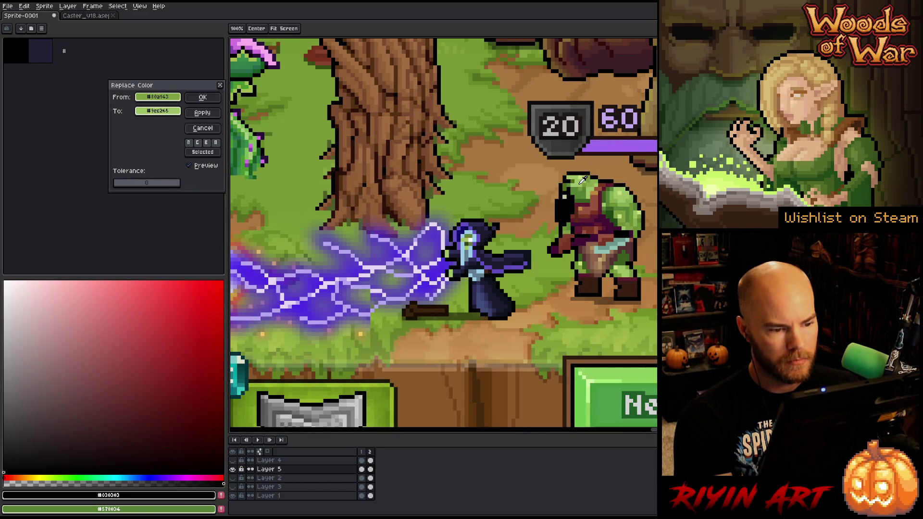
{"action": "right_click", "coordinate": [587, 180]}
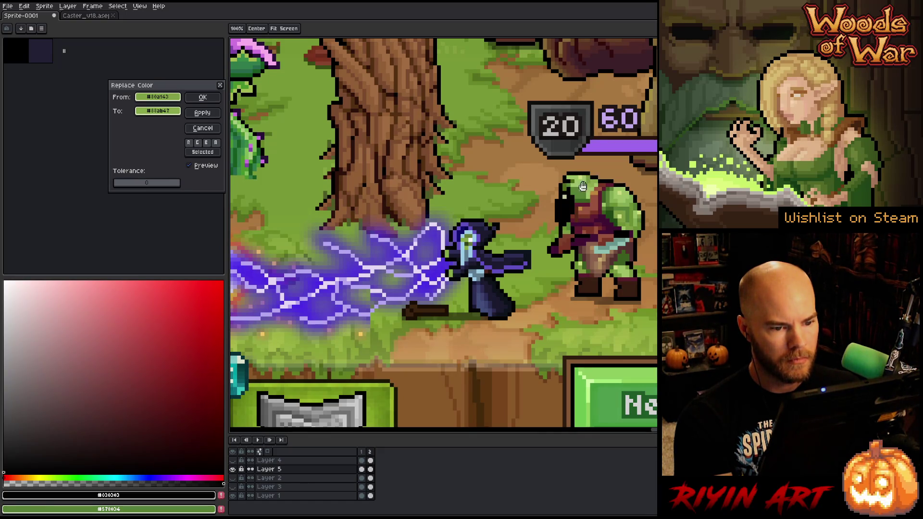
{"action": "left_click", "coordinate": [190, 166]}
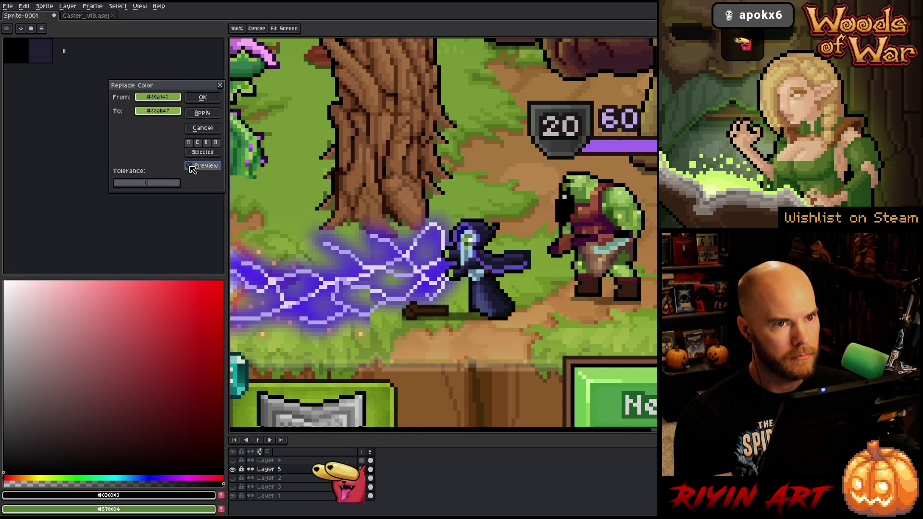
{"action": "left_click", "coordinate": [203, 97]}
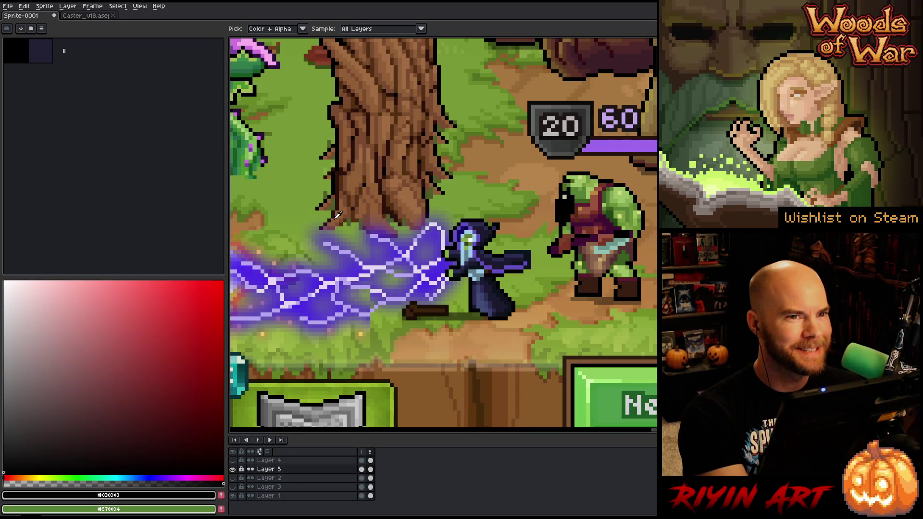
Step: Replace the caster's green with the lighter green sampled from the orc and apply it
{"action": "key", "text": "shift+r"}
{"action": "left_click", "coordinate": [473, 229]}
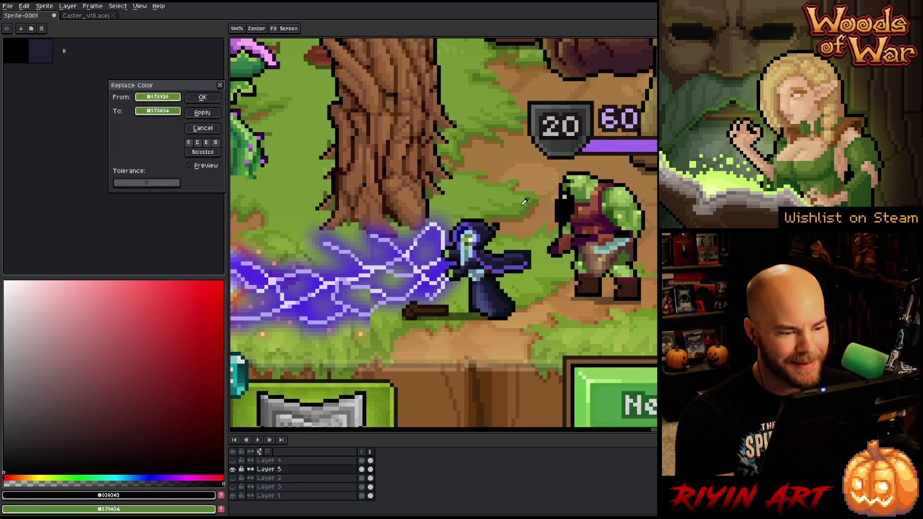
{"action": "left_click", "coordinate": [470, 229]}
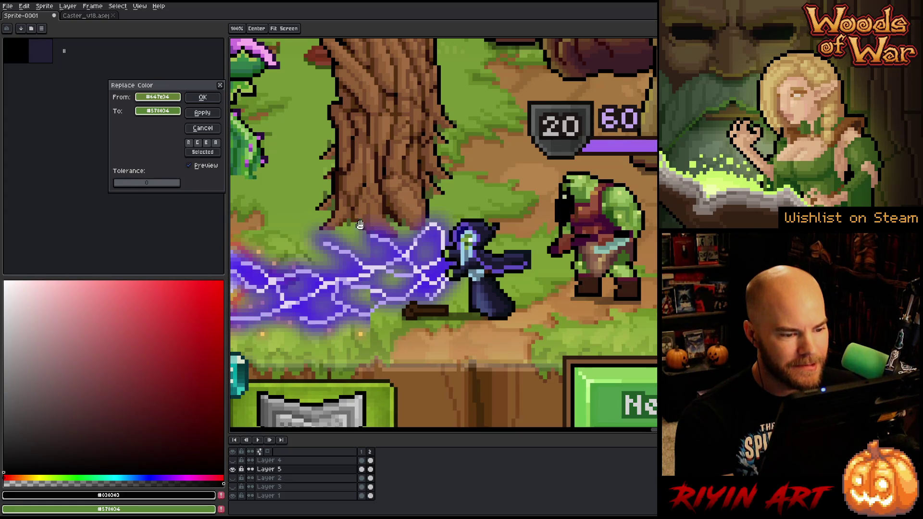
{"action": "right_click", "coordinate": [585, 193]}
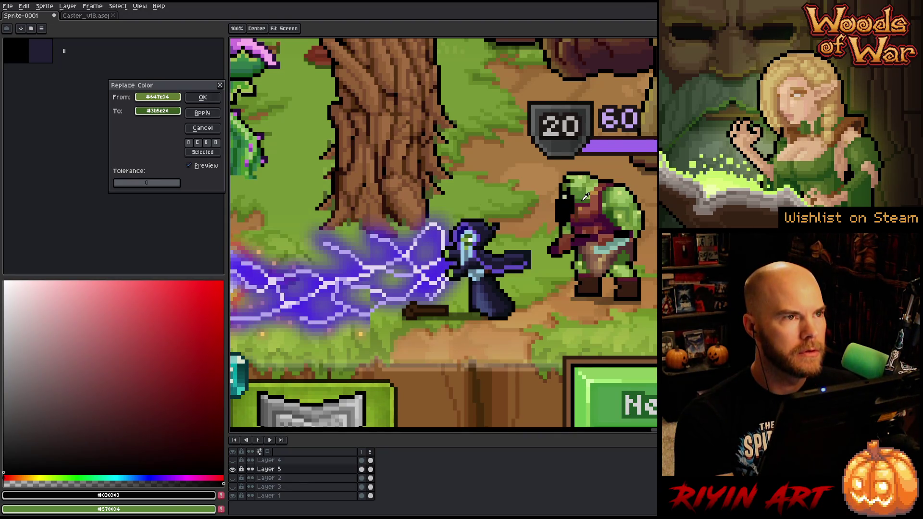
{"action": "right_click", "coordinate": [584, 195]}
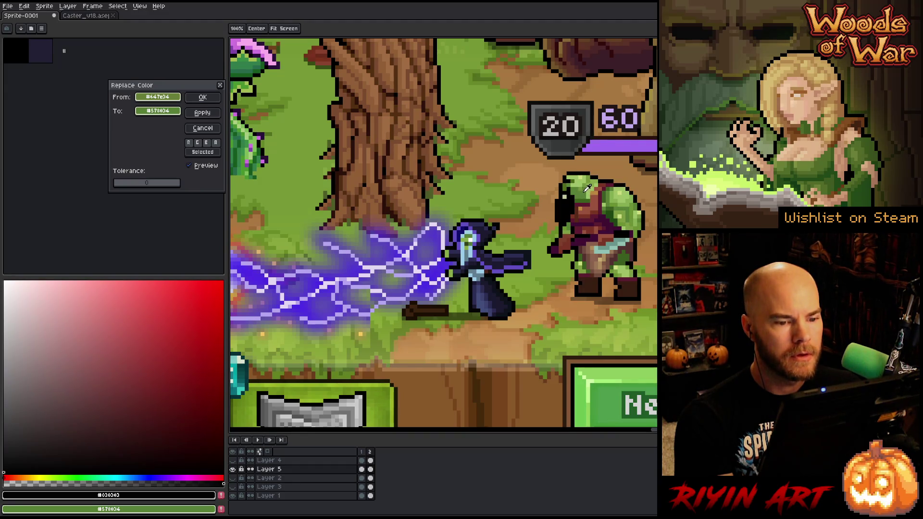
{"action": "left_click", "coordinate": [203, 97]}
{"action": "scroll", "coordinate": [478, 274], "scroll_direction": "up", "scroll_amount": 3}
{"action": "scroll", "coordinate": [408, 255], "scroll_direction": "down", "scroll_amount": 1}
{"action": "scroll", "coordinate": [408, 254], "scroll_direction": "up", "scroll_amount": 2}
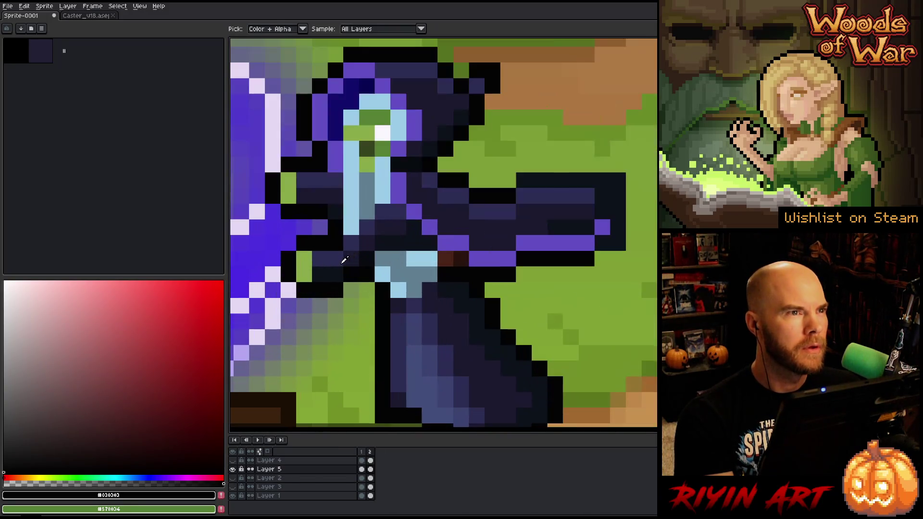
{"action": "scroll", "coordinate": [409, 254], "scroll_direction": "down", "scroll_amount": 1}
{"action": "scroll", "coordinate": [417, 264], "scroll_direction": "up", "scroll_amount": 1}
{"action": "scroll", "coordinate": [417, 265], "scroll_direction": "down", "scroll_amount": 1}
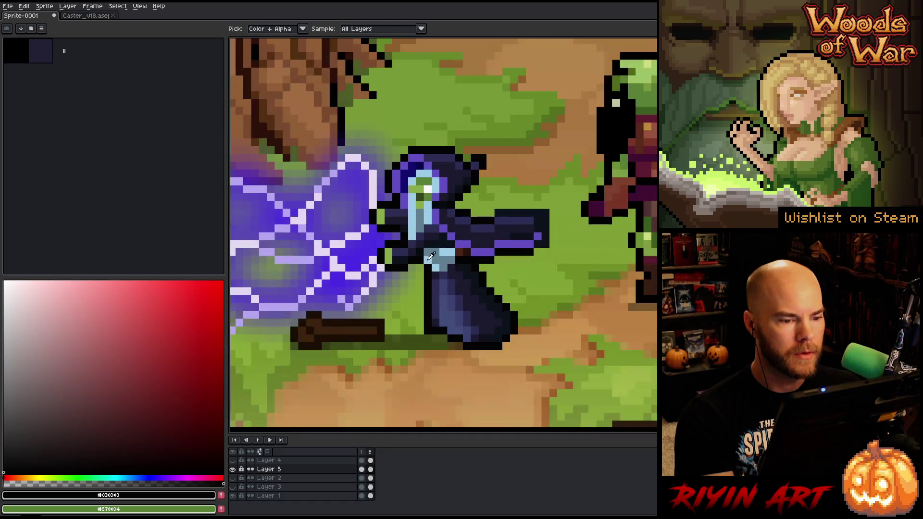
Step: Replace the cloak's darkest blue with the same hue at HSL lightness about 27 and apply
{"action": "key", "text": "shift+r"}
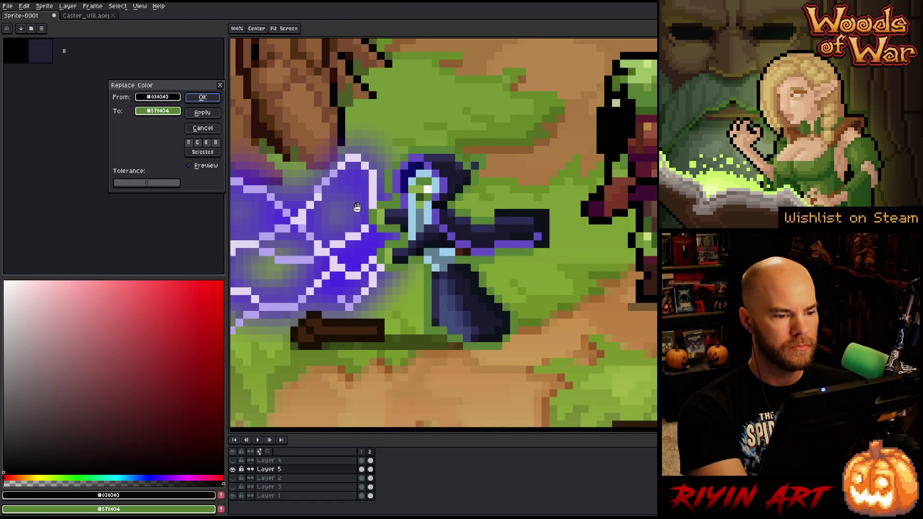
{"action": "left_click", "coordinate": [446, 156]}
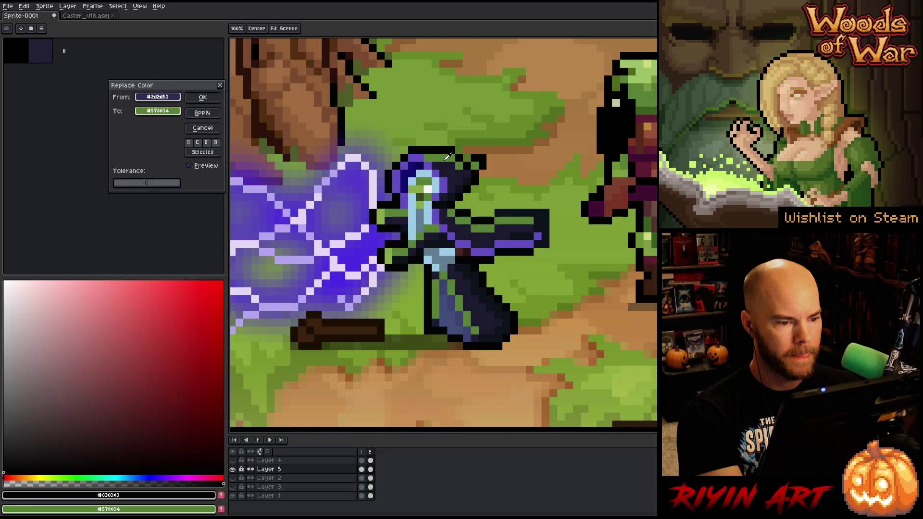
{"action": "left_click_drag", "start_coordinate": [171, 100], "coordinate": [173, 113]}
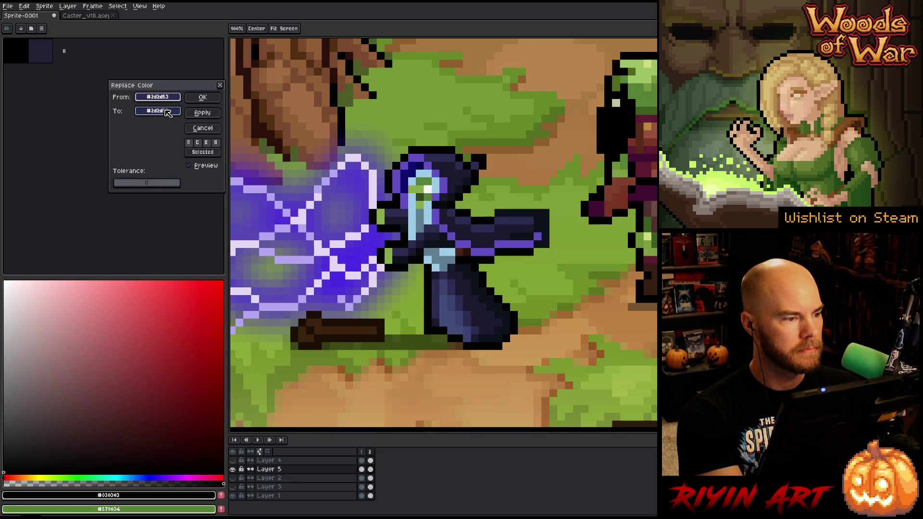
{"action": "left_click", "coordinate": [167, 111]}
{"action": "left_click", "coordinate": [192, 126]}
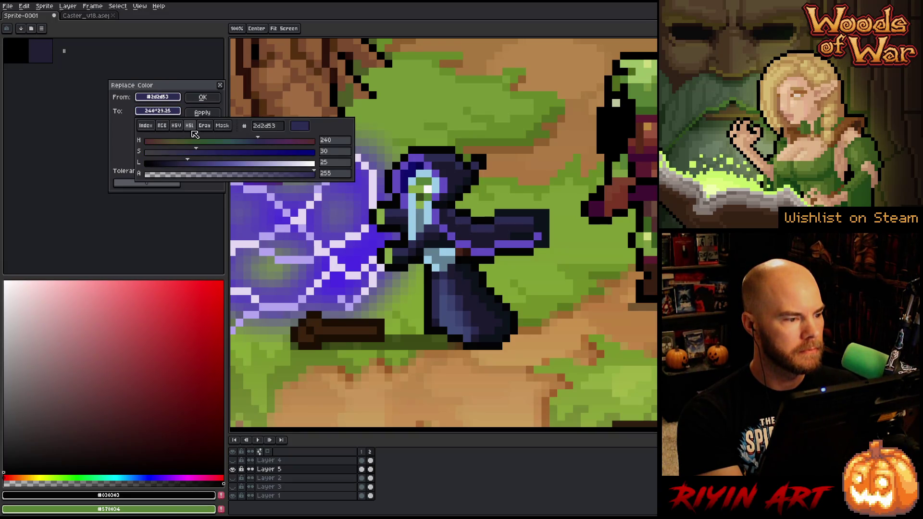
{"action": "left_click", "coordinate": [205, 165]}
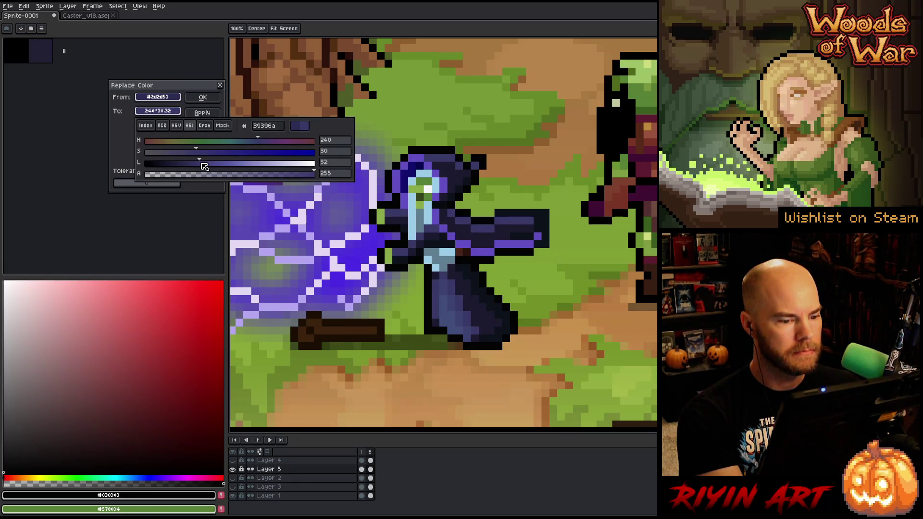
{"action": "left_click_drag", "start_coordinate": [204, 166], "coordinate": [198, 168]}
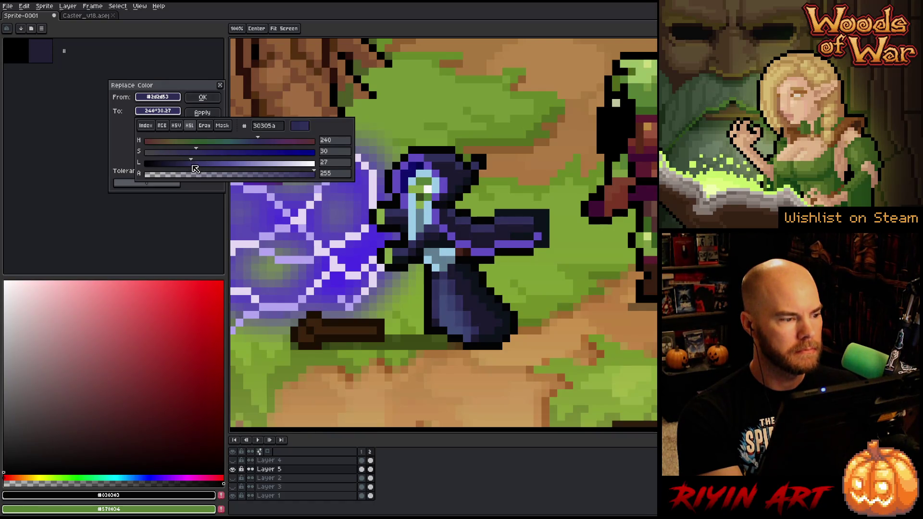
{"action": "left_click", "coordinate": [202, 108]}
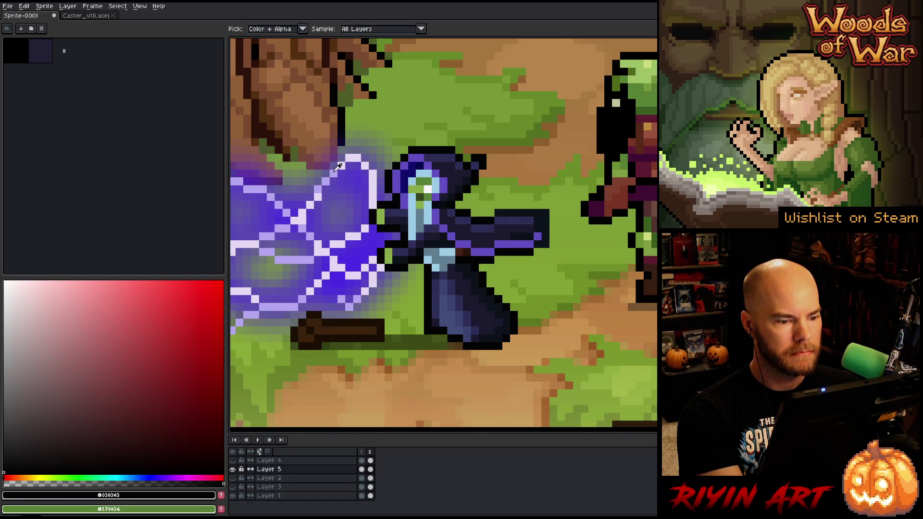
Step: Trial a purpler steel-blue replacement for the cloak's grey-blue via HSV hue, then close the dialog
{"action": "key", "text": "shift+r"}
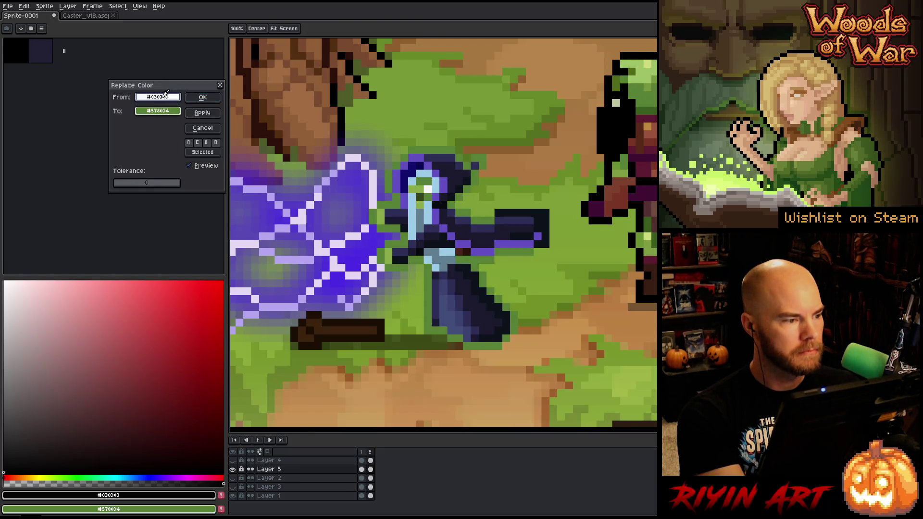
{"action": "left_click", "coordinate": [450, 262]}
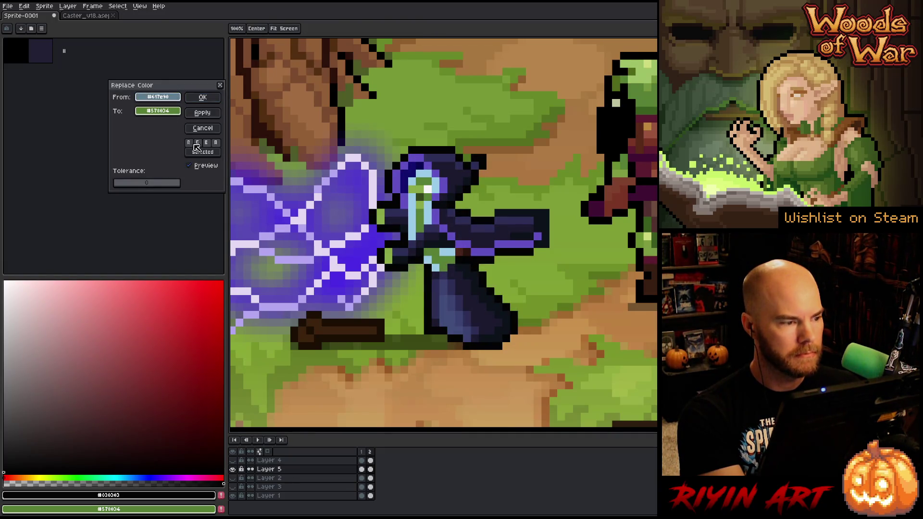
{"action": "left_click_drag", "start_coordinate": [173, 96], "coordinate": [173, 115]}
{"action": "left_click", "coordinate": [173, 115]}
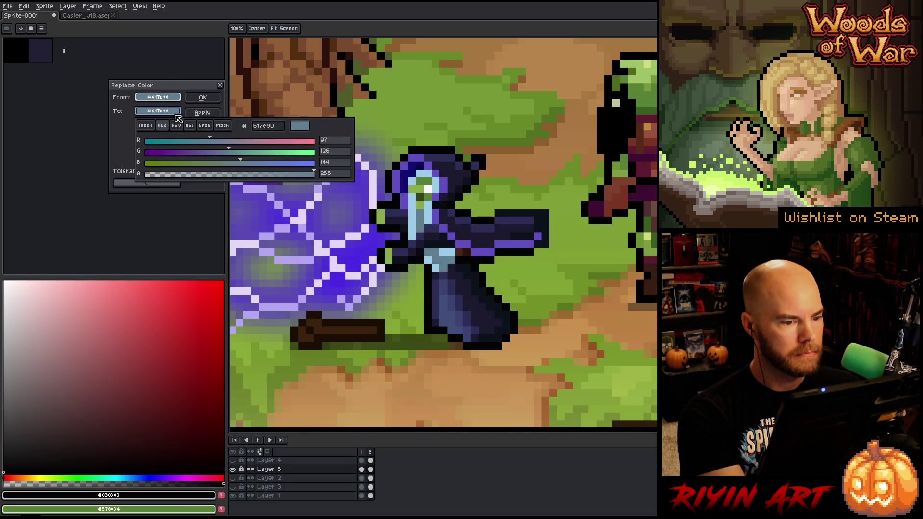
{"action": "left_click", "coordinate": [178, 127]}
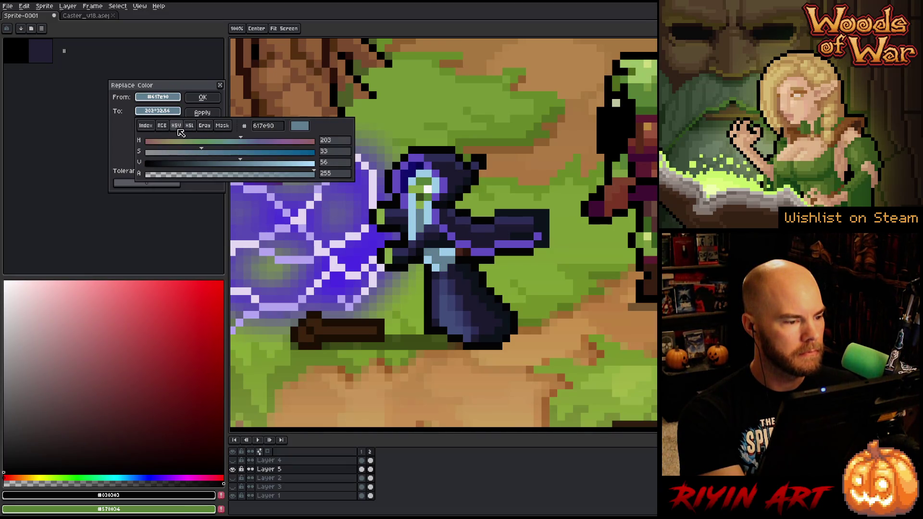
{"action": "left_click", "coordinate": [247, 143]}
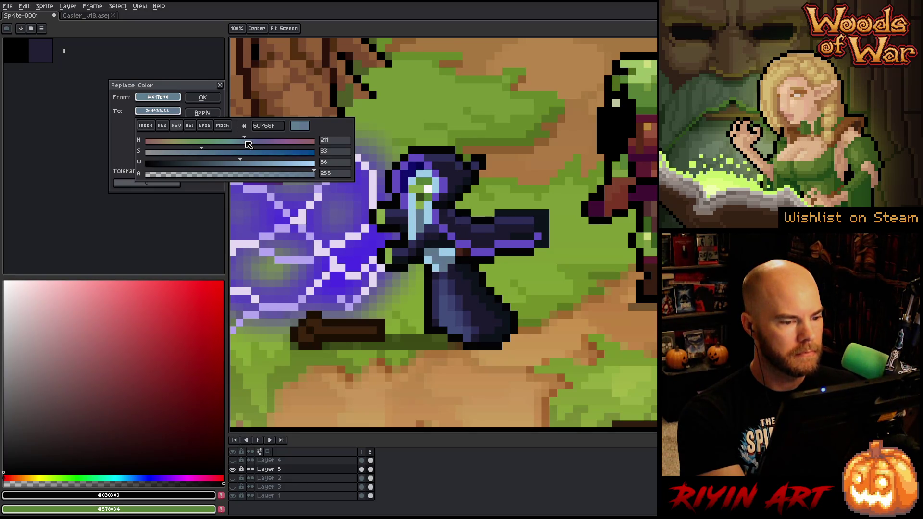
{"action": "mouse_move", "coordinate": [247, 144]}
{"action": "left_mouse_down"}
{"action": "mouse_move", "coordinate": [264, 146]}
{"action": "mouse_move", "coordinate": [246, 144]}
{"action": "mouse_move", "coordinate": [255, 166]}
{"action": "mouse_move", "coordinate": [245, 170]}
{"action": "left_mouse_up"}
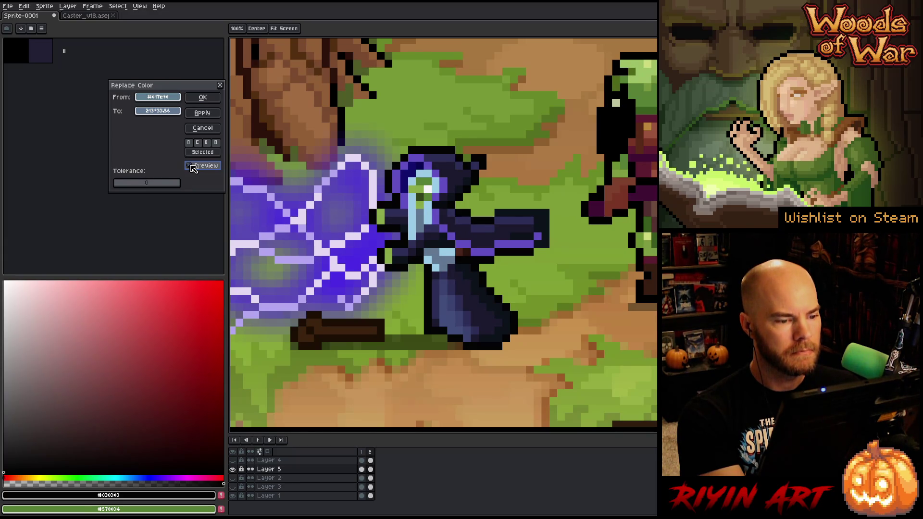
{"action": "left_click", "coordinate": [202, 97]}
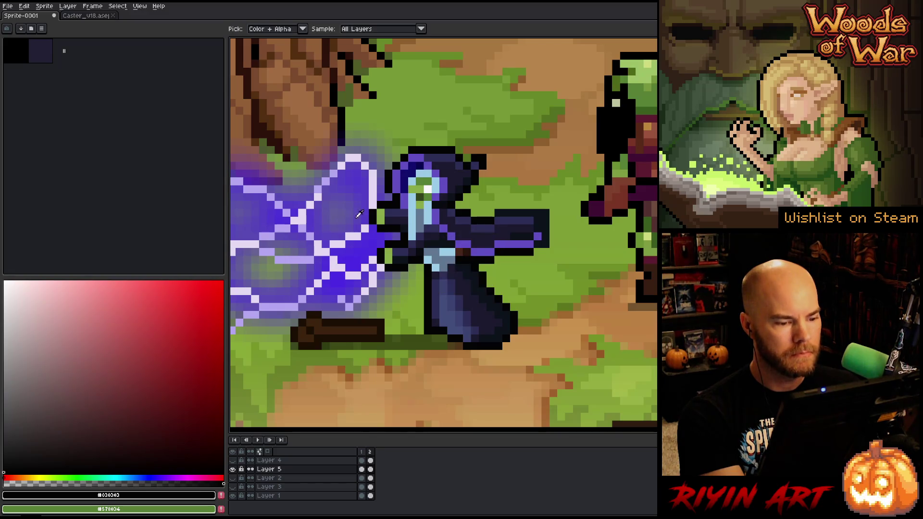
Step: Cancel a replacement of the robe's blue-grey and sample across the robe to its darkest shade
{"action": "left_click", "coordinate": [451, 312]}
{"action": "key", "text": "shift+r"}
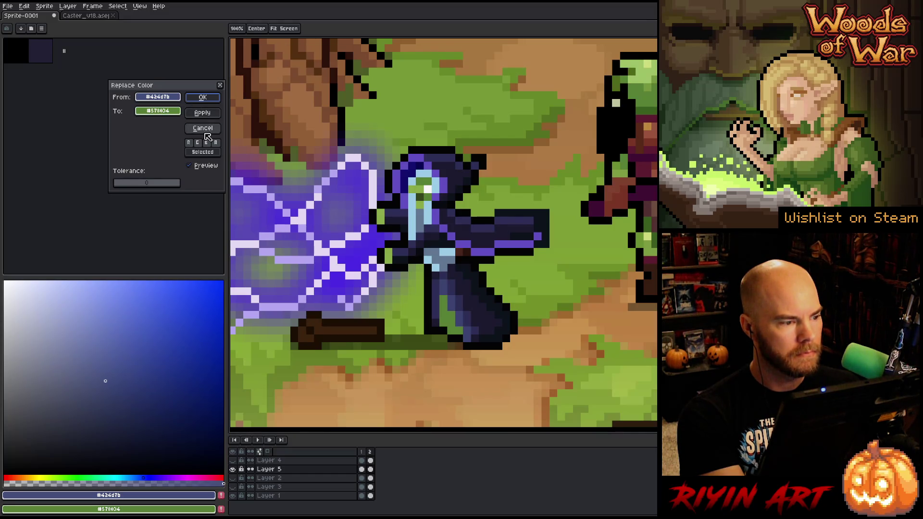
{"action": "left_click", "coordinate": [203, 130]}
{"action": "left_click_drag", "start_coordinate": [490, 315], "coordinate": [458, 312]}
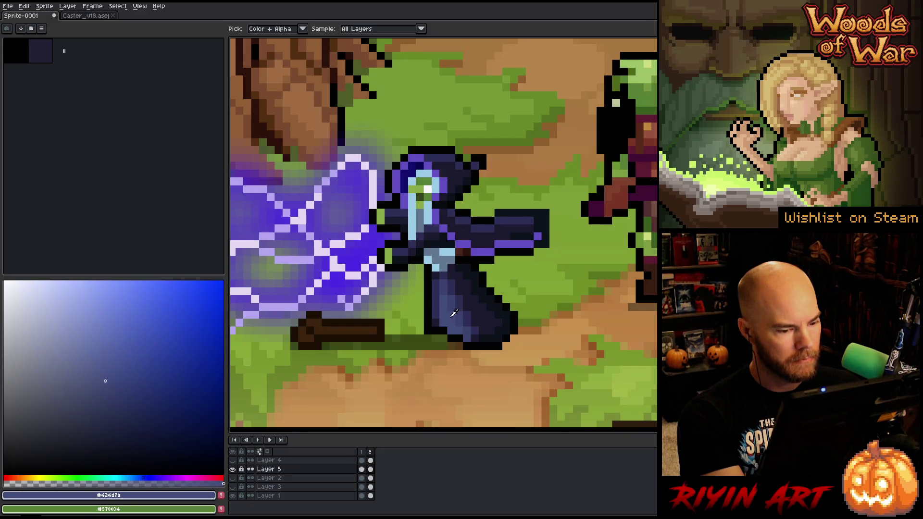
{"action": "left_click_drag", "start_coordinate": [458, 312], "coordinate": [478, 309]}
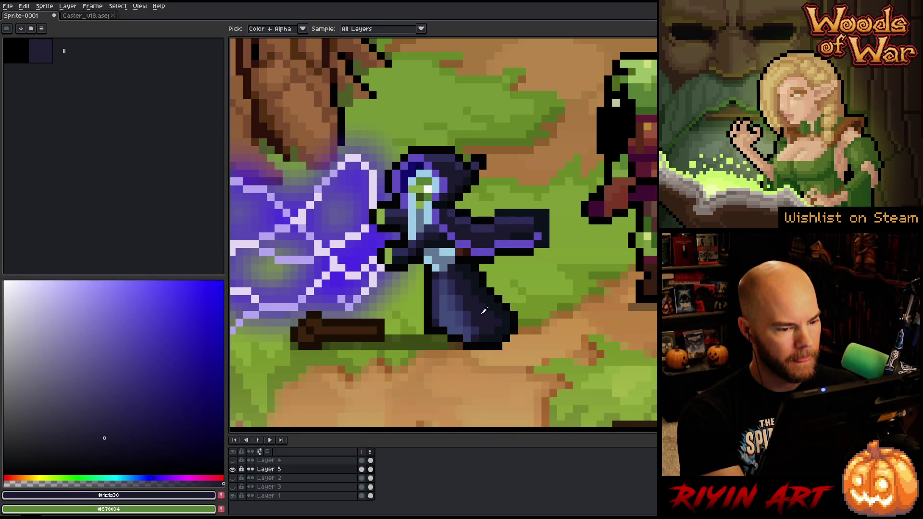
Step: Replace the robe's darkest shade with a saturated dark purple tuned in the colour editor
{"action": "key", "text": "shift+r"}
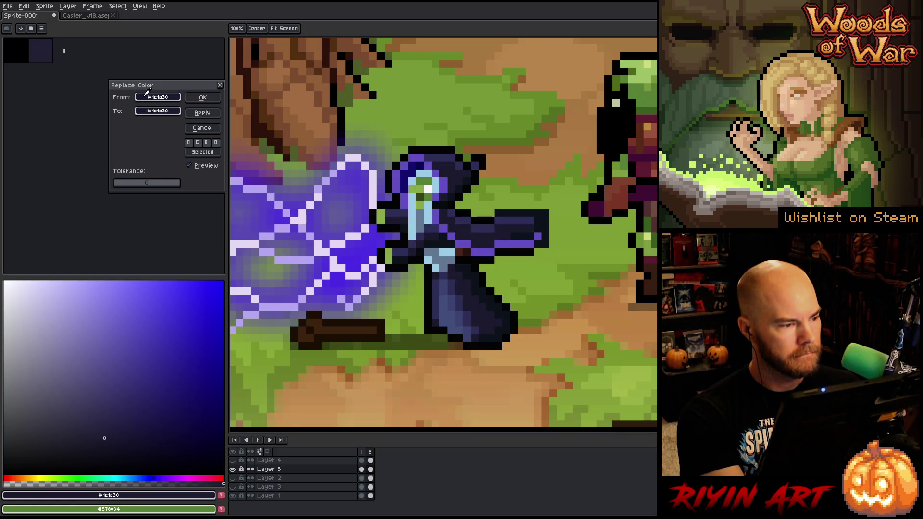
{"action": "left_click", "coordinate": [156, 112]}
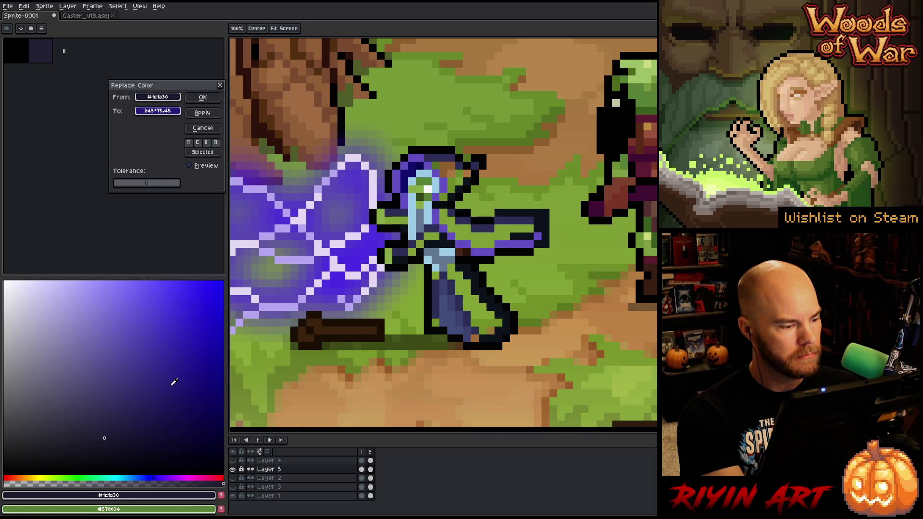
{"action": "left_click", "coordinate": [469, 287]}
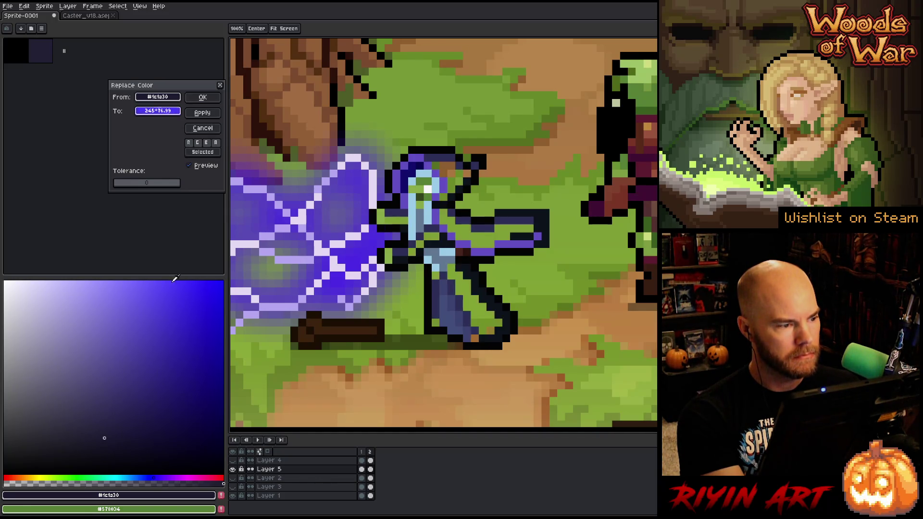
{"action": "left_click", "coordinate": [166, 360]}
{"action": "mouse_move", "coordinate": [167, 404]}
{"action": "left_mouse_down"}
{"action": "mouse_move", "coordinate": [181, 363]}
{"action": "mouse_move", "coordinate": [173, 330]}
{"action": "mouse_move", "coordinate": [185, 404]}
{"action": "mouse_move", "coordinate": [178, 386]}
{"action": "mouse_move", "coordinate": [197, 418]}
{"action": "left_mouse_up"}
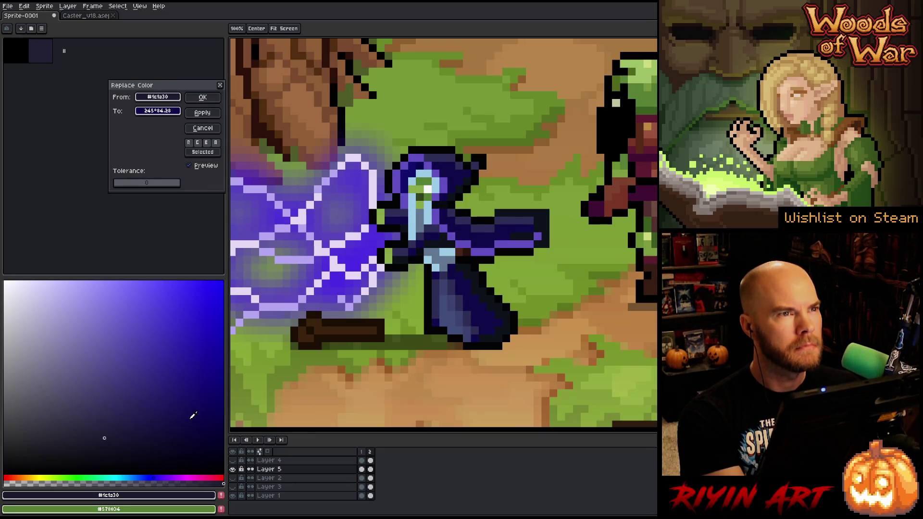
{"action": "left_click_drag", "start_coordinate": [212, 392], "coordinate": [221, 385]}
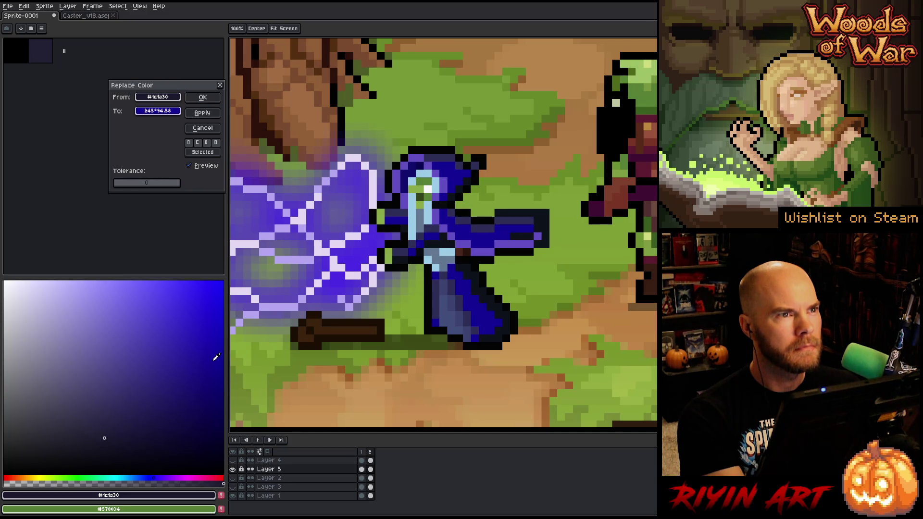
{"action": "mouse_move", "coordinate": [217, 396]}
{"action": "left_mouse_down"}
{"action": "mouse_move", "coordinate": [217, 405]}
{"action": "mouse_move", "coordinate": [176, 415]}
{"action": "left_mouse_up"}
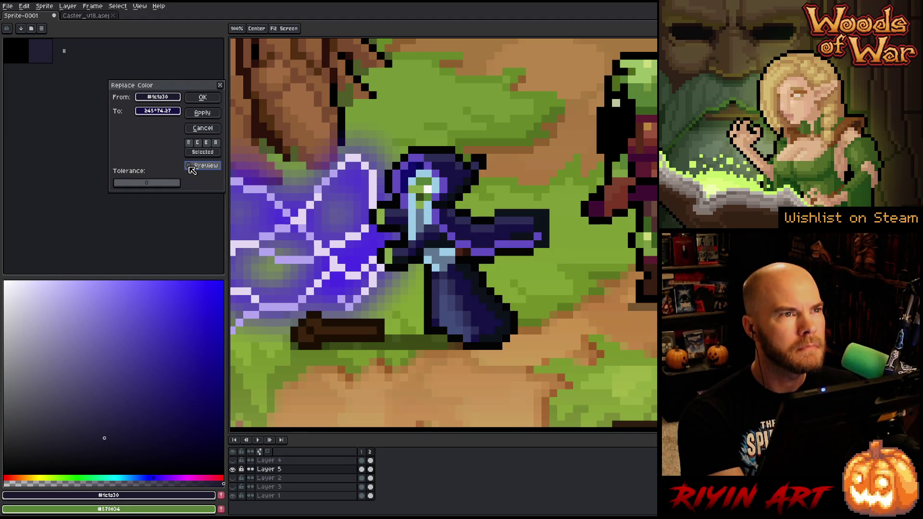
{"action": "left_click", "coordinate": [202, 96]}
Step: Replace the robe's dark blue with a slightly brighter purple adjusted via HSV sliders
{"action": "left_click", "coordinate": [487, 224]}
{"action": "key", "text": "shift+r"}
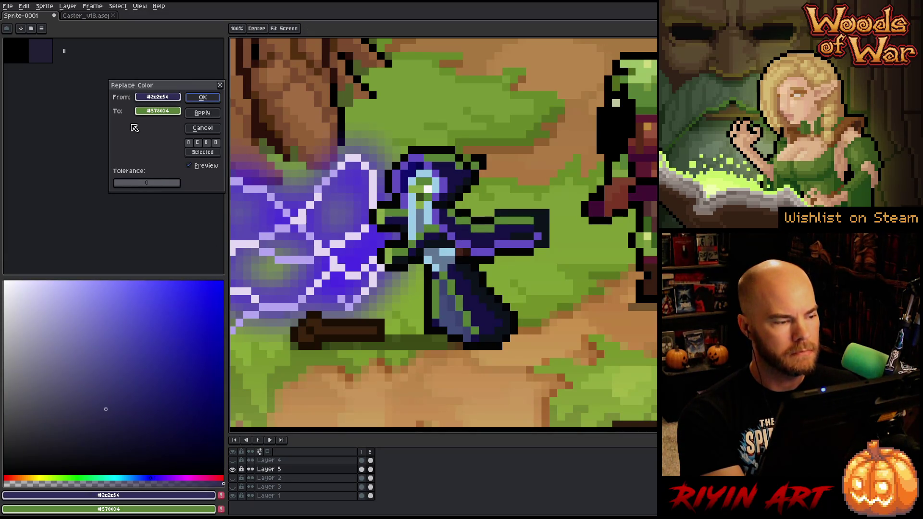
{"action": "left_click", "coordinate": [155, 111]}
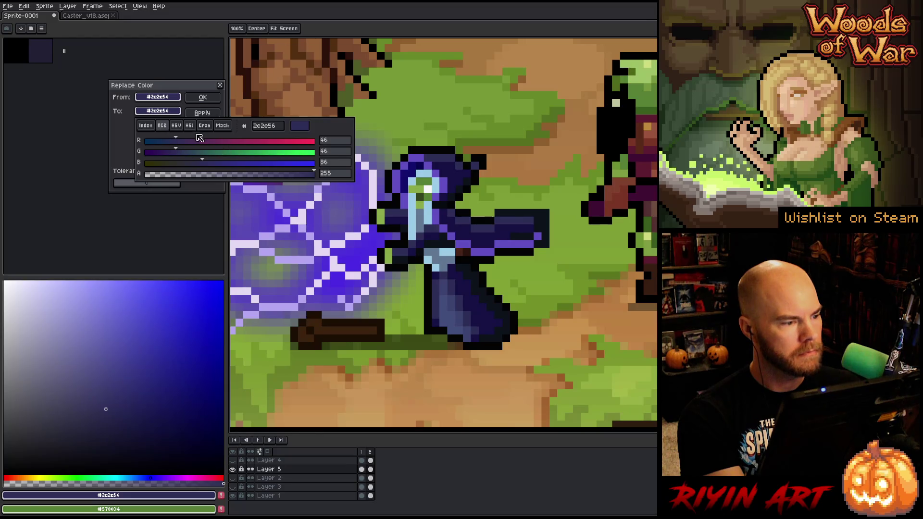
{"action": "left_click", "coordinate": [182, 127]}
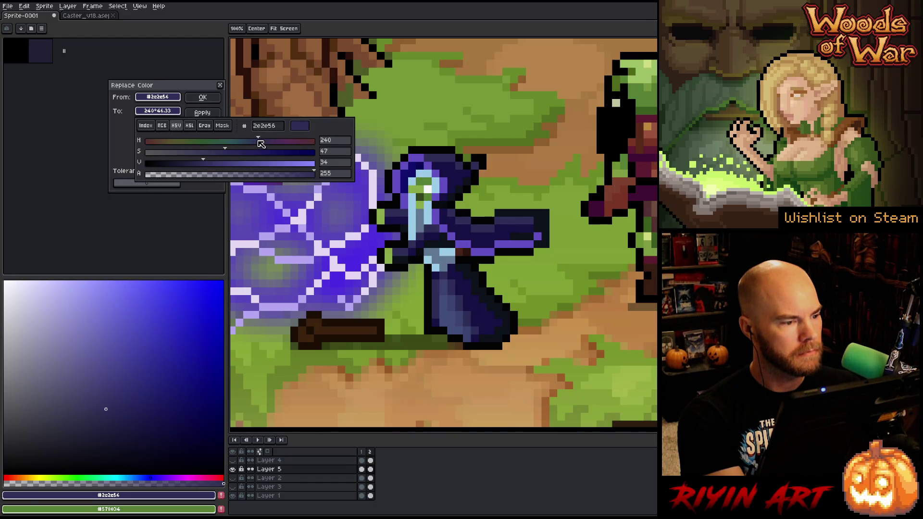
{"action": "scroll", "coordinate": [262, 143], "scroll_direction": "down", "scroll_amount": 9}
{"action": "scroll", "coordinate": [261, 156], "scroll_direction": "up", "scroll_amount": 7}
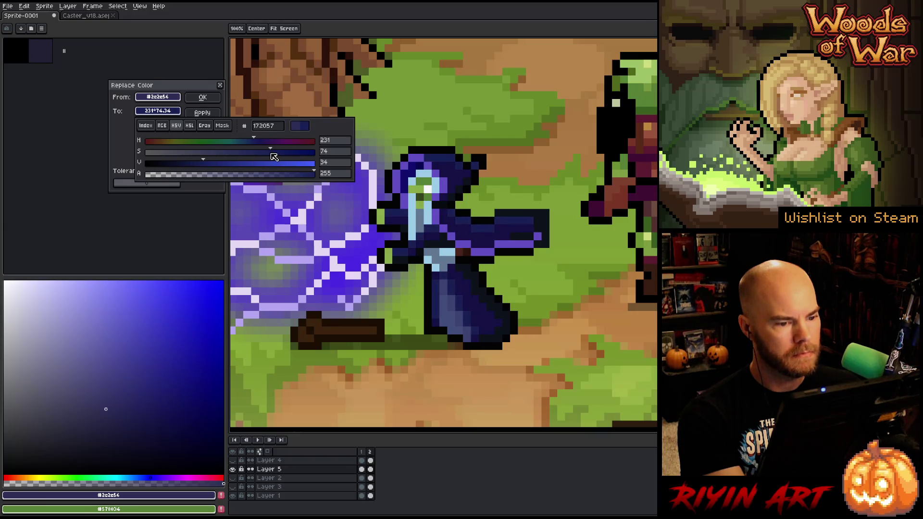
{"action": "scroll", "coordinate": [252, 157], "scroll_direction": "up", "scroll_amount": 7}
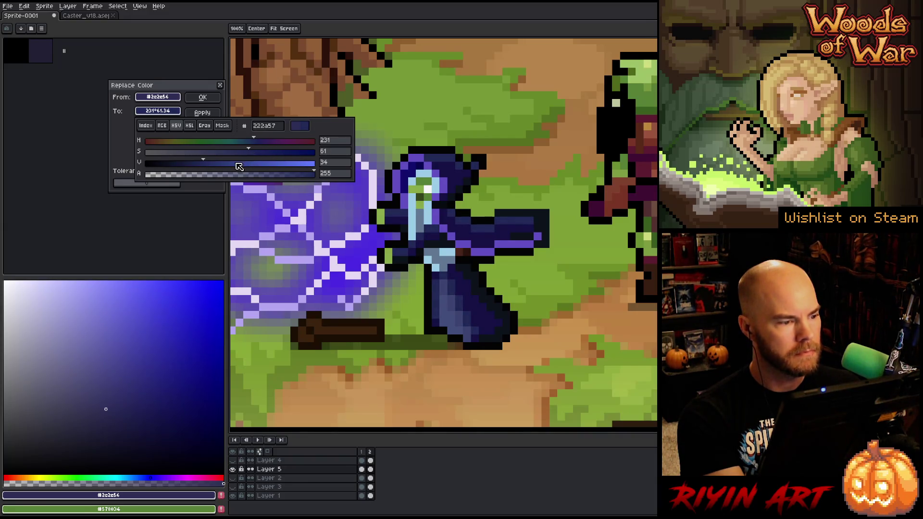
{"action": "scroll", "coordinate": [231, 168], "scroll_direction": "up", "scroll_amount": 7}
{"action": "left_click_drag", "start_coordinate": [230, 168], "coordinate": [210, 168]}
{"action": "left_click", "coordinate": [264, 143]}
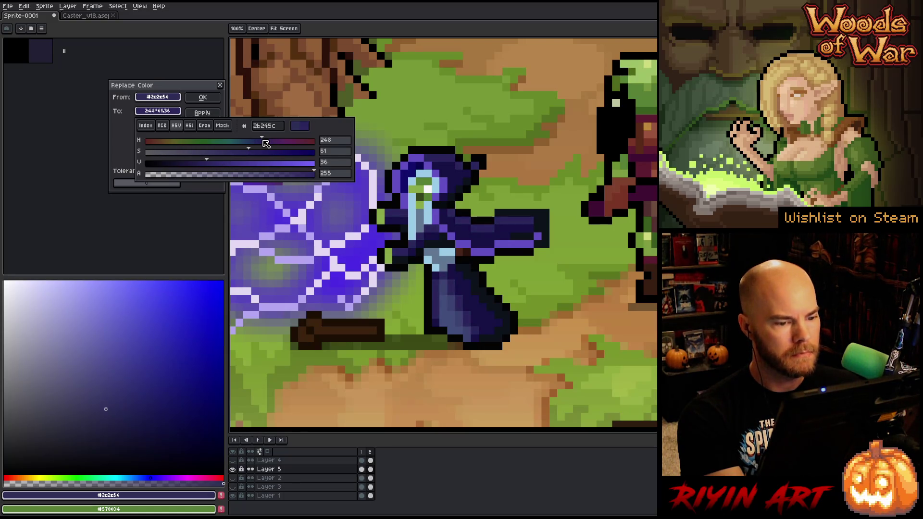
{"action": "key", "text": "Escape"}
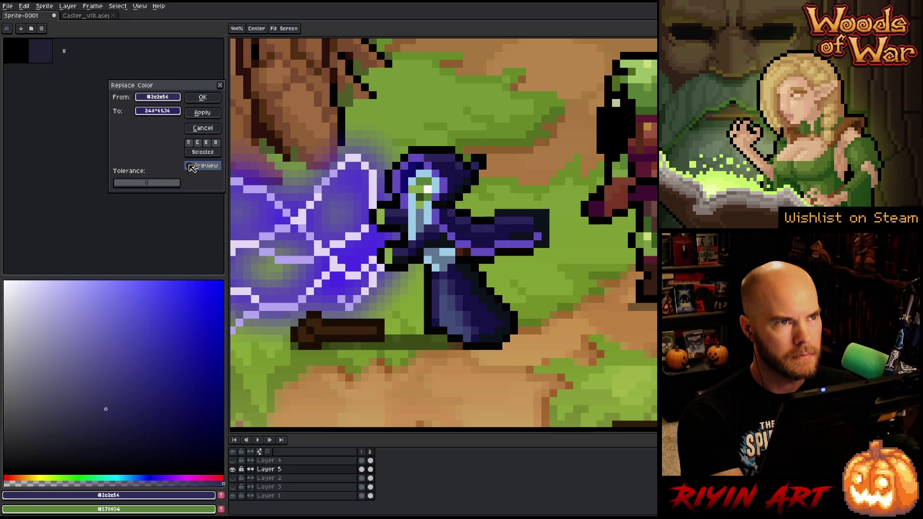
{"action": "left_click", "coordinate": [168, 112]}
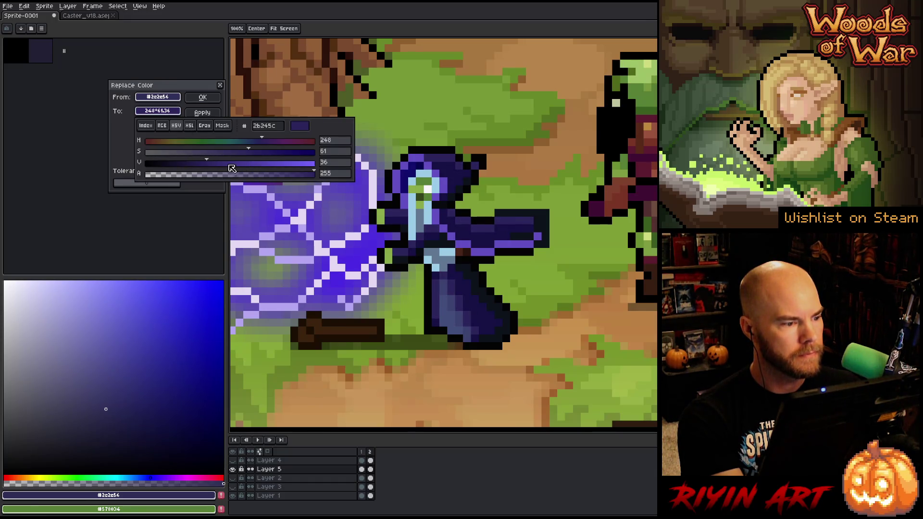
{"action": "left_click_drag", "start_coordinate": [231, 169], "coordinate": [222, 168]}
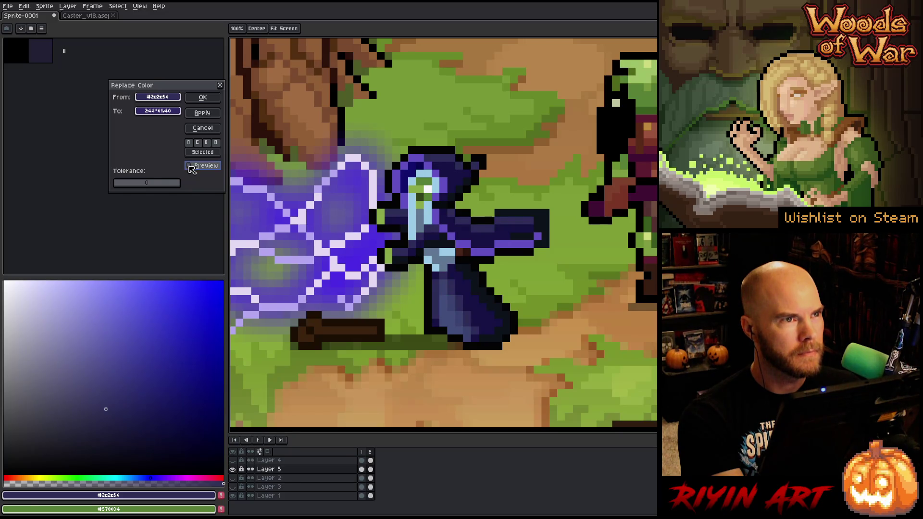
{"action": "left_click", "coordinate": [202, 96]}
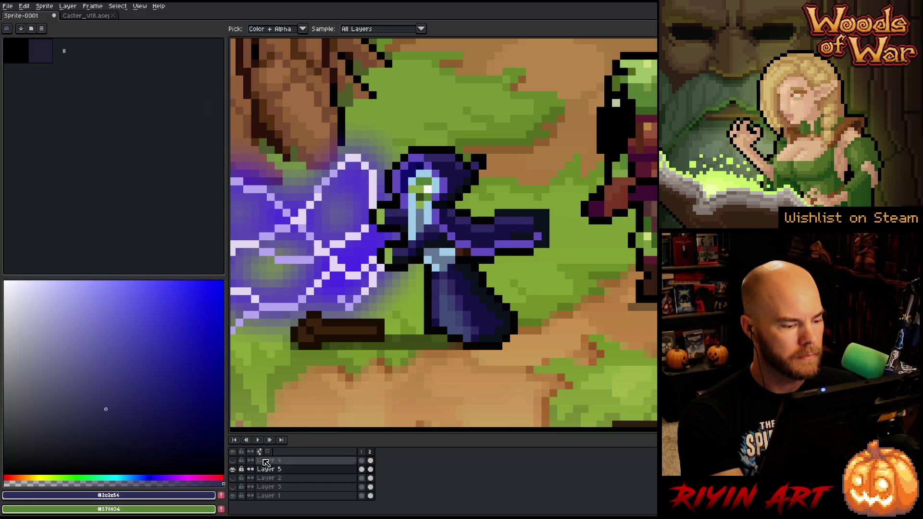
{"action": "left_click", "coordinate": [233, 461]}
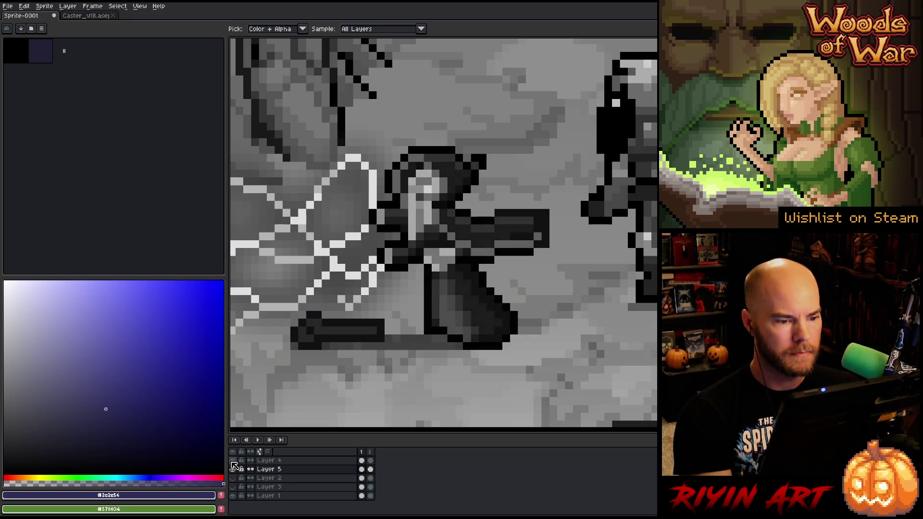
{"action": "key", "text": "Left"}
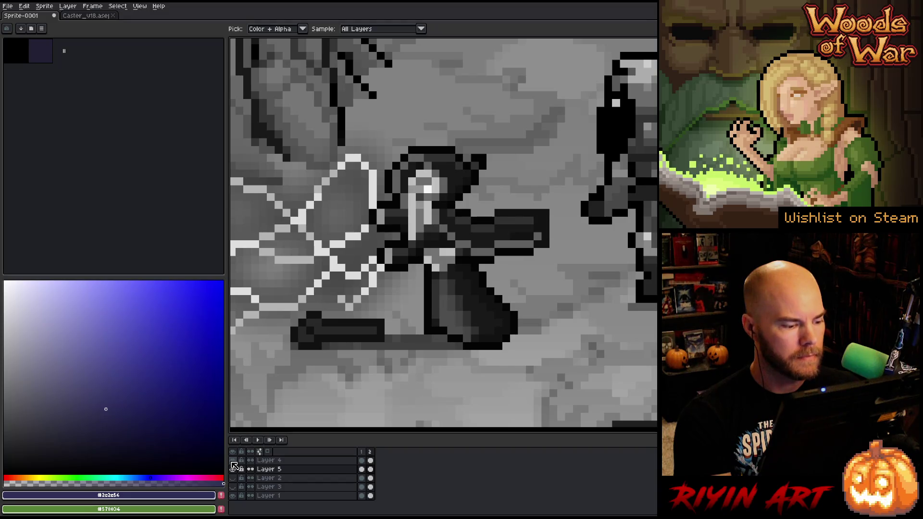
{"action": "left_click", "coordinate": [234, 466]}
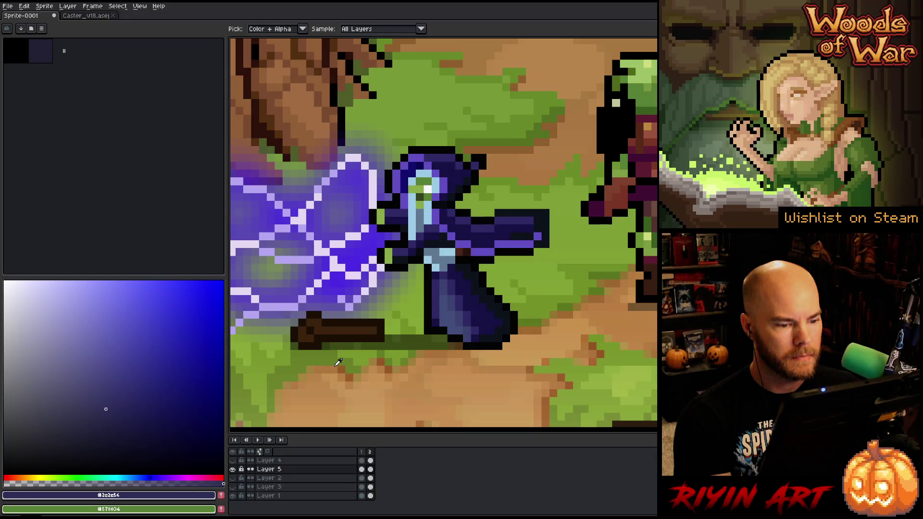
{"action": "scroll", "coordinate": [338, 363], "scroll_direction": "down", "scroll_amount": 3}
{"action": "scroll", "coordinate": [388, 296], "scroll_direction": "up", "scroll_amount": 1}
{"action": "scroll", "coordinate": [404, 286], "scroll_direction": "up", "scroll_amount": 1}
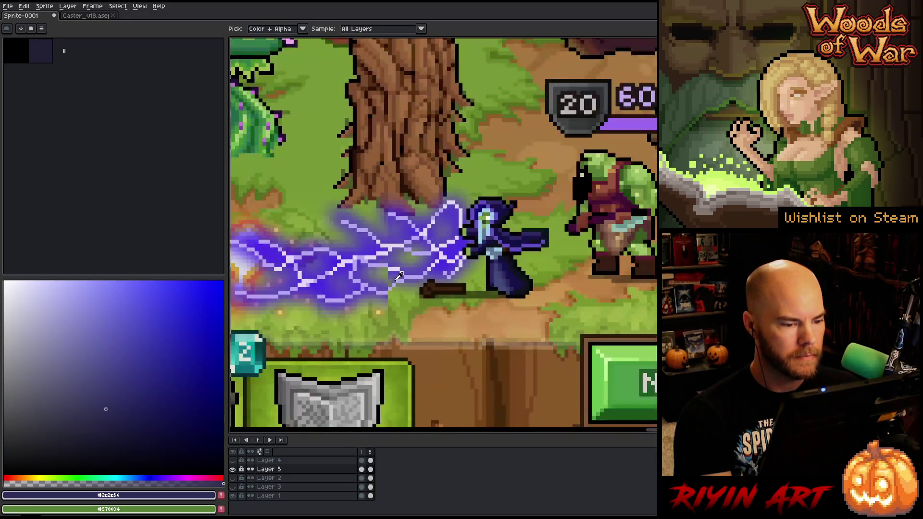
{"action": "scroll", "coordinate": [415, 280], "scroll_direction": "down", "scroll_amount": 1}
{"action": "scroll", "coordinate": [417, 277], "scroll_direction": "up", "scroll_amount": 1}
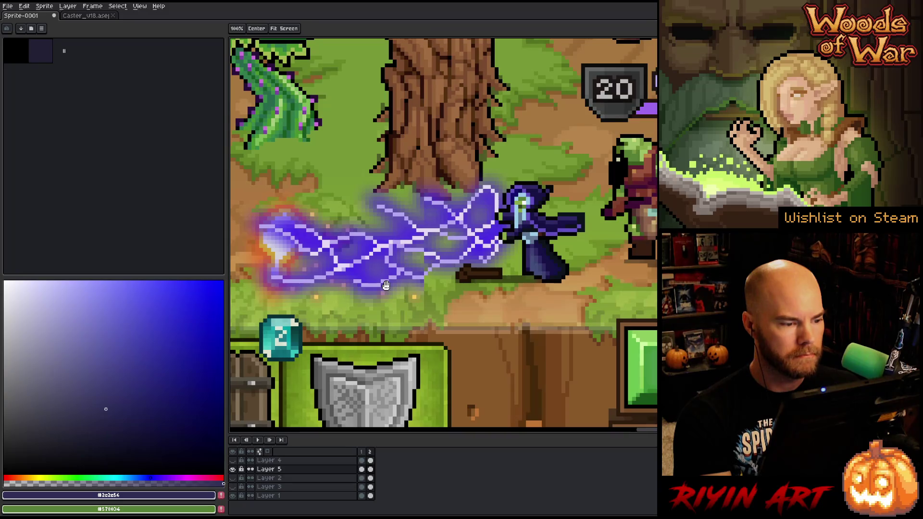
Step: Sample lightning and sleeve shades, ending with the robe's dark navy #0d121b as foreground colour
{"action": "left_click_drag", "start_coordinate": [402, 241], "coordinate": [408, 244]}
{"action": "scroll", "coordinate": [408, 243], "scroll_direction": "up", "scroll_amount": 1}
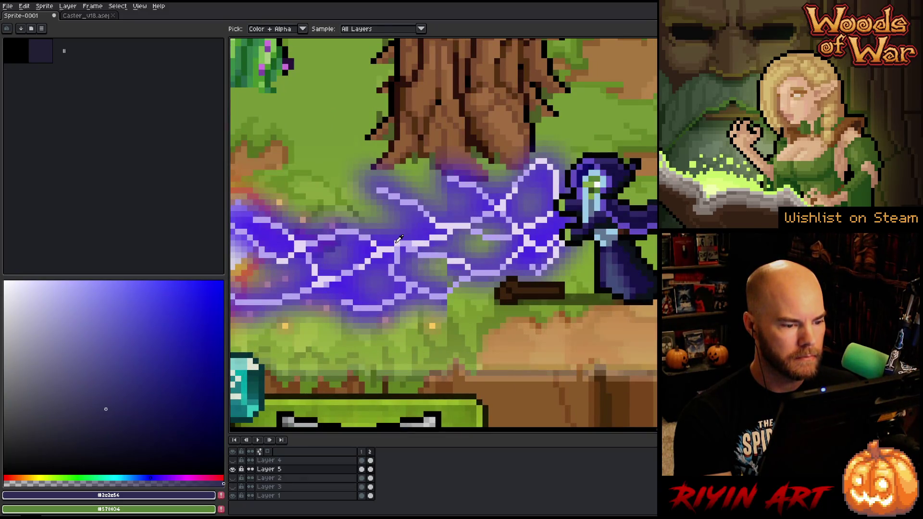
{"action": "left_click", "coordinate": [399, 239]}
{"action": "left_click", "coordinate": [402, 250]}
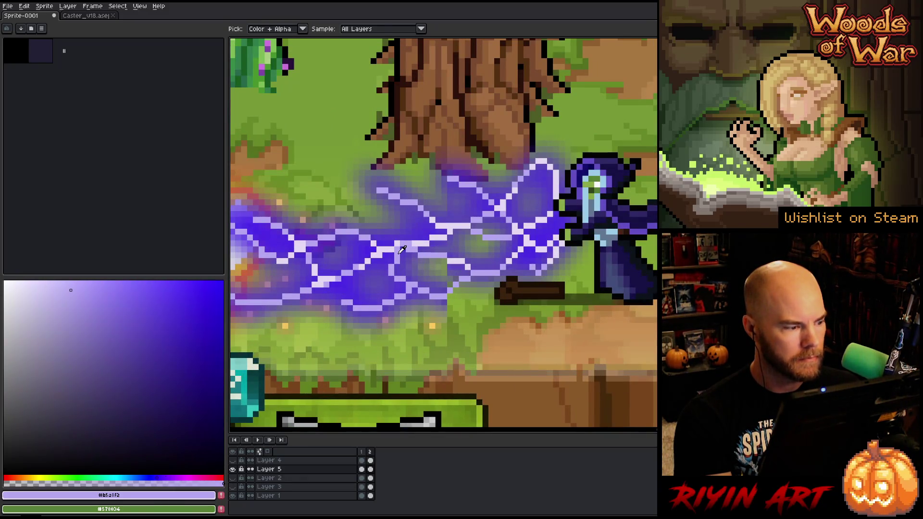
{"action": "scroll", "coordinate": [402, 248], "scroll_direction": "down", "scroll_amount": 1}
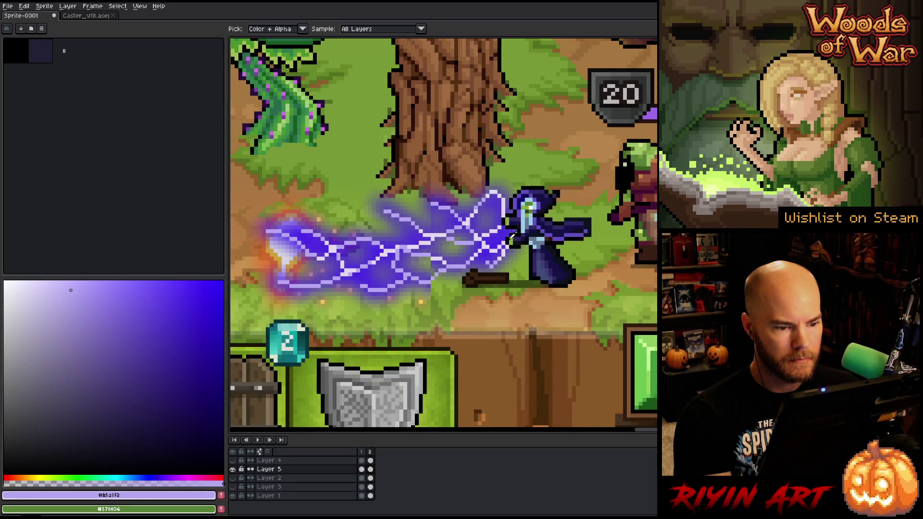
{"action": "left_click", "coordinate": [498, 236]}
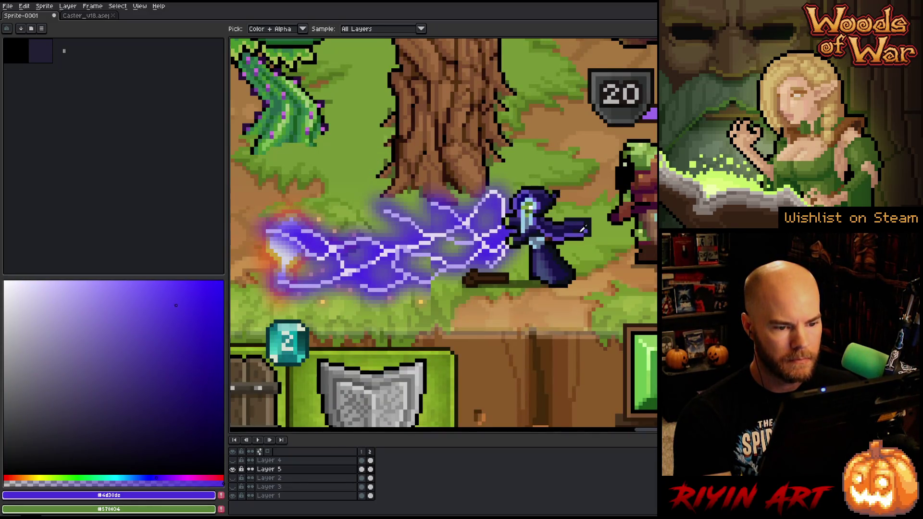
{"action": "scroll", "coordinate": [583, 230], "scroll_direction": "up", "scroll_amount": 1}
{"action": "scroll", "coordinate": [495, 316], "scroll_direction": "up", "scroll_amount": 1}
{"action": "scroll", "coordinate": [494, 310], "scroll_direction": "up", "scroll_amount": 1}
{"action": "scroll", "coordinate": [483, 254], "scroll_direction": "up", "scroll_amount": 1}
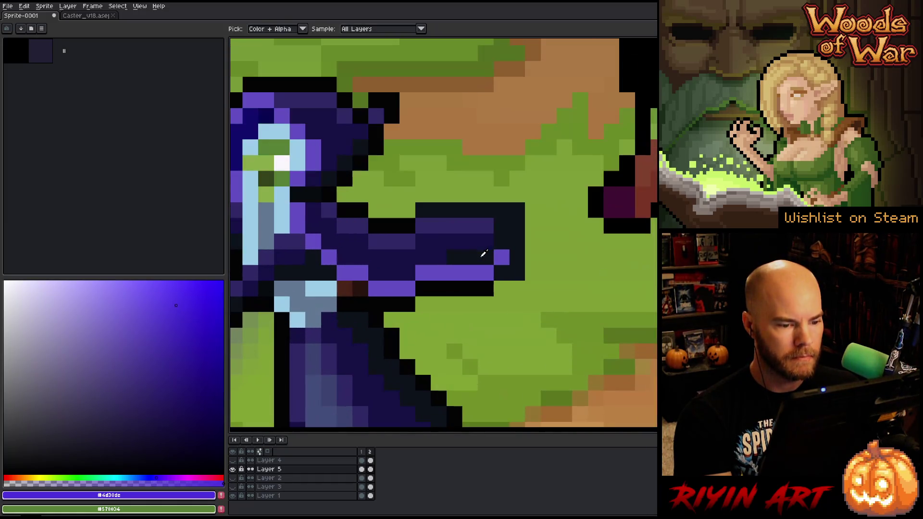
{"action": "left_click", "coordinate": [490, 253]}
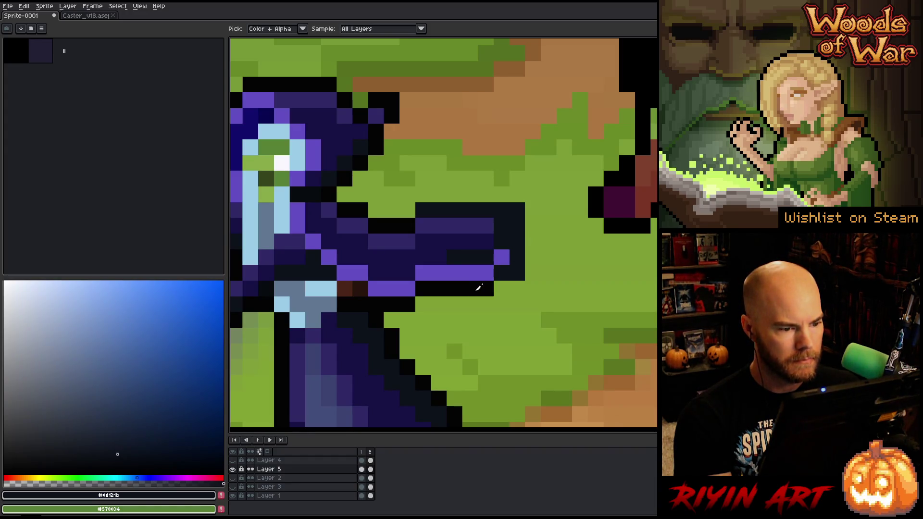
{"action": "left_click", "coordinate": [479, 288]}
{"action": "left_click", "coordinate": [472, 253]}
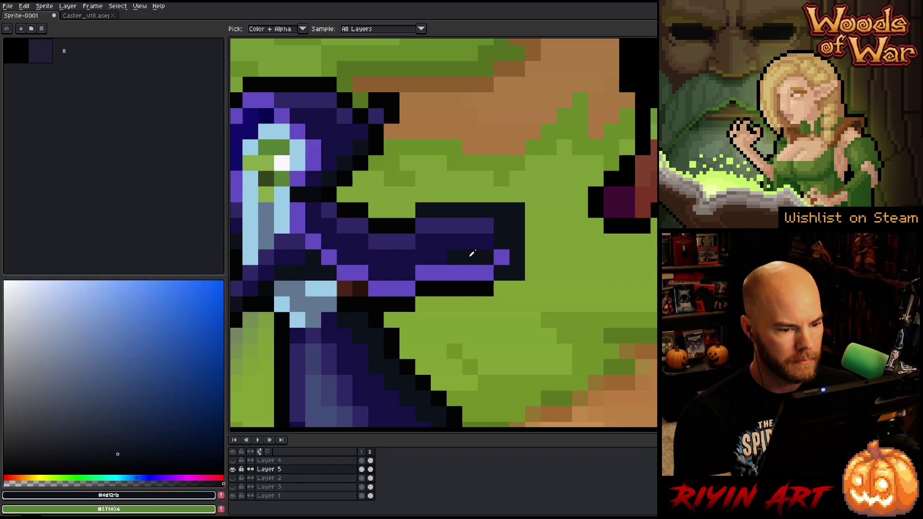
{"action": "scroll", "coordinate": [472, 253], "scroll_direction": "down", "scroll_amount": 4}
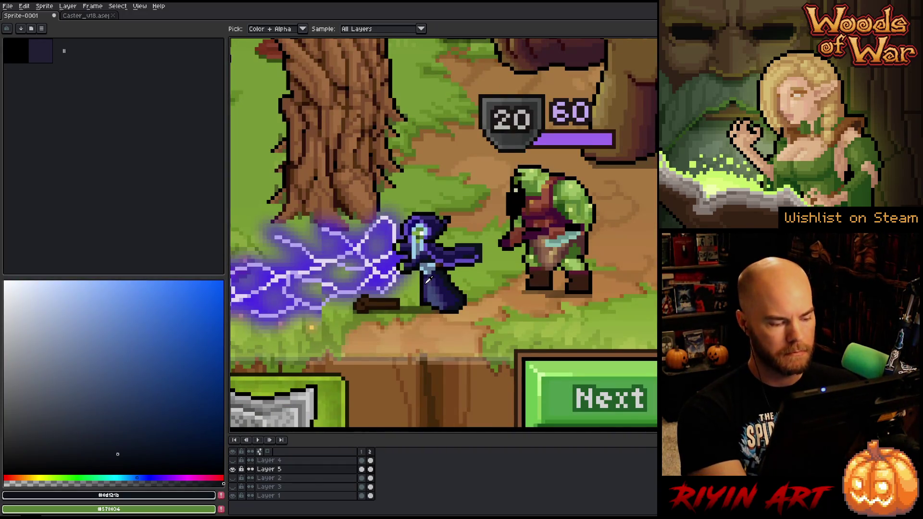
{"action": "key", "text": "shift+r"}
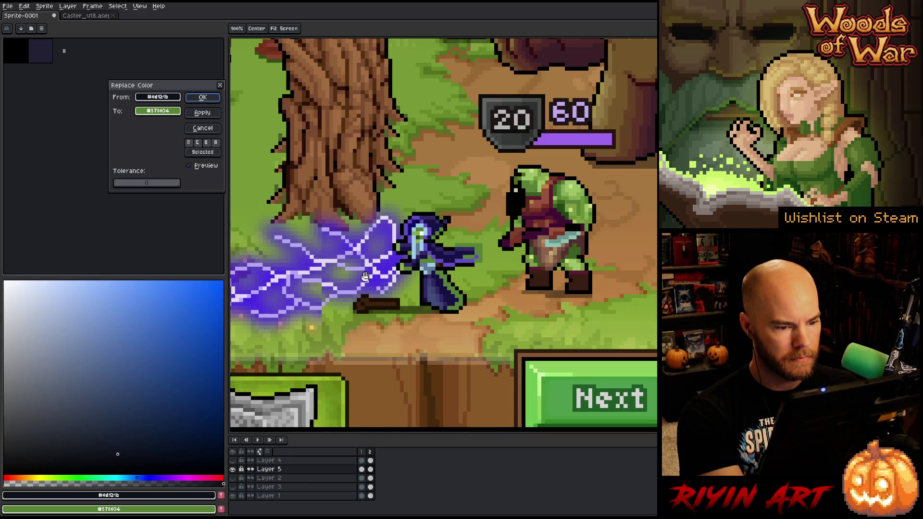
{"action": "left_click", "coordinate": [202, 129]}
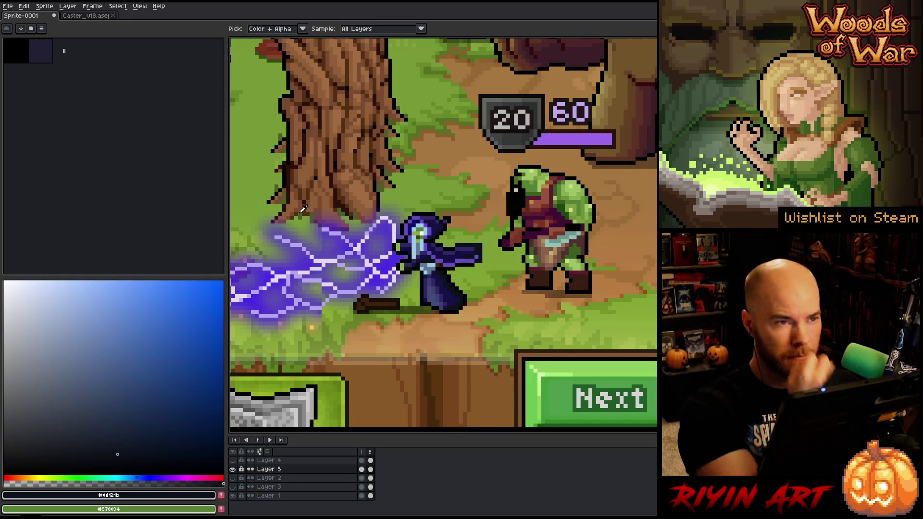
{"action": "scroll", "coordinate": [303, 209], "scroll_direction": "down", "scroll_amount": 2}
{"action": "left_click_drag", "start_coordinate": [326, 238], "coordinate": [359, 238]}
{"action": "key", "text": "space"}
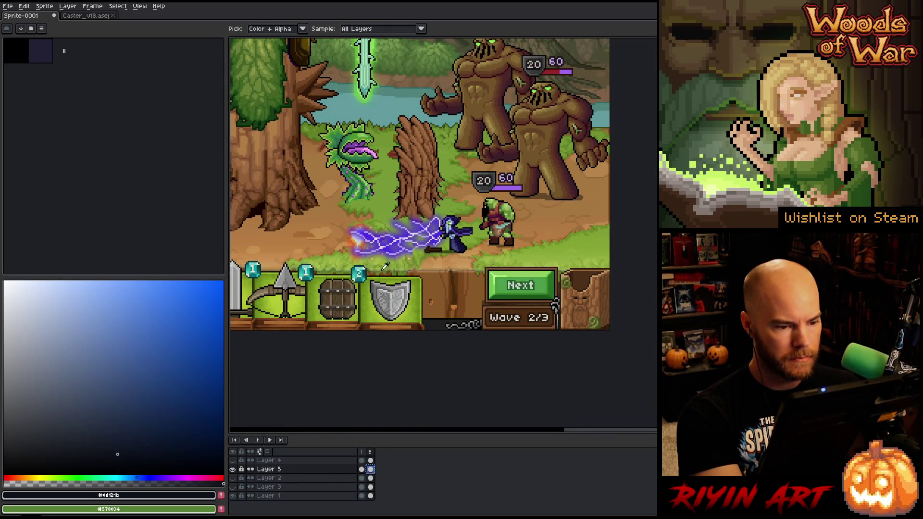
{"action": "scroll", "coordinate": [385, 265], "scroll_direction": "up", "scroll_amount": 2}
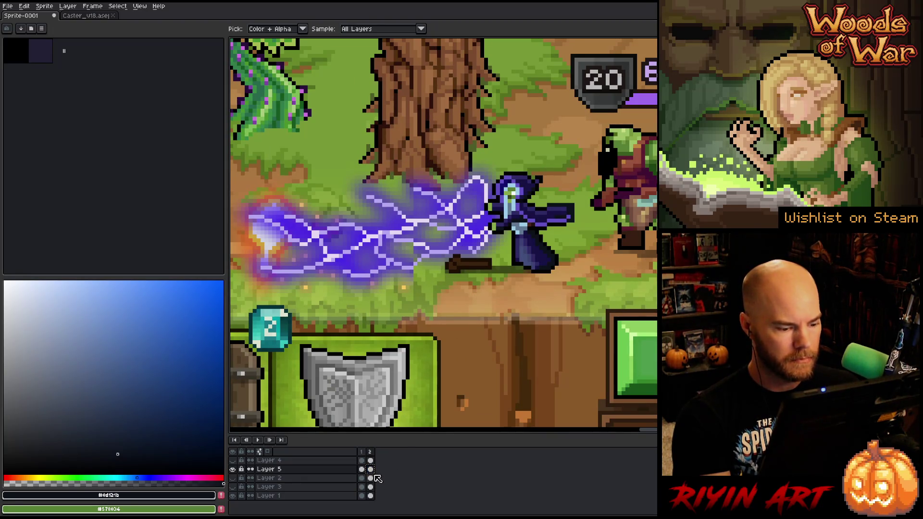
{"action": "key", "text": "v"}
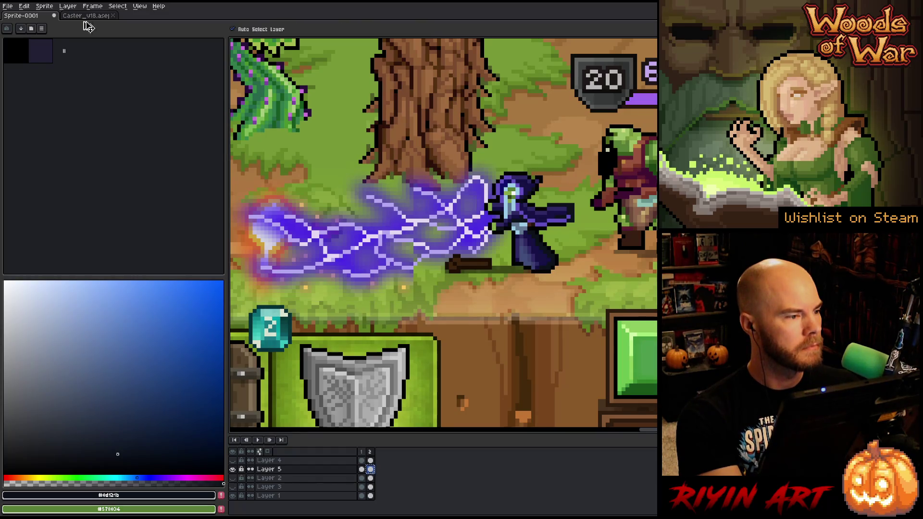
{"action": "left_click", "coordinate": [90, 17]}
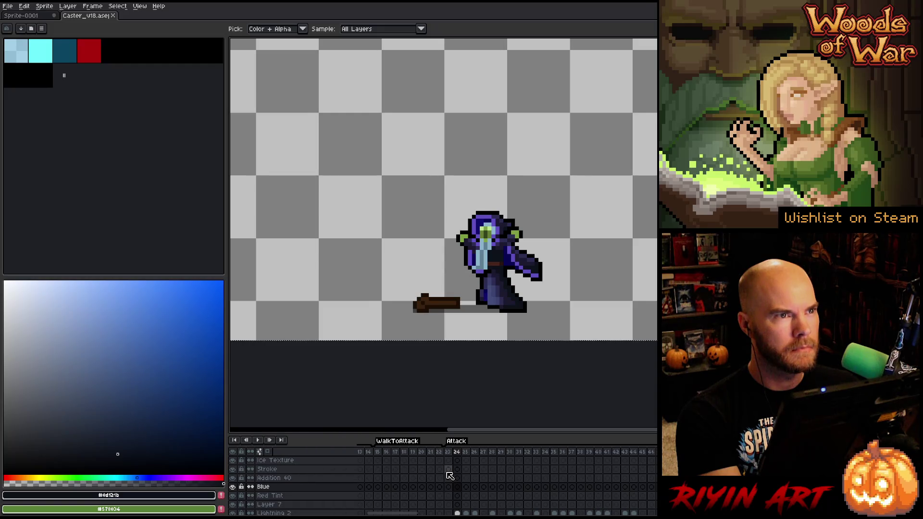
{"action": "scroll", "coordinate": [294, 496], "scroll_direction": "down", "scroll_amount": 2}
{"action": "scroll", "coordinate": [292, 497], "scroll_direction": "down", "scroll_amount": 3}
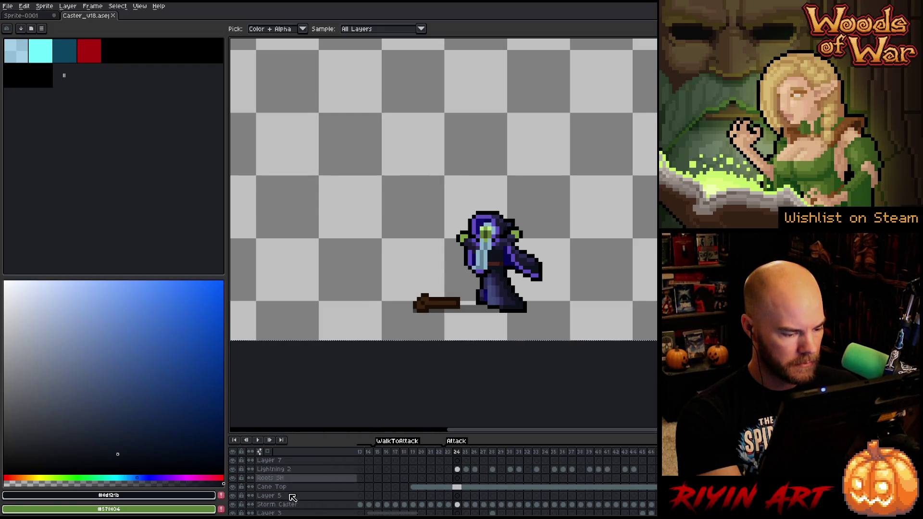
{"action": "scroll", "coordinate": [293, 498], "scroll_direction": "up", "scroll_amount": 1}
{"action": "scroll", "coordinate": [294, 497], "scroll_direction": "up", "scroll_amount": 1}
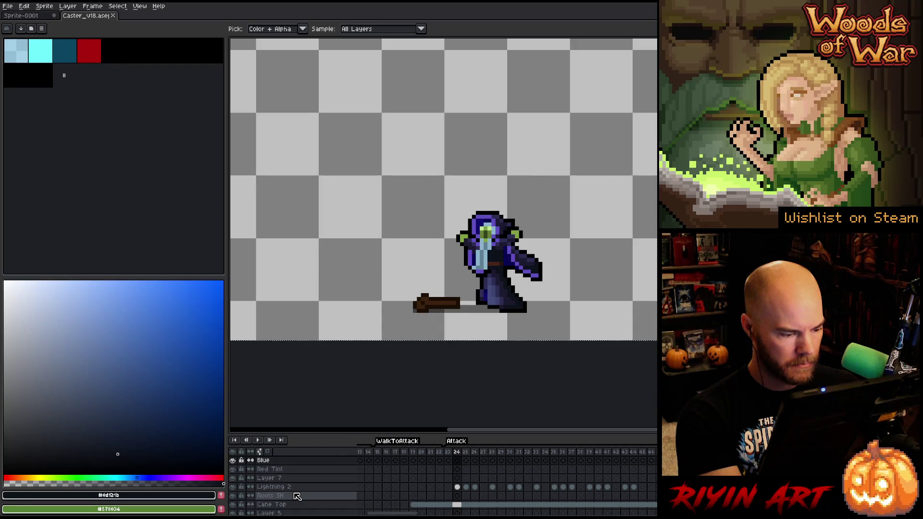
Step: Select the Storm Caster layer at Walk frame 1 and add a new layer above it
{"action": "left_click", "coordinate": [289, 487]}
{"action": "key", "text": "v"}
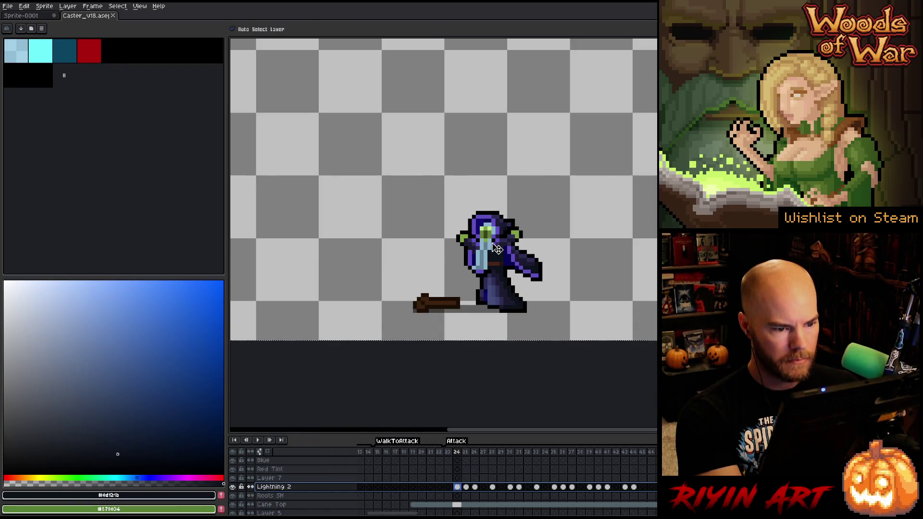
{"action": "left_click", "coordinate": [496, 248]}
{"action": "scroll", "coordinate": [404, 508], "scroll_direction": "down", "scroll_amount": 3}
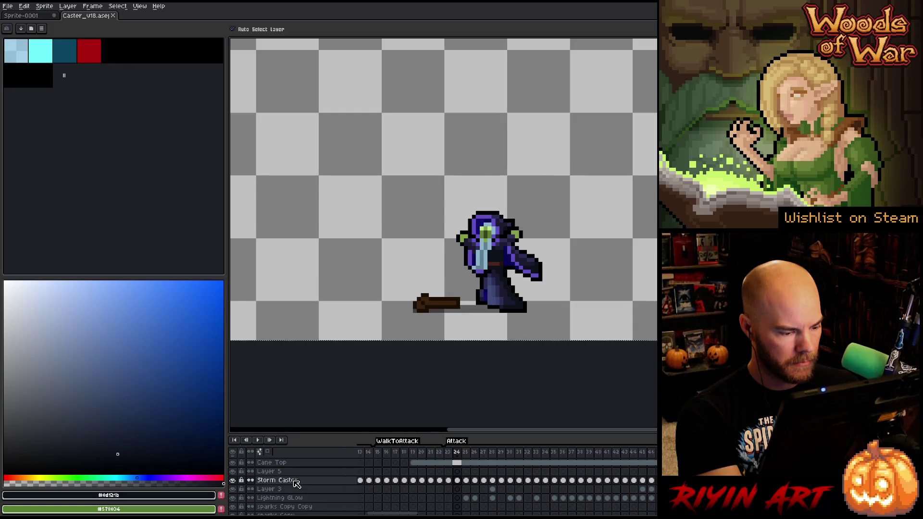
{"action": "left_click_drag", "start_coordinate": [401, 515], "coordinate": [393, 515]}
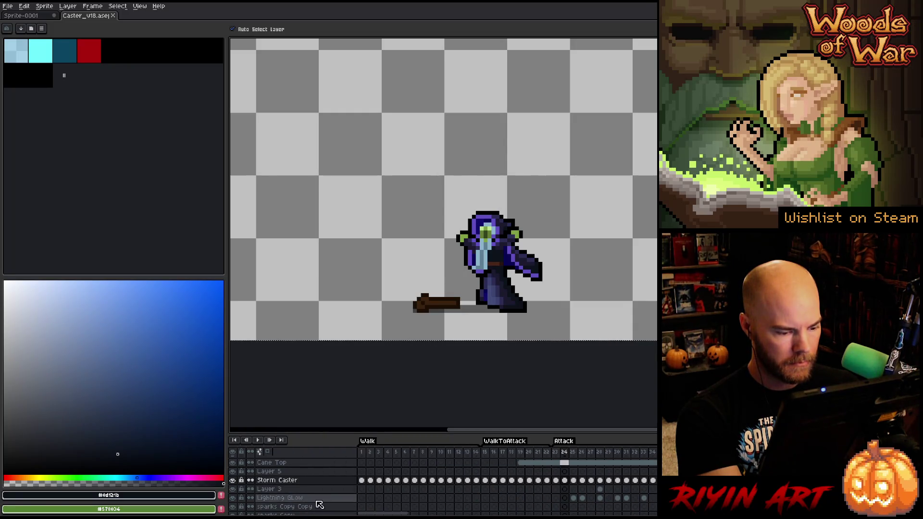
{"action": "left_click", "coordinate": [362, 481]}
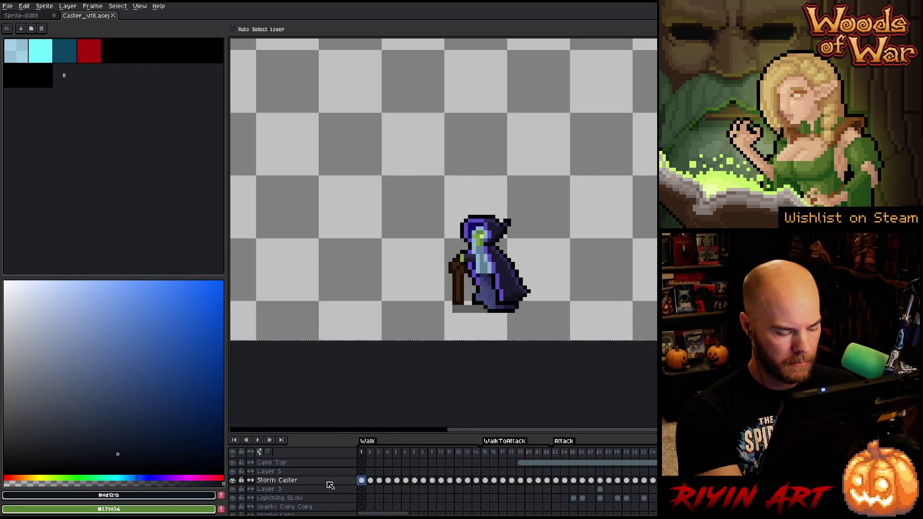
{"action": "key", "text": "shift+n"}
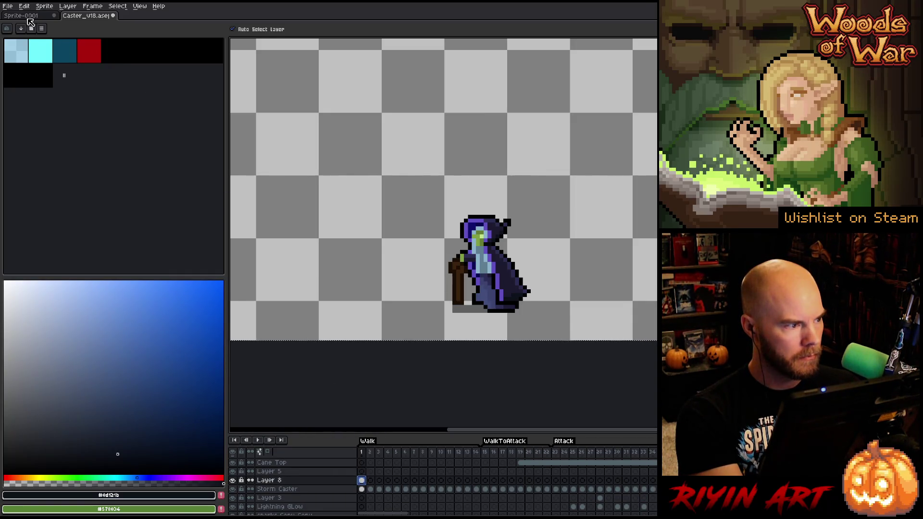
Step: Centre the layer content, review the animation, reselect Storm Caster and start a colour replacement
{"action": "left_click", "coordinate": [45, 6]}
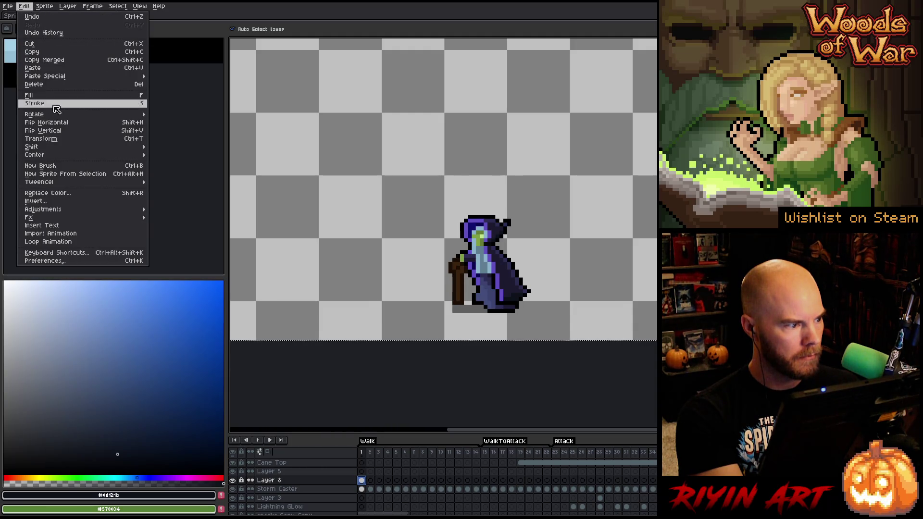
{"action": "mouse_move", "coordinate": [35, 154]}
{"action": "left_click", "coordinate": [173, 157]}
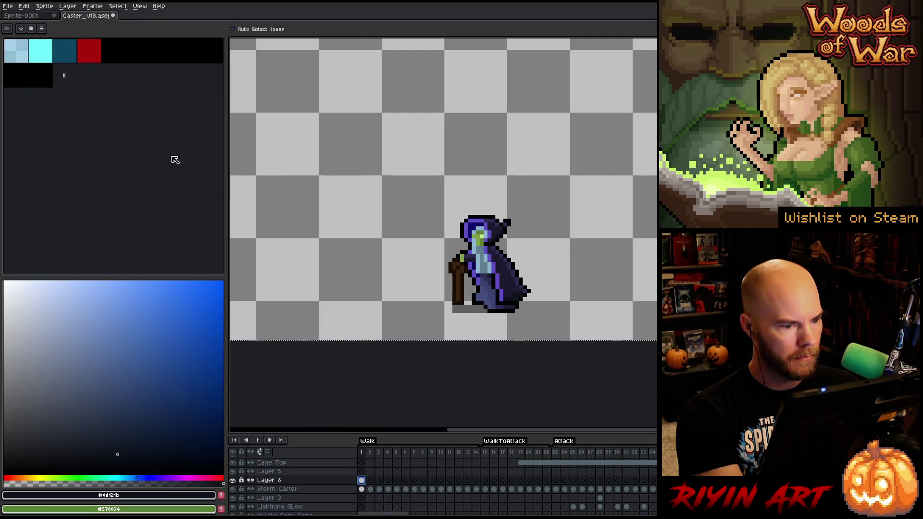
{"action": "scroll", "coordinate": [332, 170], "scroll_direction": "down", "scroll_amount": 1}
{"action": "scroll", "coordinate": [352, 128], "scroll_direction": "down", "scroll_amount": 1}
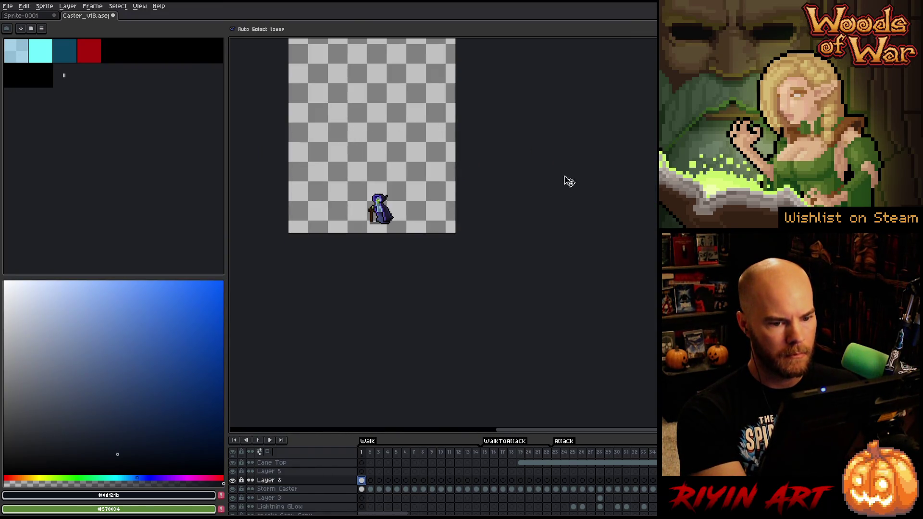
{"action": "key", "text": "Return"}
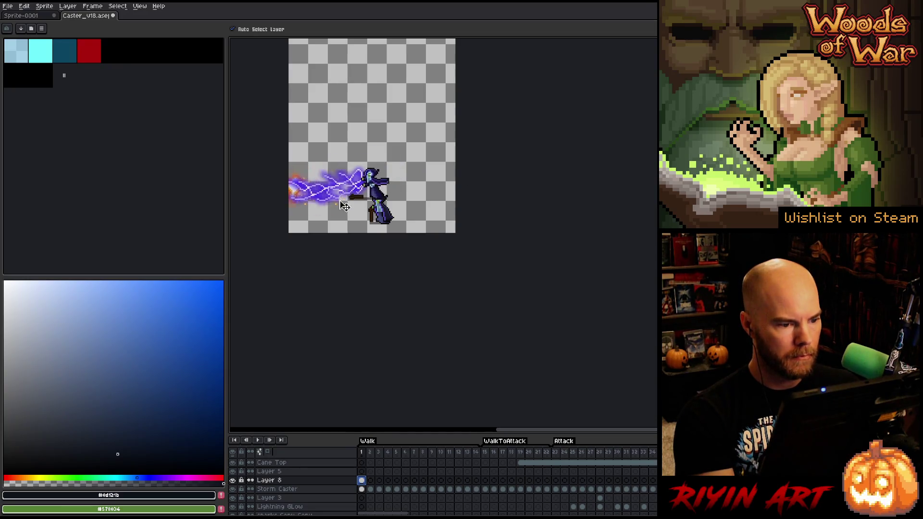
{"action": "scroll", "coordinate": [344, 206], "scroll_direction": "up", "scroll_amount": 2}
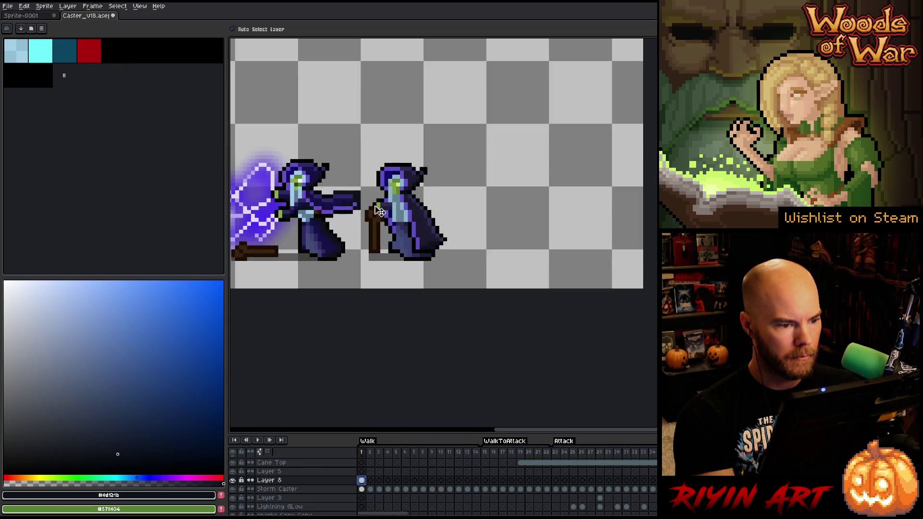
{"action": "scroll", "coordinate": [379, 211], "scroll_direction": "up", "scroll_amount": 1}
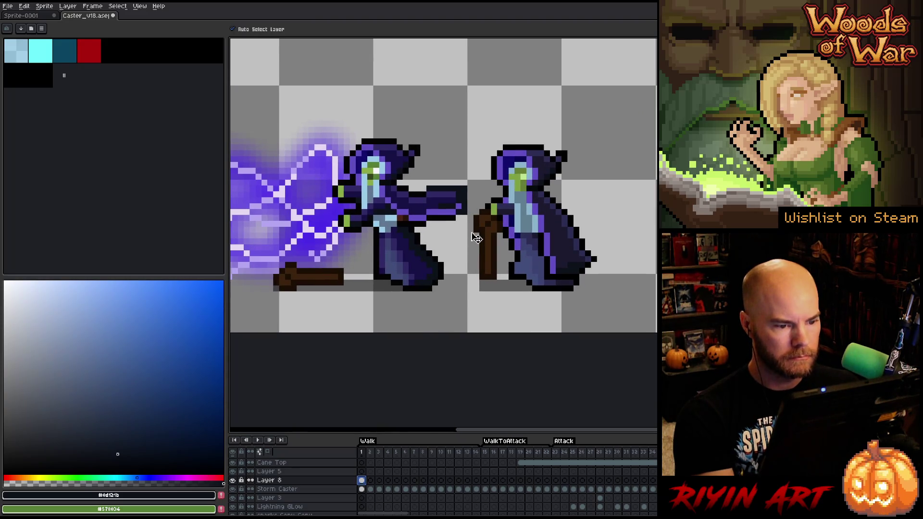
{"action": "left_click", "coordinate": [287, 491]}
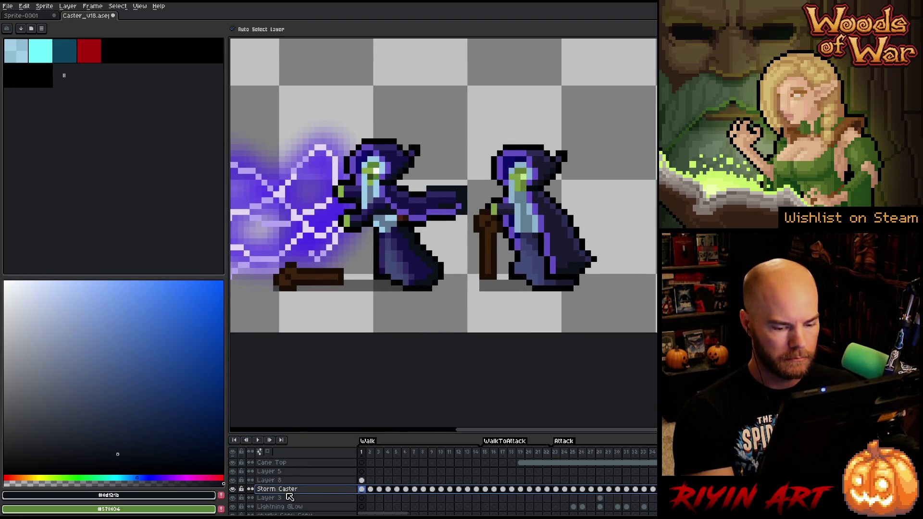
{"action": "left_click", "coordinate": [233, 490]}
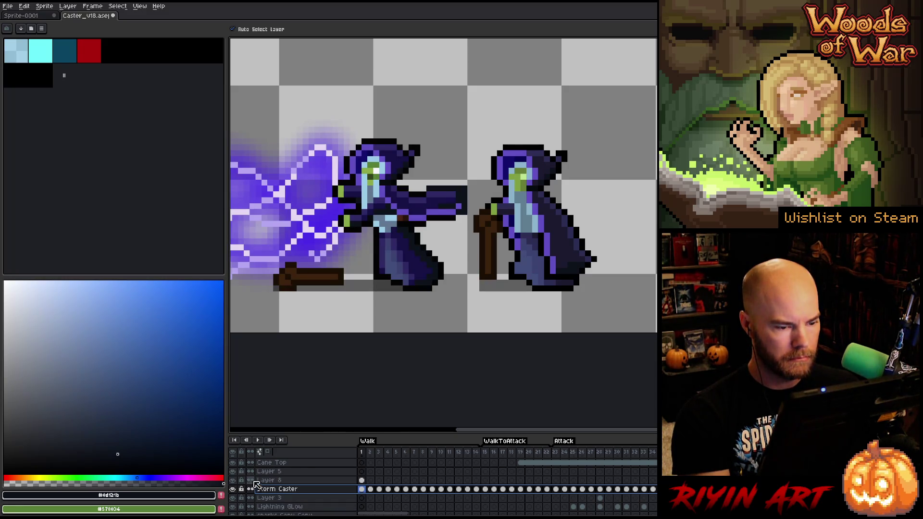
{"action": "key", "text": "shift+r"}
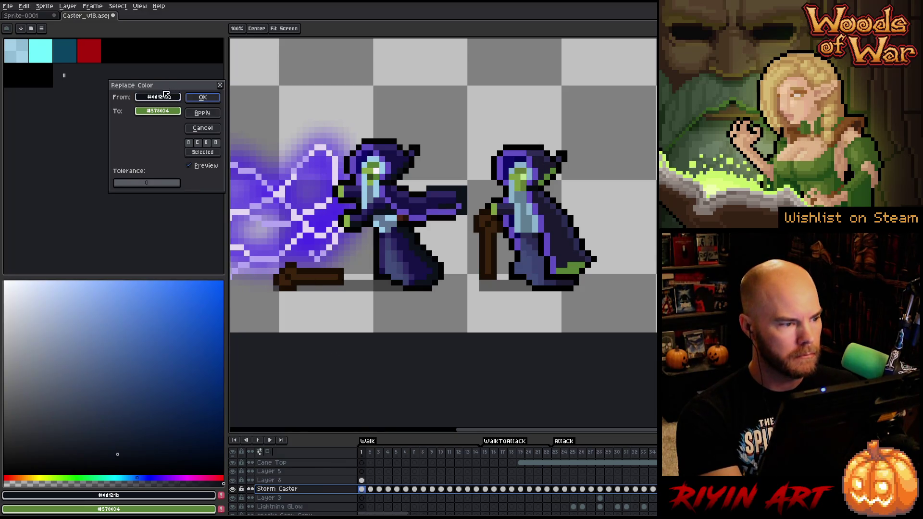
Step: Swap the right caster's light face colour for the left caster's pale face colour
{"action": "left_click_drag", "start_coordinate": [165, 95], "coordinate": [531, 159]}
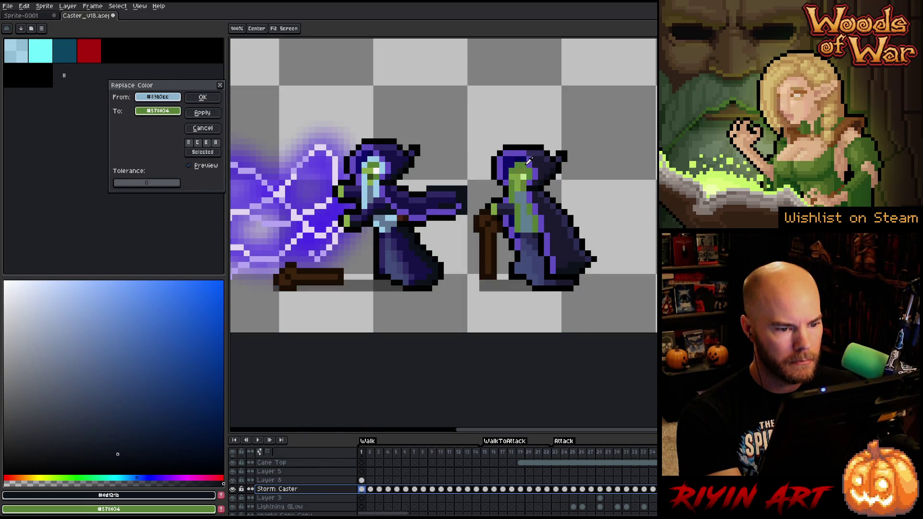
{"action": "left_click_drag", "start_coordinate": [157, 110], "coordinate": [374, 156]}
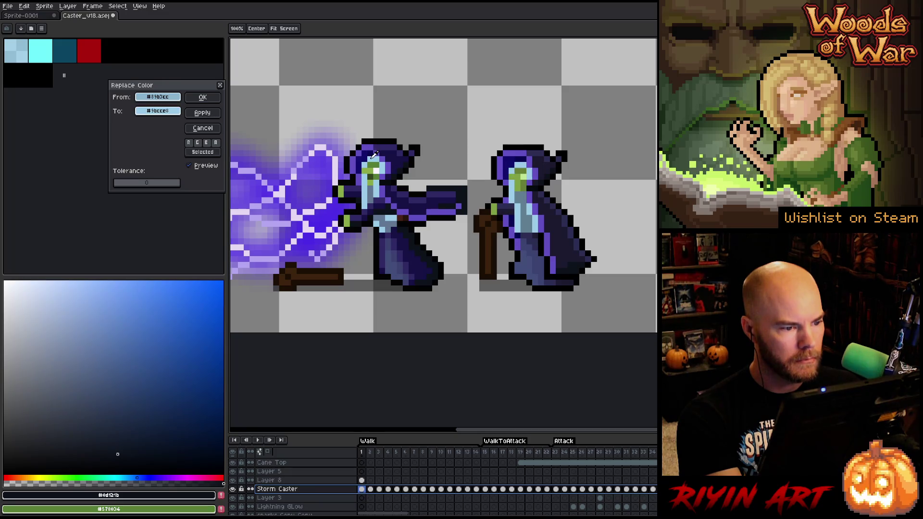
{"action": "left_click", "coordinate": [202, 96]}
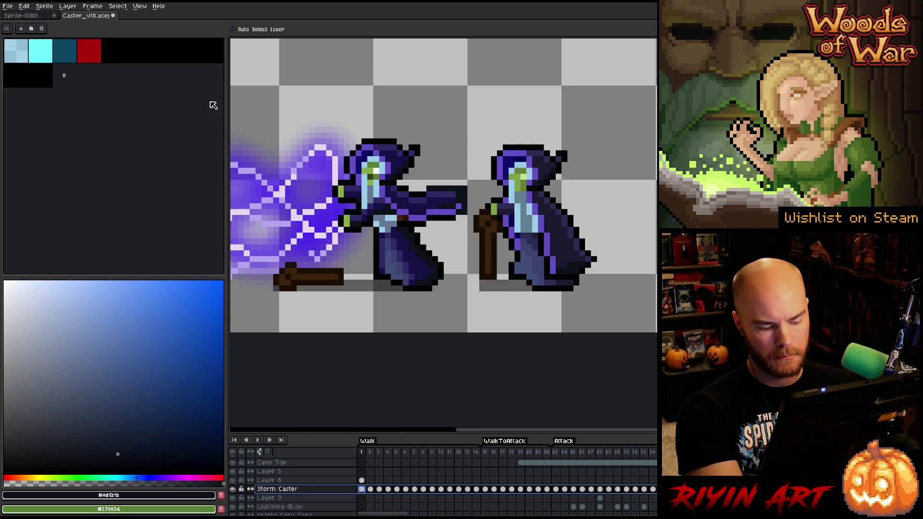
{"action": "key", "text": "shift+r"}
{"action": "left_click_drag", "start_coordinate": [163, 98], "coordinate": [529, 173]}
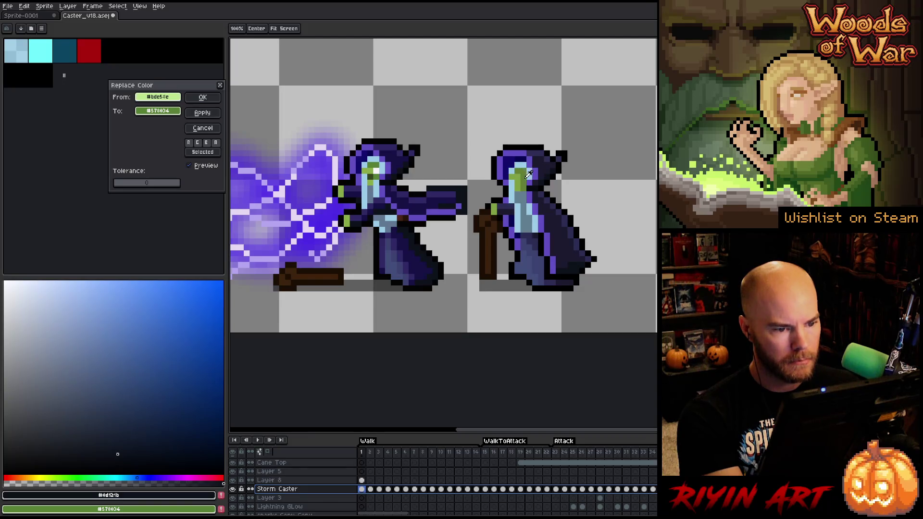
{"action": "left_click_drag", "start_coordinate": [157, 110], "coordinate": [376, 167]}
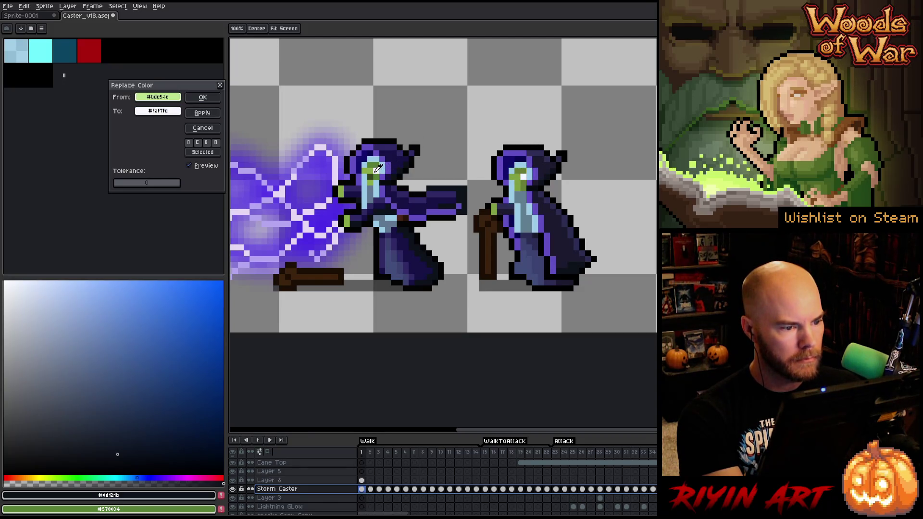
{"action": "left_click", "coordinate": [202, 97]}
Step: Set the right caster's face green to become the left caster's lighter green, ready for fine adjustment
{"action": "key", "text": "shift+r"}
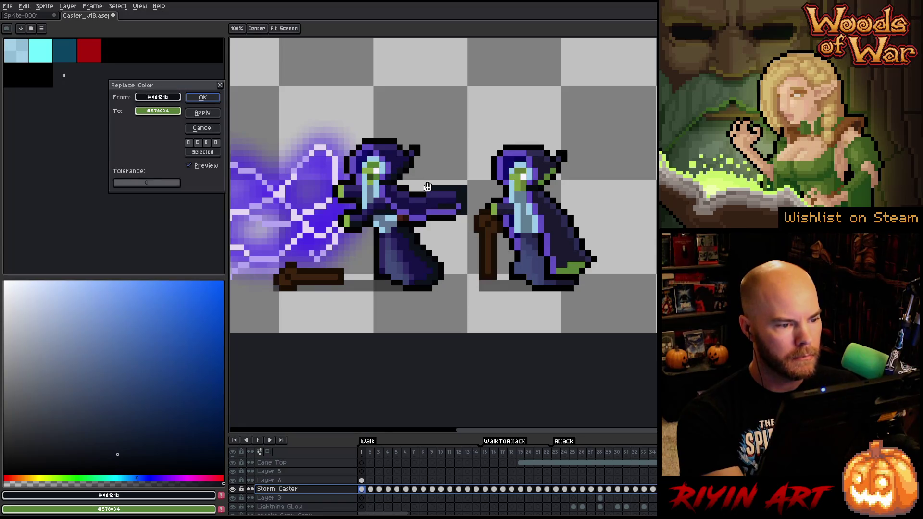
{"action": "left_click_drag", "start_coordinate": [171, 95], "coordinate": [375, 161]}
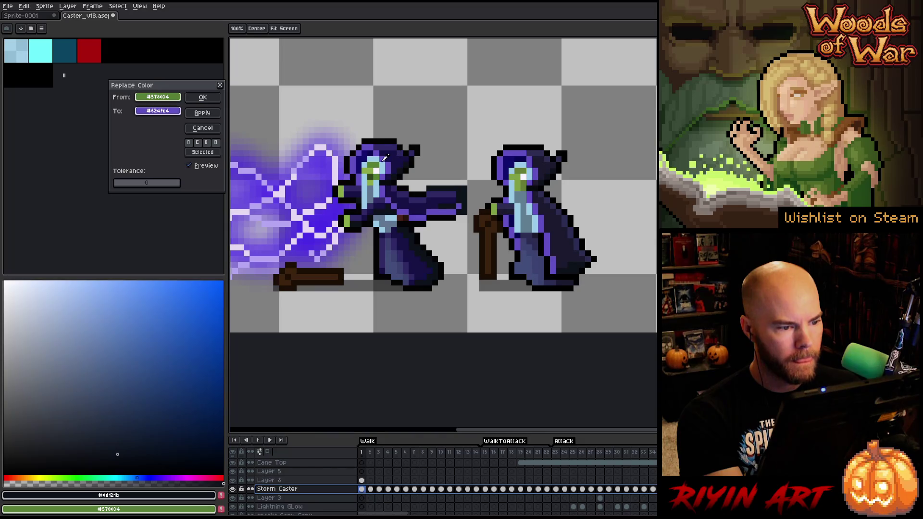
{"action": "left_click_drag", "start_coordinate": [157, 97], "coordinate": [528, 166]}
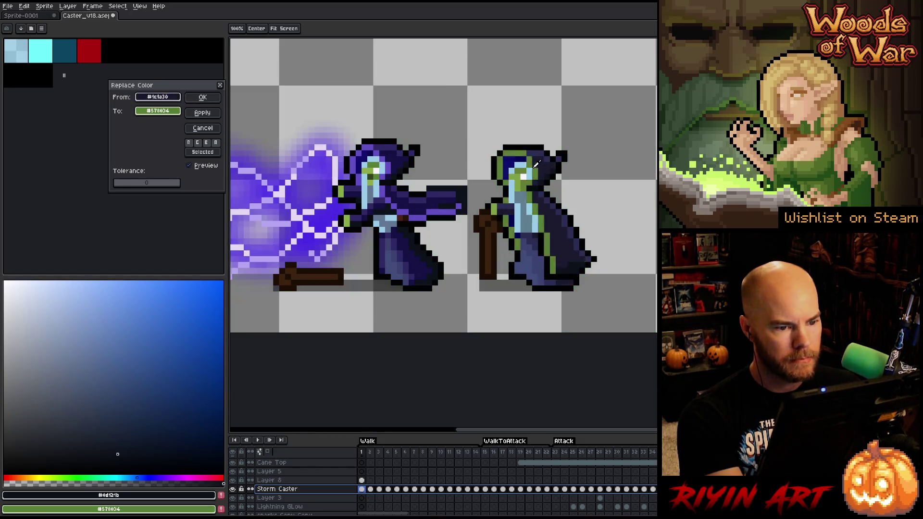
{"action": "mouse_move", "coordinate": [158, 110]}
{"action": "left_mouse_down"}
{"action": "mouse_move", "coordinate": [182, 105]}
{"action": "mouse_move", "coordinate": [370, 168]}
{"action": "left_mouse_up"}
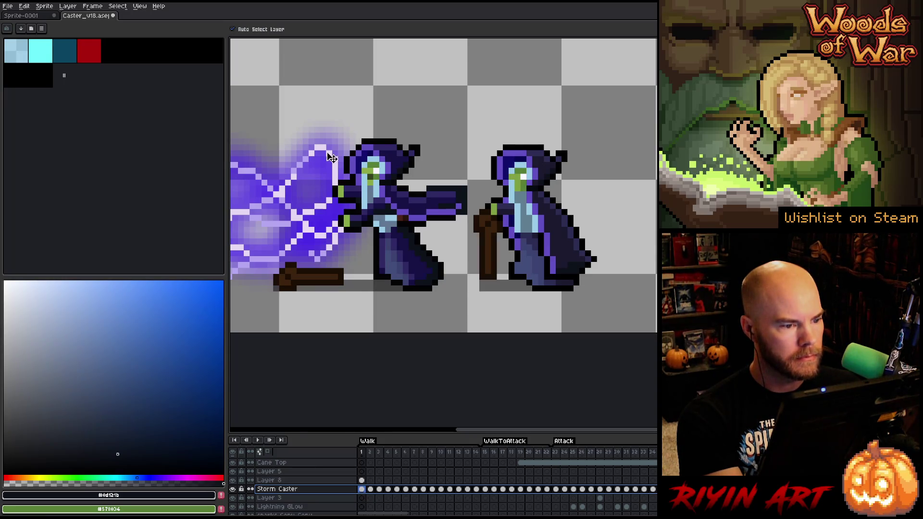
{"action": "left_click_drag", "start_coordinate": [157, 96], "coordinate": [522, 173]}
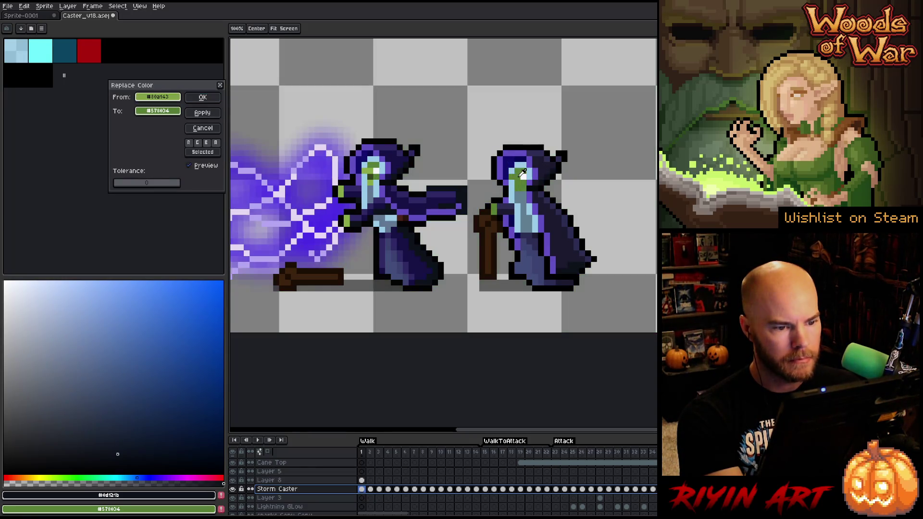
{"action": "left_click_drag", "start_coordinate": [150, 114], "coordinate": [372, 168]}
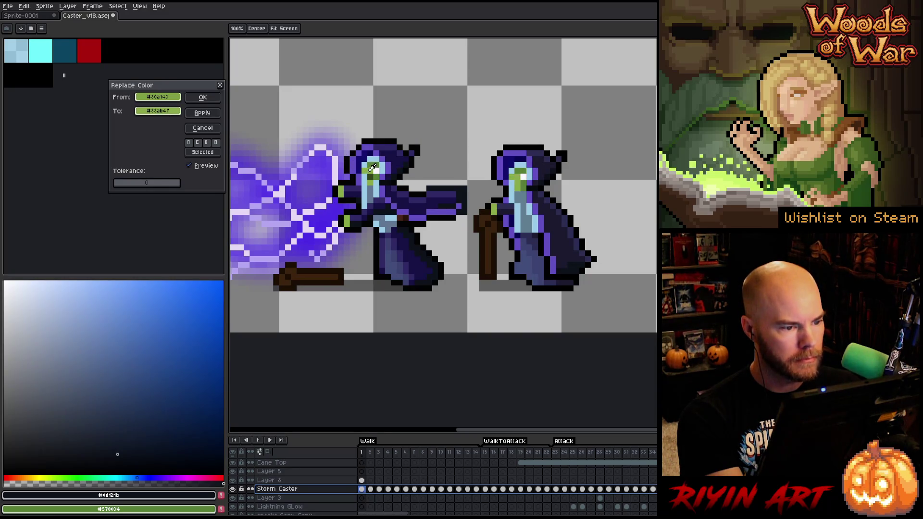
{"action": "left_click", "coordinate": [157, 111]}
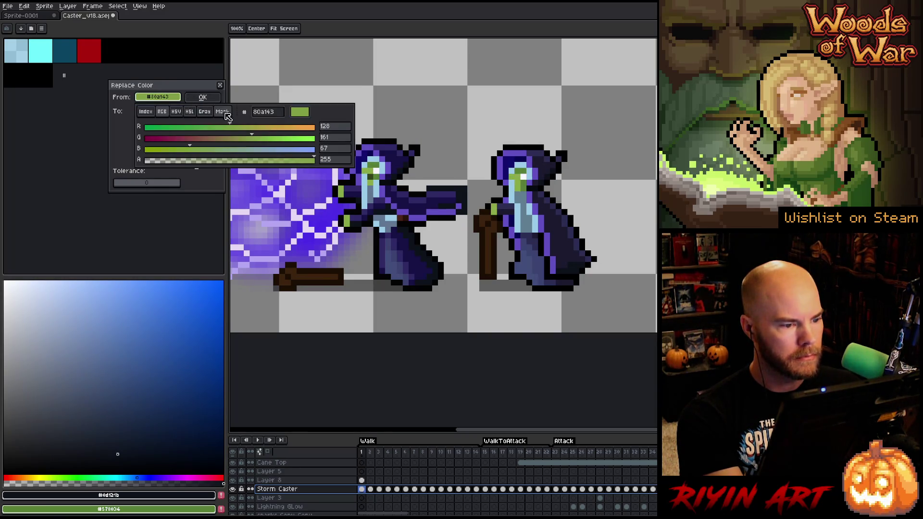
Step: Apply the face green recolour, then swap the right caster's light blue for the left caster's
{"action": "left_click", "coordinate": [202, 101]}
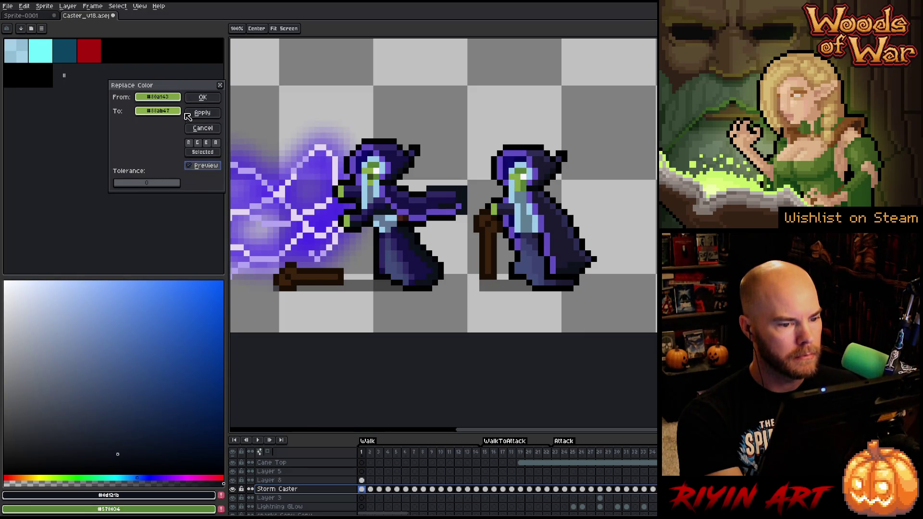
{"action": "left_click", "coordinate": [202, 96]}
{"action": "key", "text": "shift+r"}
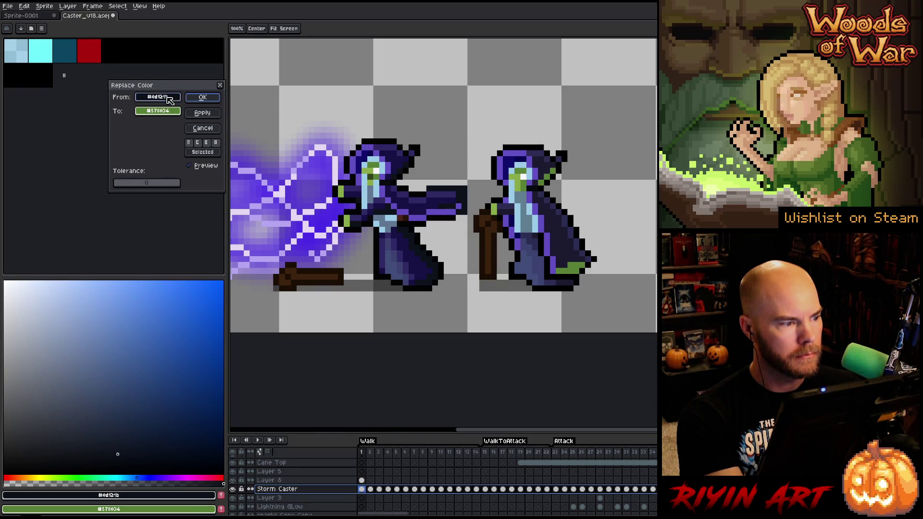
{"action": "left_click", "coordinate": [169, 100]}
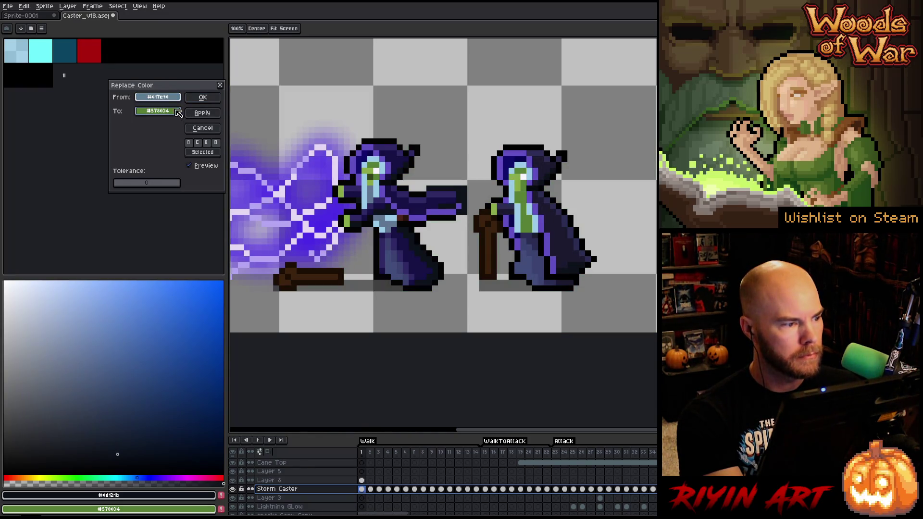
{"action": "left_click", "coordinate": [373, 189]}
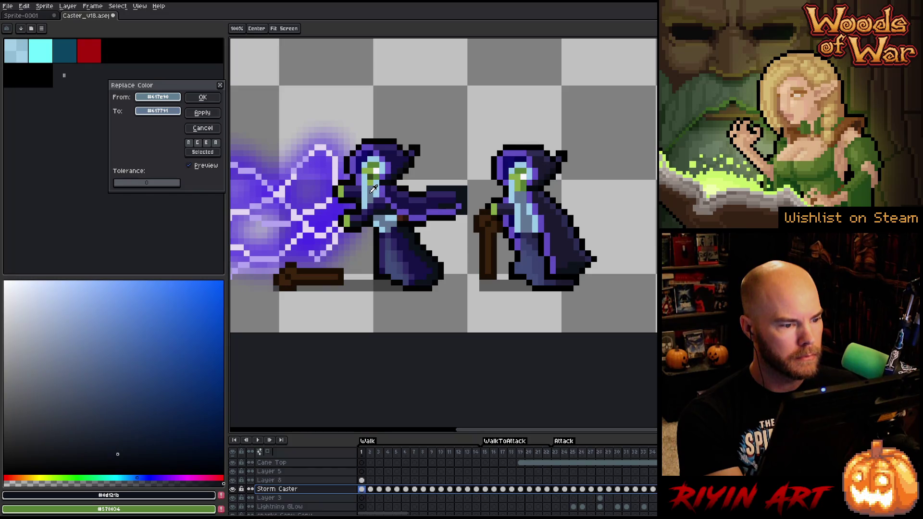
{"action": "left_click", "coordinate": [202, 98]}
Step: Recolour the right caster's darkest robe shade and hood purple to the left caster's dark purples
{"action": "key", "text": "shift+r"}
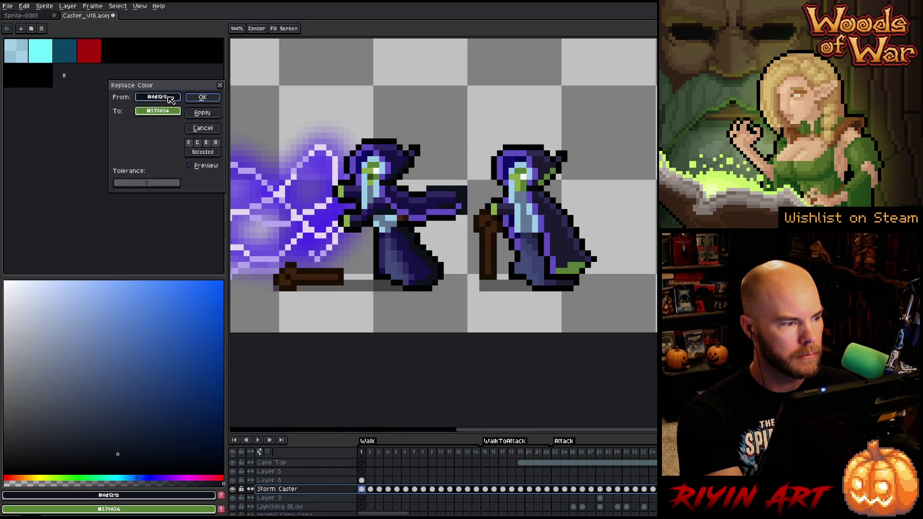
{"action": "left_click", "coordinate": [570, 229]}
{"action": "left_click", "coordinate": [396, 159]}
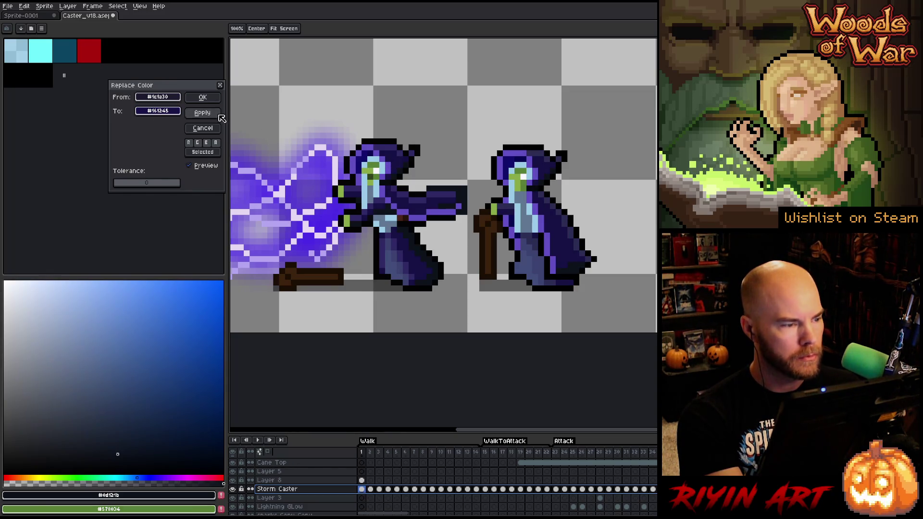
{"action": "left_click", "coordinate": [202, 97]}
{"action": "key", "text": "shift+r"}
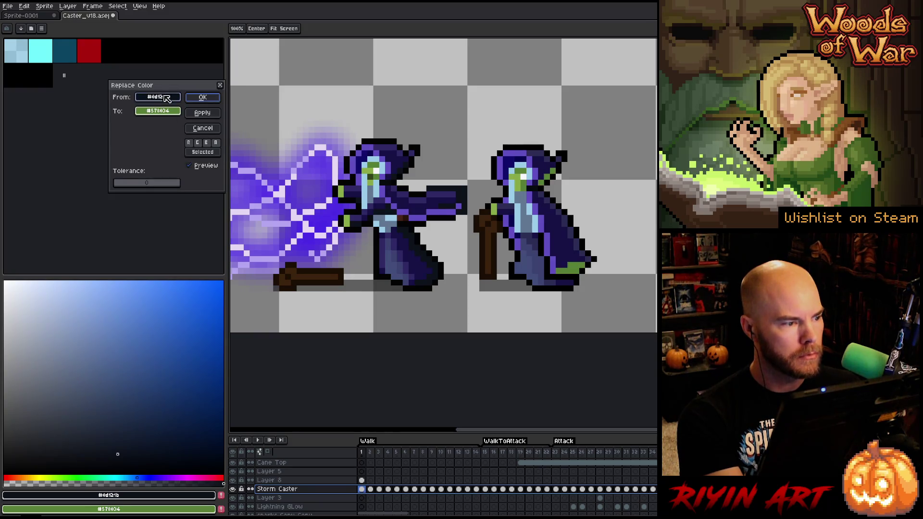
{"action": "left_click", "coordinate": [543, 148]}
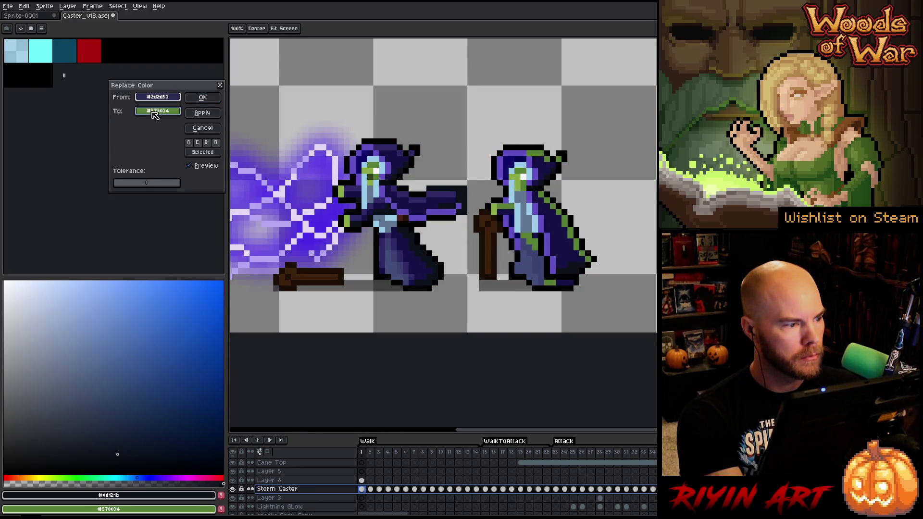
{"action": "left_click", "coordinate": [391, 142]}
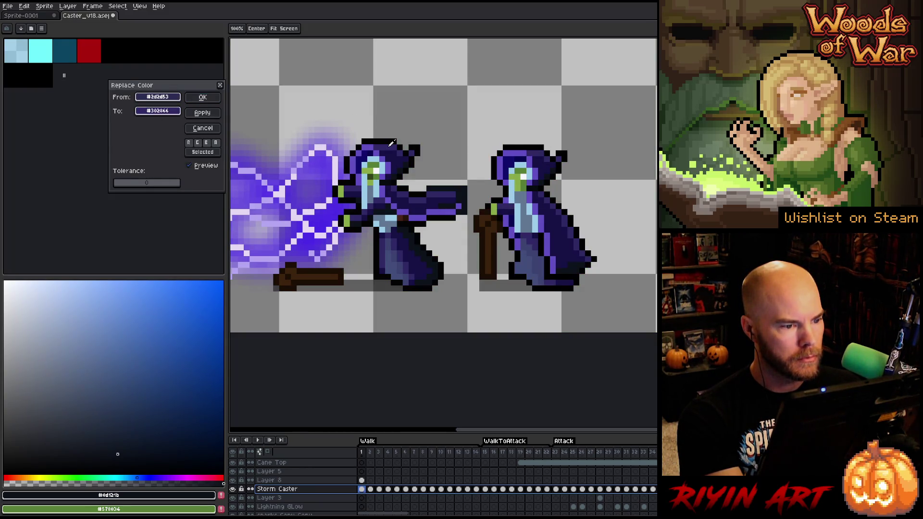
{"action": "left_click", "coordinate": [202, 97]}
Step: Target the right caster's brown staff for replacement, starting from the same brown
{"action": "key", "text": "shift+r"}
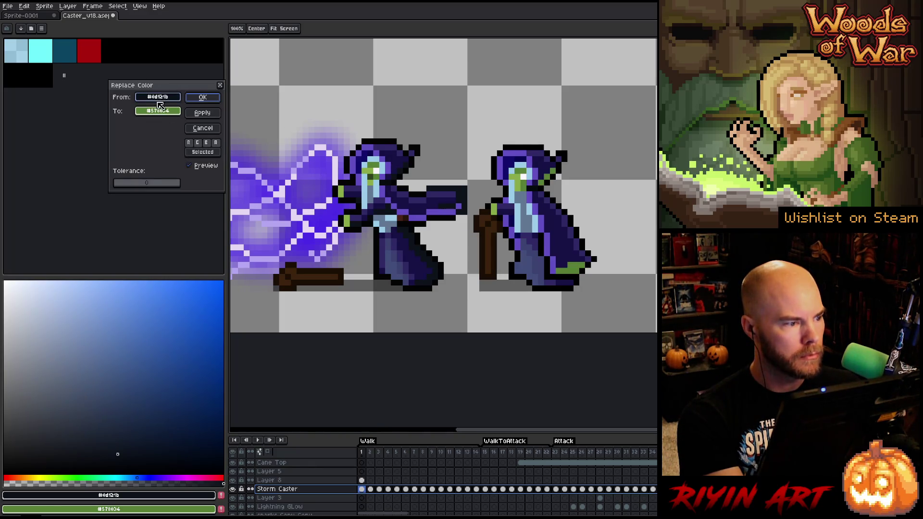
{"action": "left_click", "coordinate": [544, 233]}
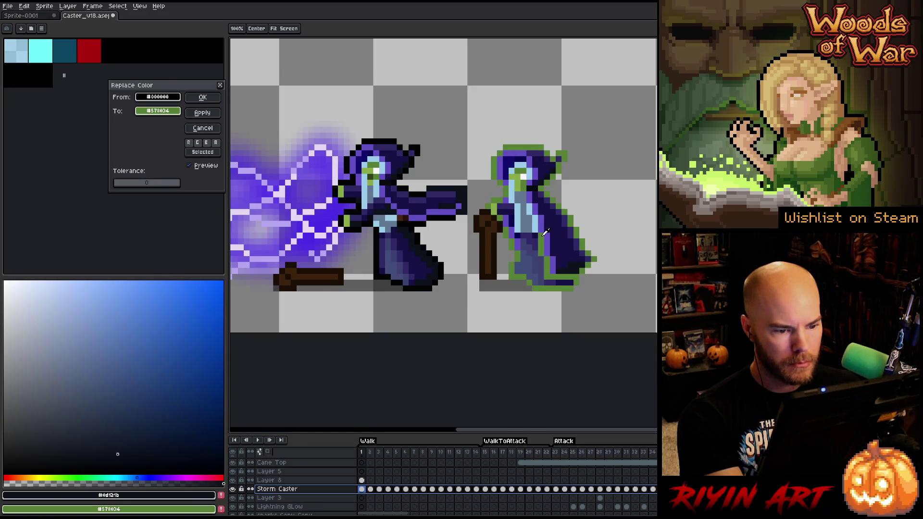
{"action": "left_click", "coordinate": [537, 239]}
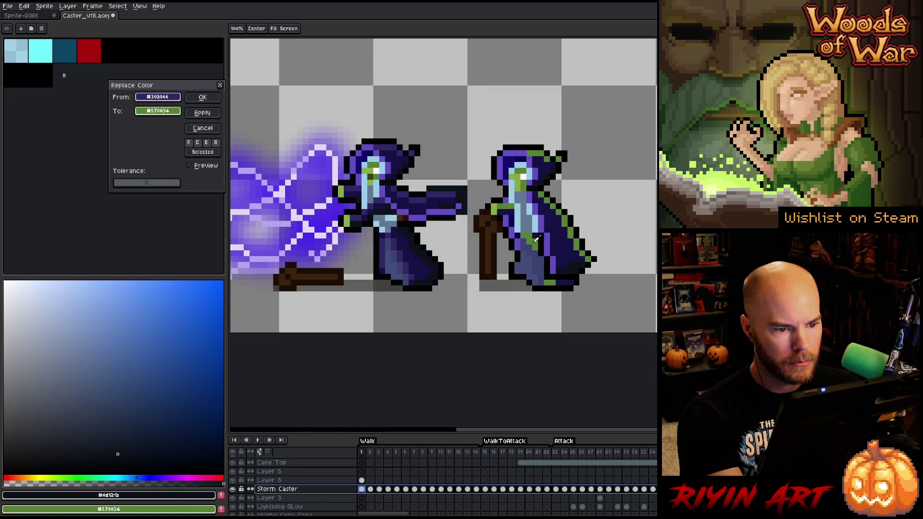
{"action": "left_click", "coordinate": [588, 315]}
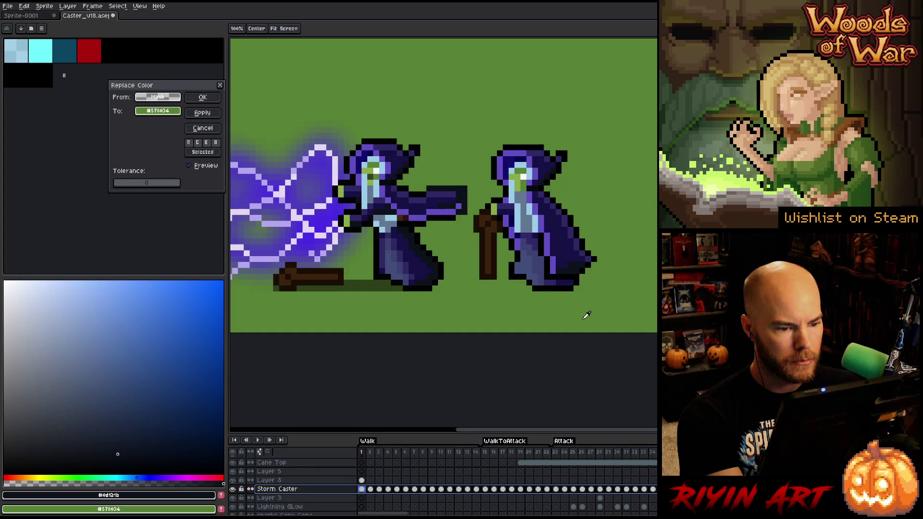
{"action": "left_click", "coordinate": [491, 241]}
{"action": "left_click_drag", "start_coordinate": [157, 97], "coordinate": [158, 112]}
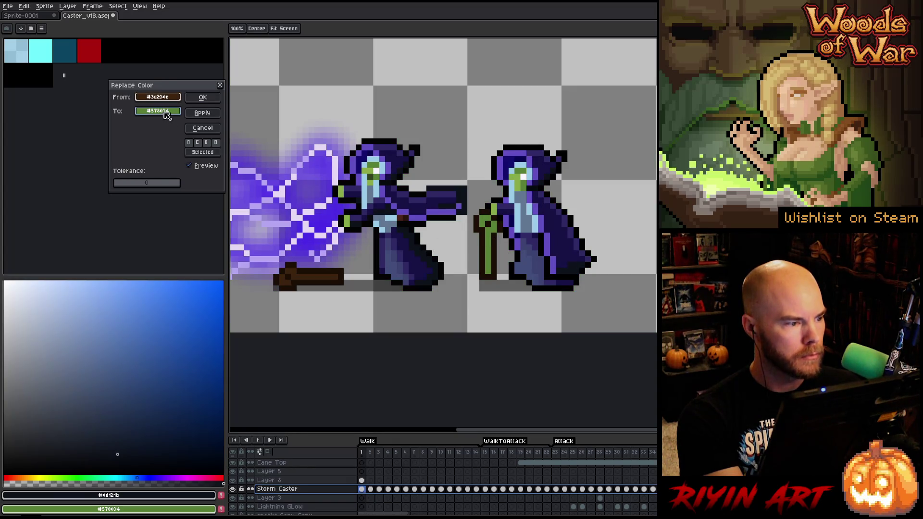
Step: Tune the staff's replacement brown lighter and less saturated (about 7a4f2c) in HSV and apply it
{"action": "left_click", "coordinate": [172, 112]}
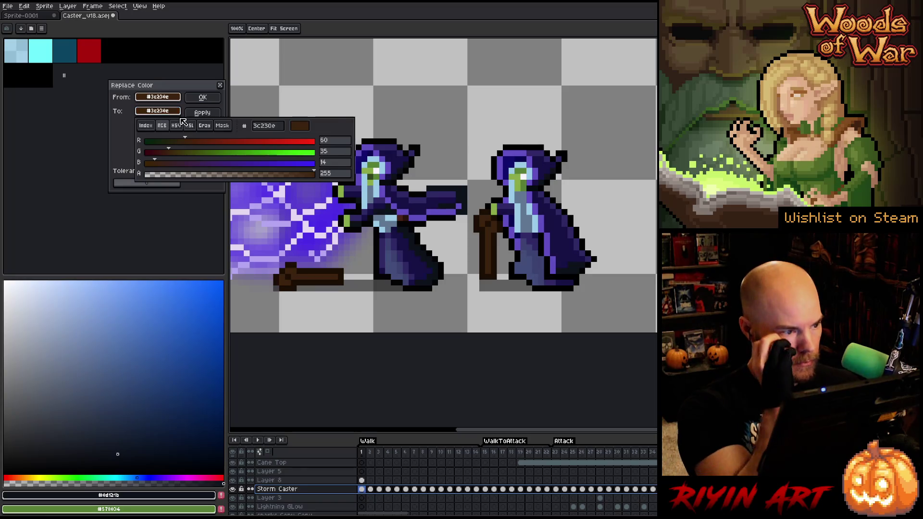
{"action": "left_click", "coordinate": [179, 126]}
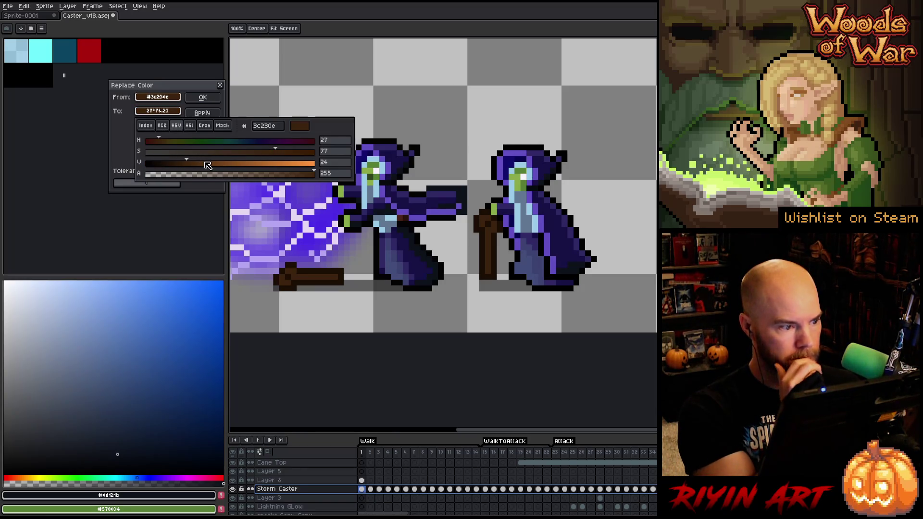
{"action": "mouse_move", "coordinate": [186, 165]}
{"action": "left_mouse_down"}
{"action": "mouse_move", "coordinate": [232, 168]}
{"action": "mouse_move", "coordinate": [231, 154]}
{"action": "mouse_move", "coordinate": [254, 153]}
{"action": "left_mouse_up"}
{"action": "left_click", "coordinate": [262, 157]}
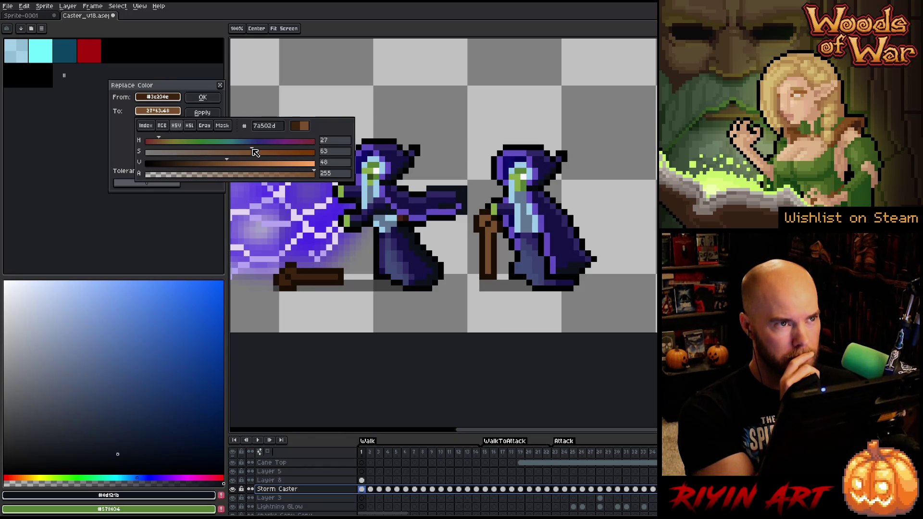
{"action": "mouse_move", "coordinate": [263, 152]}
{"action": "left_mouse_down"}
{"action": "mouse_move", "coordinate": [235, 153]}
{"action": "mouse_move", "coordinate": [256, 151]}
{"action": "left_mouse_up"}
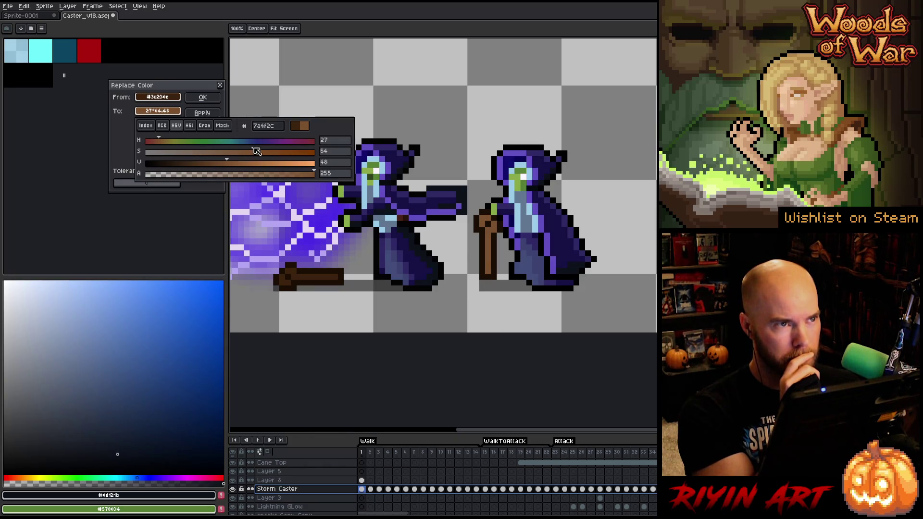
{"action": "key", "text": "Return"}
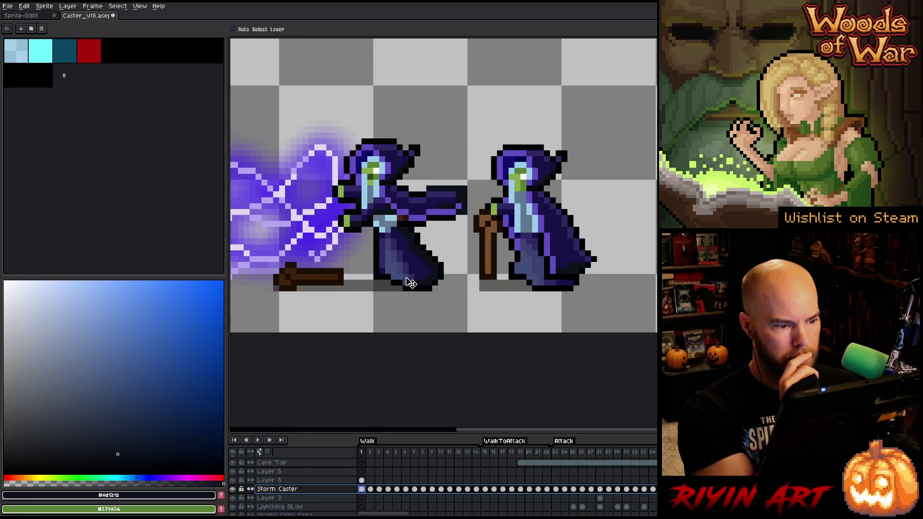
{"action": "scroll", "coordinate": [409, 283], "scroll_direction": "down", "scroll_amount": 2}
Step: Sample the lighter staff brown from the Storm Caster cel on frame 18, then move to frame 19
{"action": "mouse_move", "coordinate": [381, 454]}
{"action": "left_mouse_down"}
{"action": "mouse_move", "coordinate": [542, 452]}
{"action": "mouse_move", "coordinate": [521, 455]}
{"action": "left_mouse_up"}
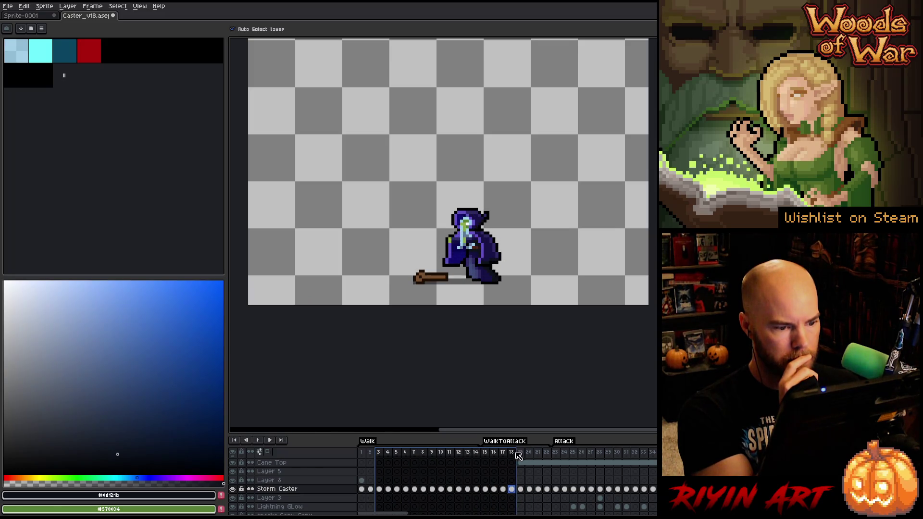
{"action": "scroll", "coordinate": [430, 282], "scroll_direction": "up", "scroll_amount": 2}
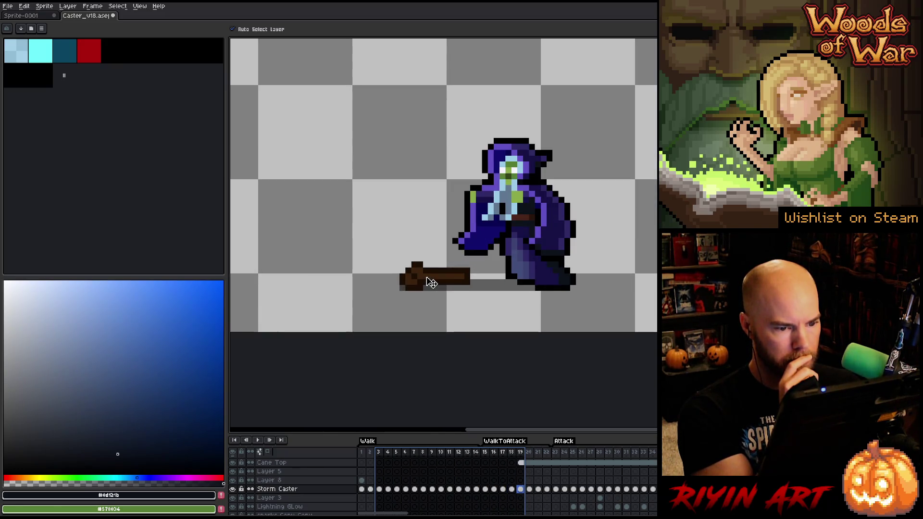
{"action": "left_click", "coordinate": [431, 282]}
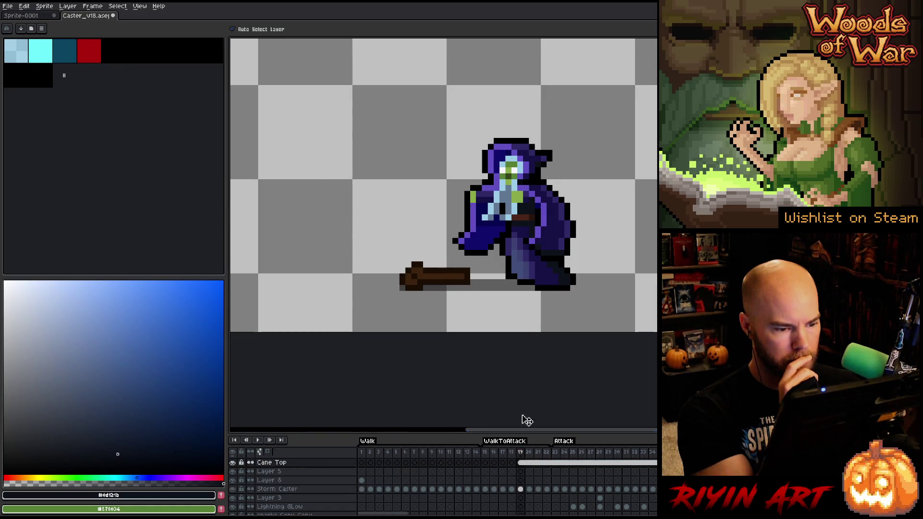
{"action": "left_click", "coordinate": [512, 490]}
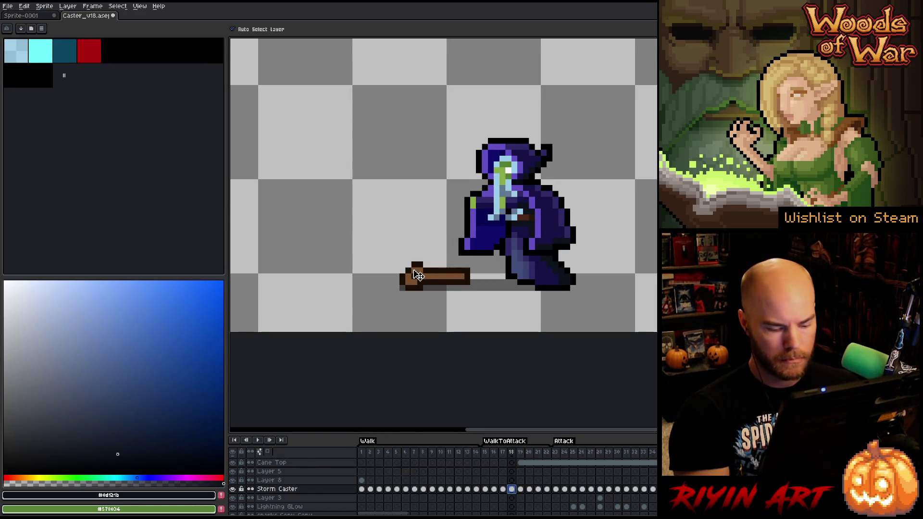
{"action": "key", "text": "i"}
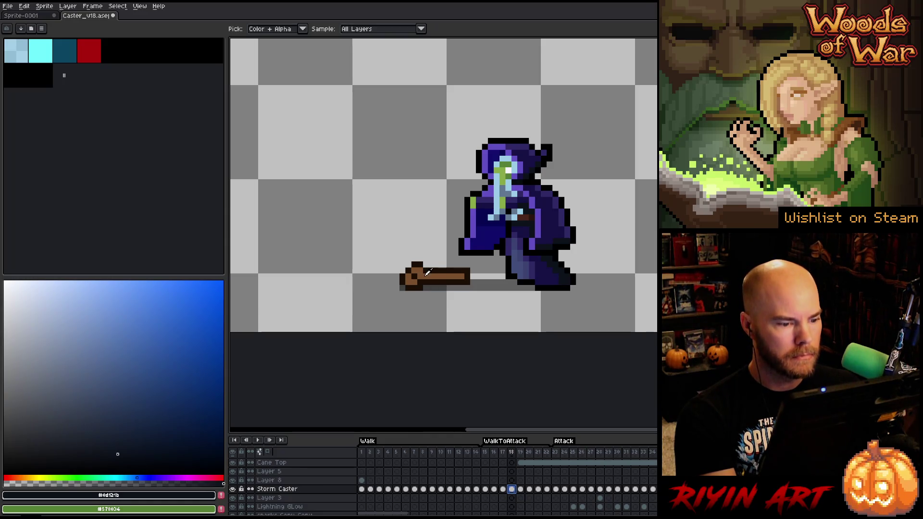
{"action": "left_click", "coordinate": [424, 272]}
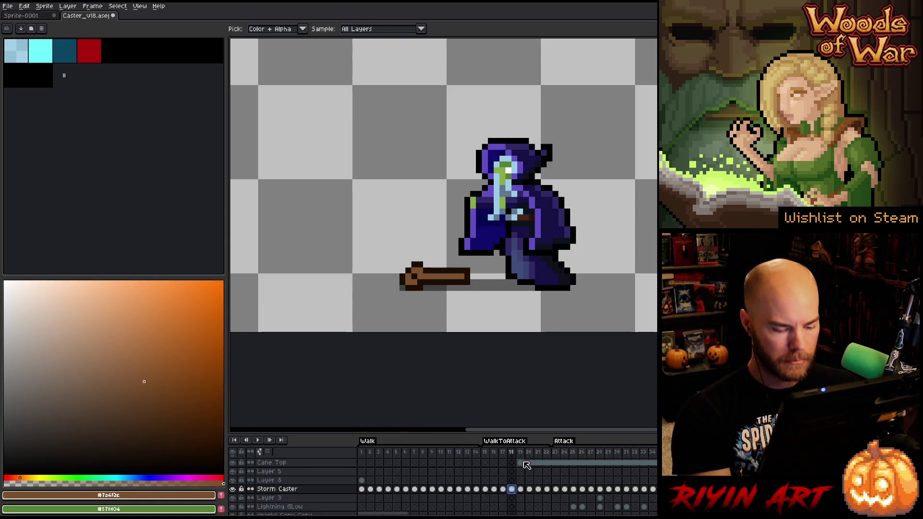
{"action": "left_click", "coordinate": [523, 489]}
{"action": "scroll", "coordinate": [526, 491], "scroll_direction": "up", "scroll_amount": 1}
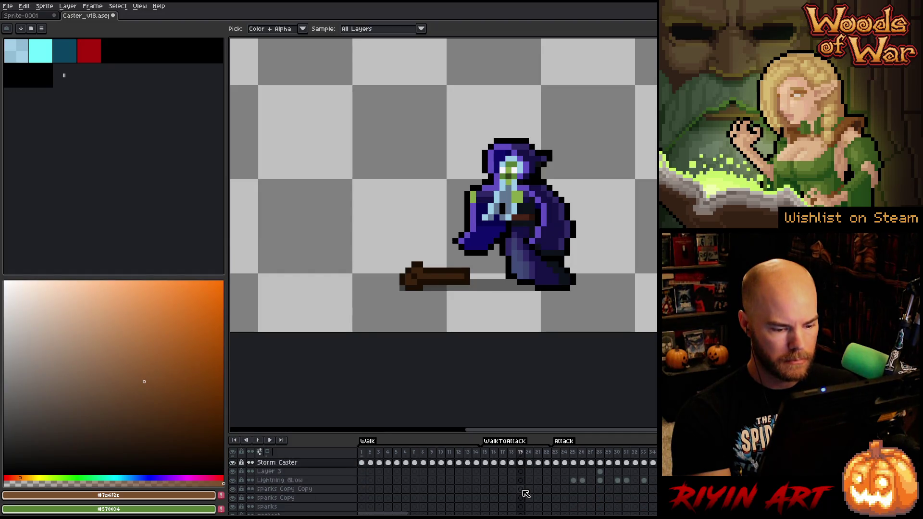
{"action": "scroll", "coordinate": [521, 489], "scroll_direction": "up", "scroll_amount": 1}
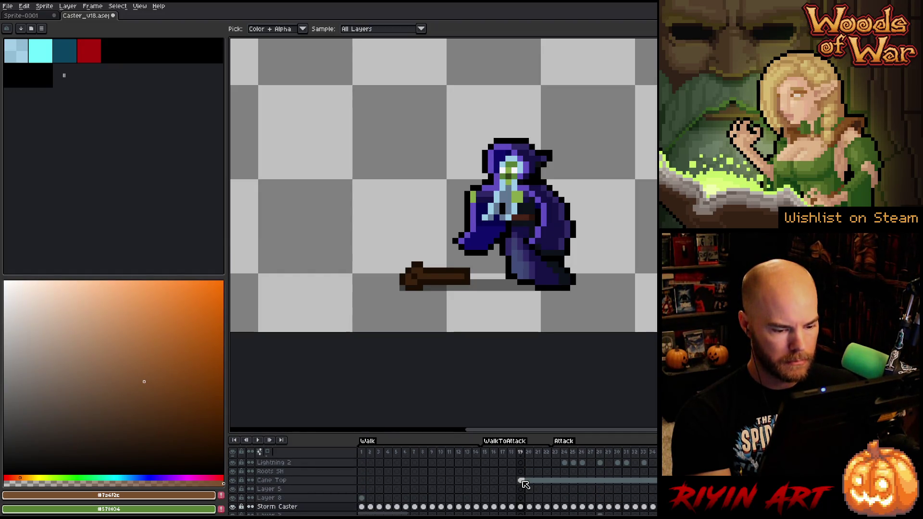
Step: Try a Replace Color from the cane's dark brown on frame 19, then cancel it
{"action": "left_click", "coordinate": [525, 484]}
{"action": "key", "text": "shift+r"}
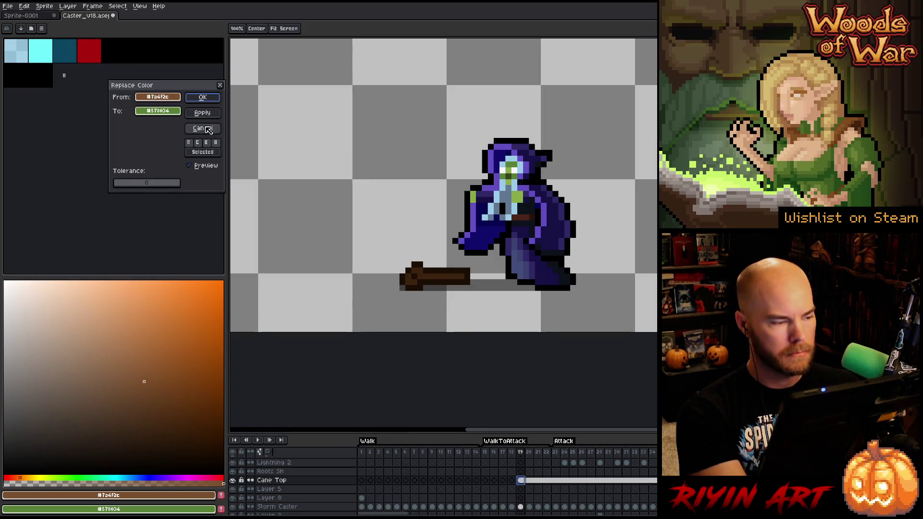
{"action": "left_click", "coordinate": [451, 272]}
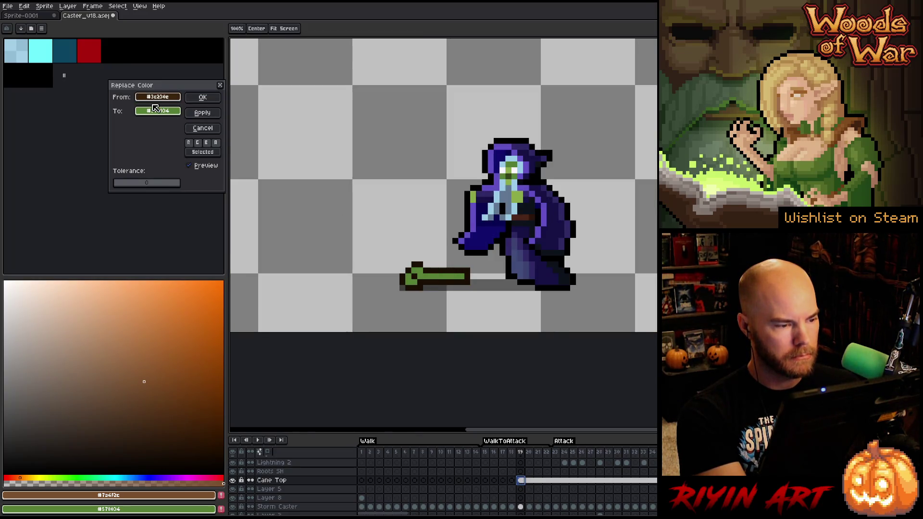
{"action": "left_click_drag", "start_coordinate": [155, 109], "coordinate": [209, 495]}
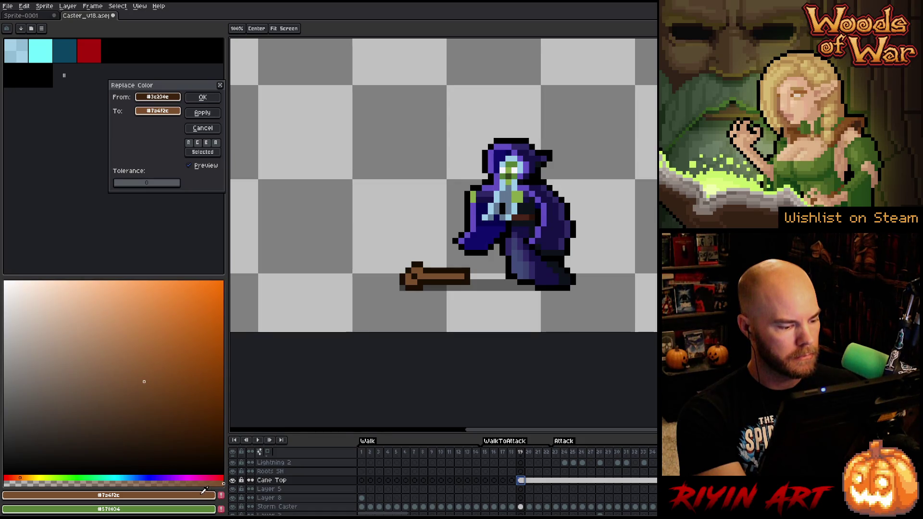
{"action": "left_click", "coordinate": [202, 98]}
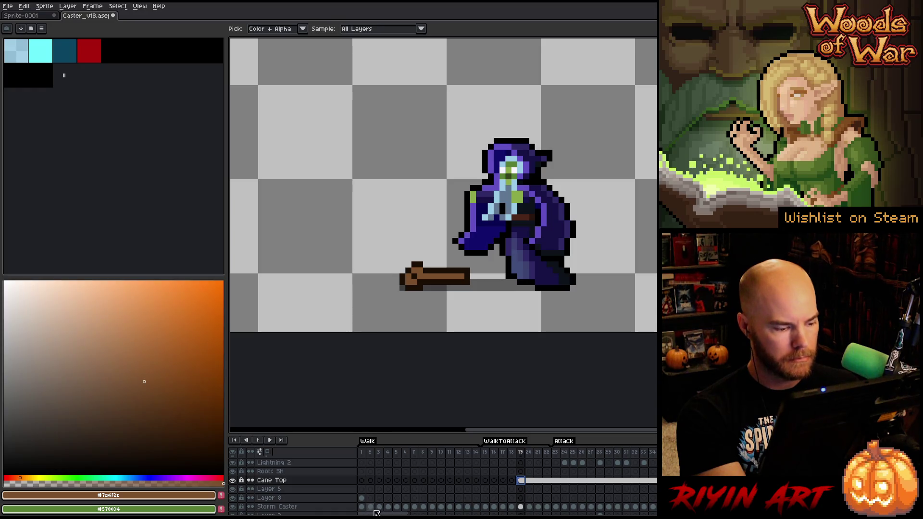
Step: On the Storm Caster cel, replace the belt colour with brown
{"action": "left_click", "coordinate": [316, 510]}
{"action": "key", "text": "shift+r"}
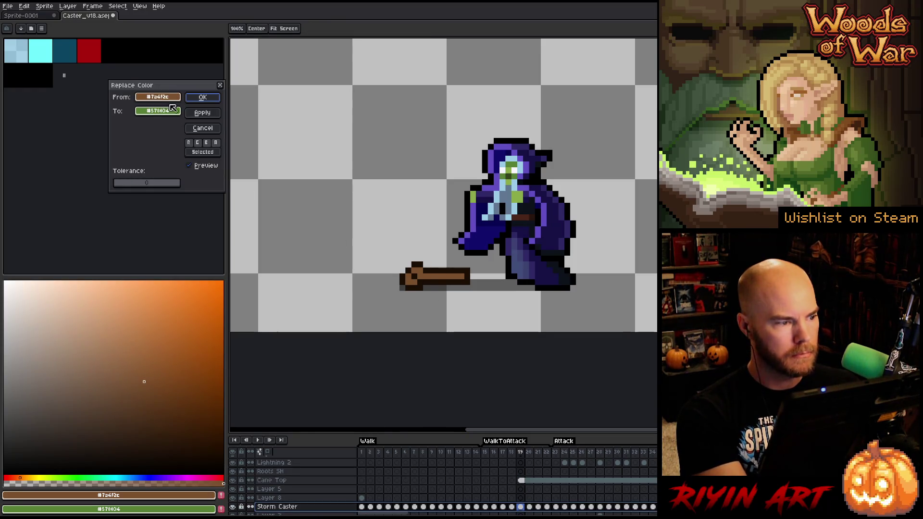
{"action": "left_click", "coordinate": [519, 209]}
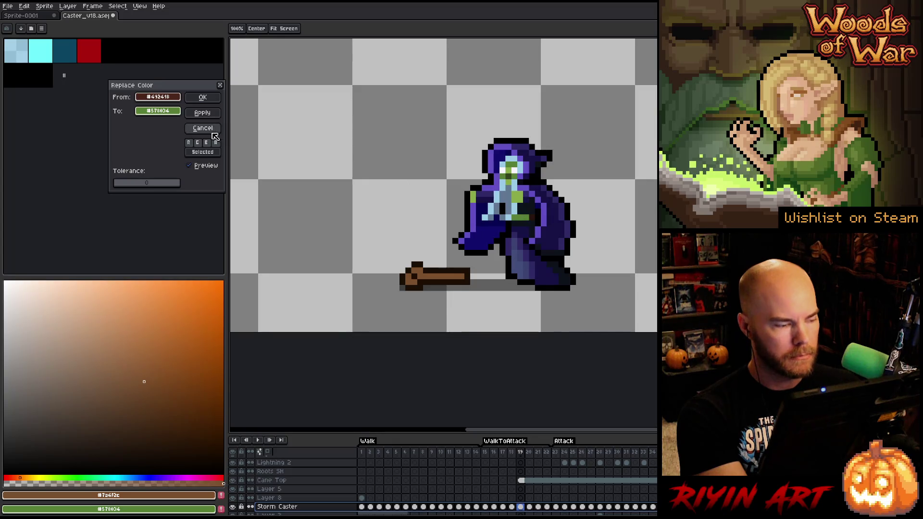
{"action": "left_click", "coordinate": [461, 271]}
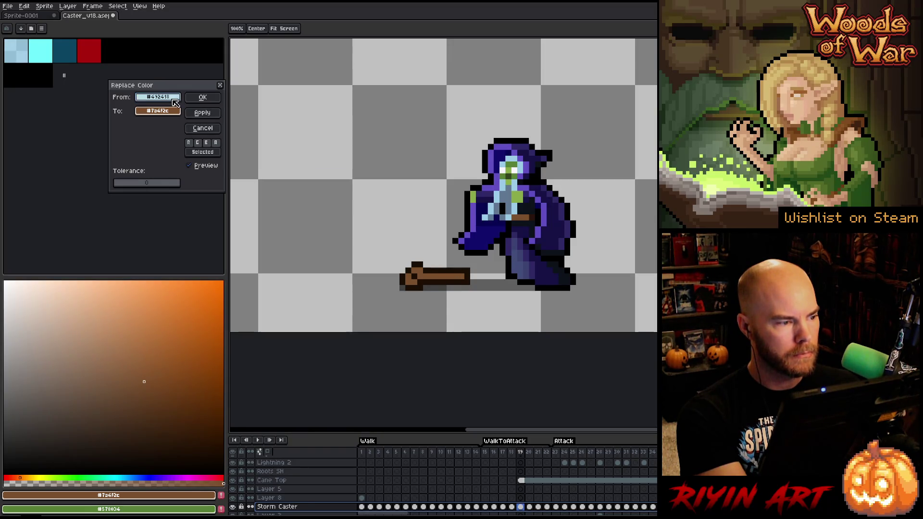
{"action": "left_click", "coordinate": [157, 111]}
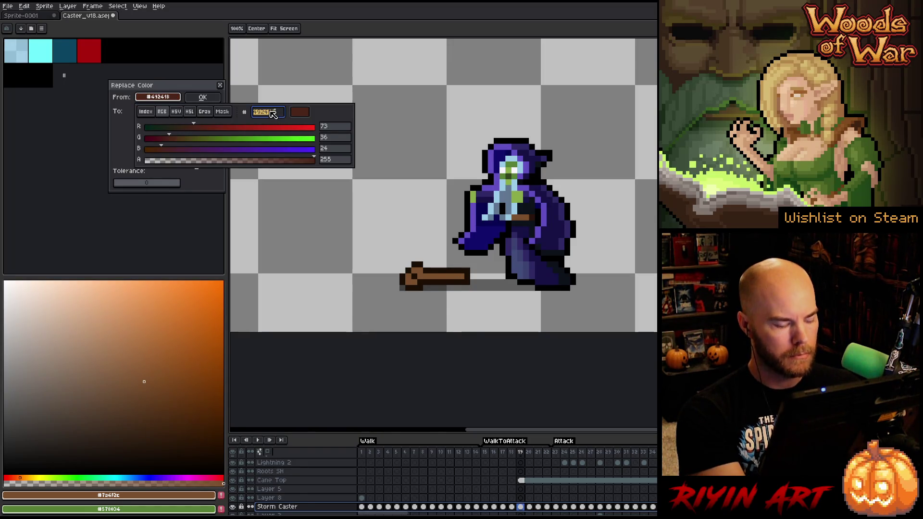
{"action": "key", "text": "Escape"}
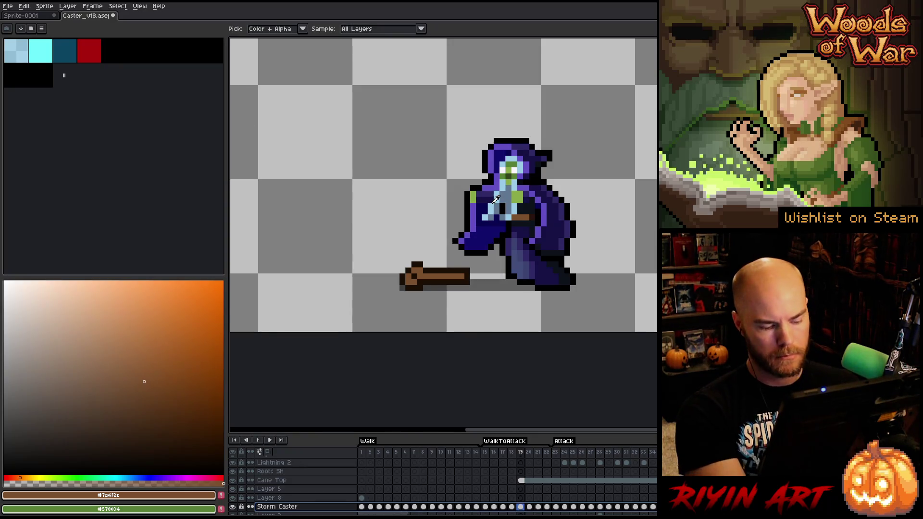
Step: Replace the belt's brown again with a new darker brown and finish the recolour
{"action": "key", "text": "shift+r"}
{"action": "left_click", "coordinate": [531, 216]}
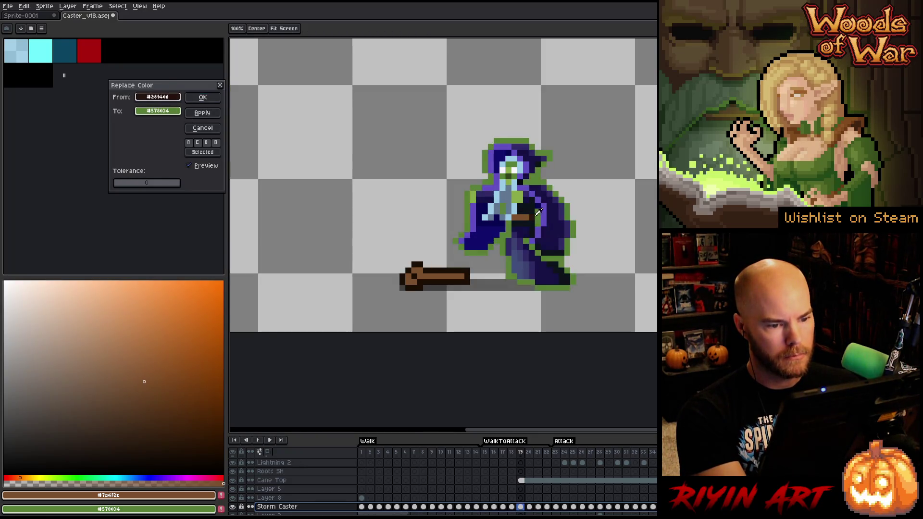
{"action": "left_click", "coordinate": [160, 113]}
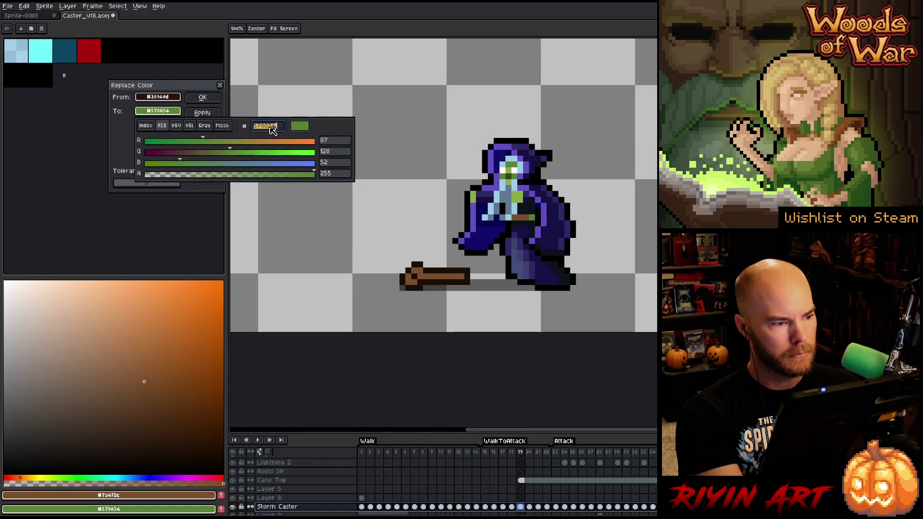
{"action": "type", "text": "492418"}
{"action": "key", "text": "Return"}
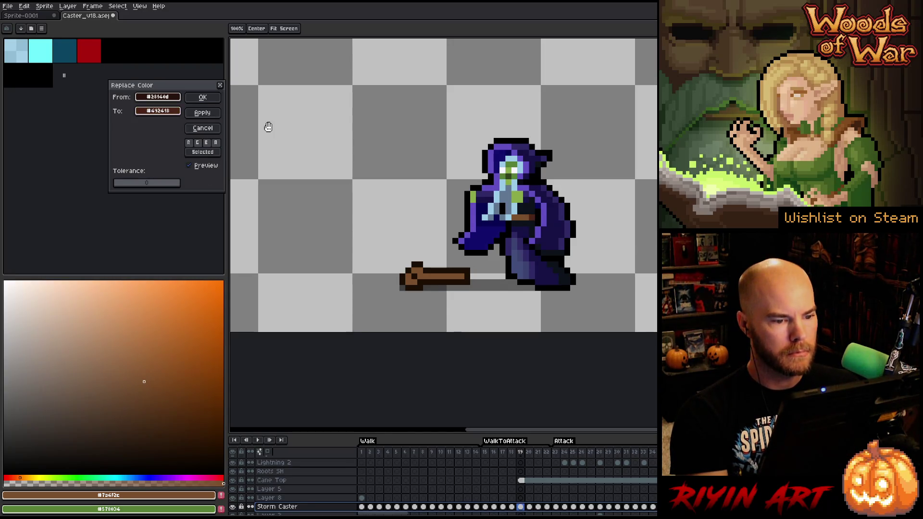
{"action": "key", "text": "Return"}
{"action": "scroll", "coordinate": [351, 206], "scroll_direction": "down", "scroll_amount": 3}
{"action": "scroll", "coordinate": [361, 206], "scroll_direction": "up", "scroll_amount": 2}
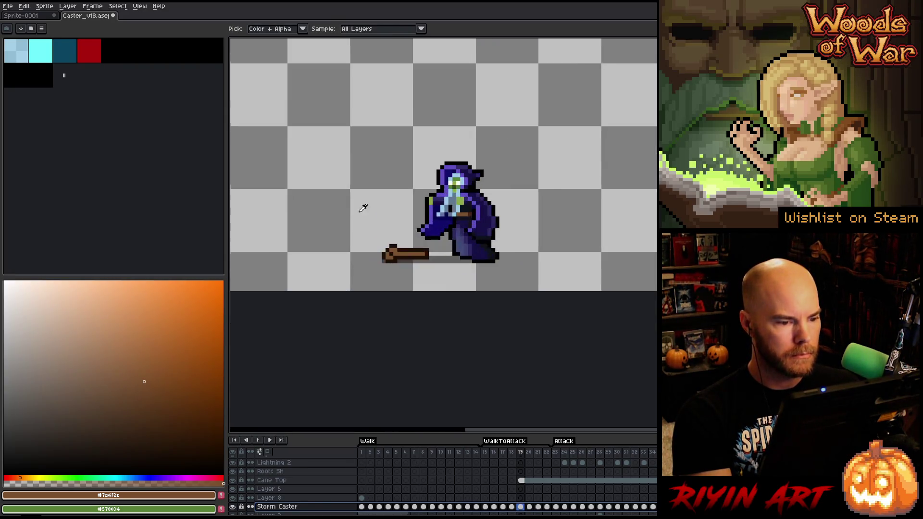
{"action": "scroll", "coordinate": [365, 204], "scroll_direction": "down", "scroll_amount": 1}
{"action": "left_click", "coordinate": [495, 454]}
{"action": "key", "text": "Return"}
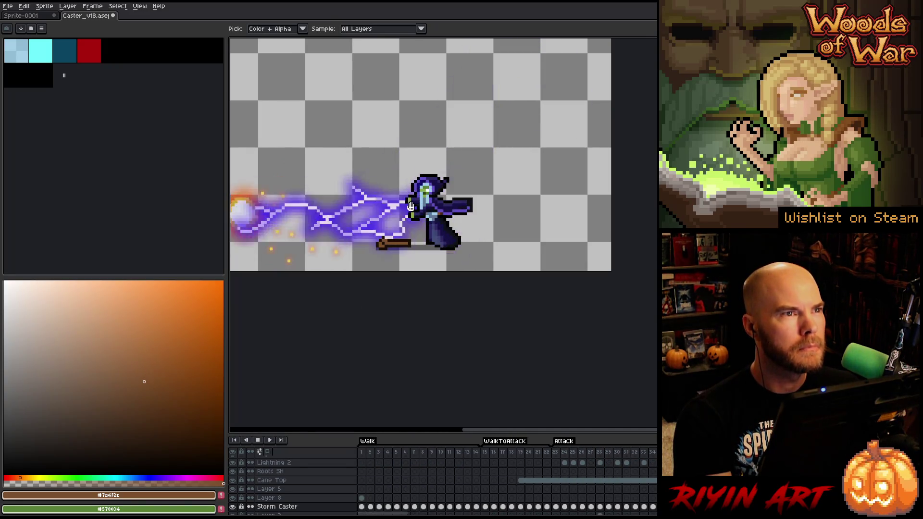
{"action": "scroll", "coordinate": [416, 215], "scroll_direction": "up", "scroll_amount": 4}
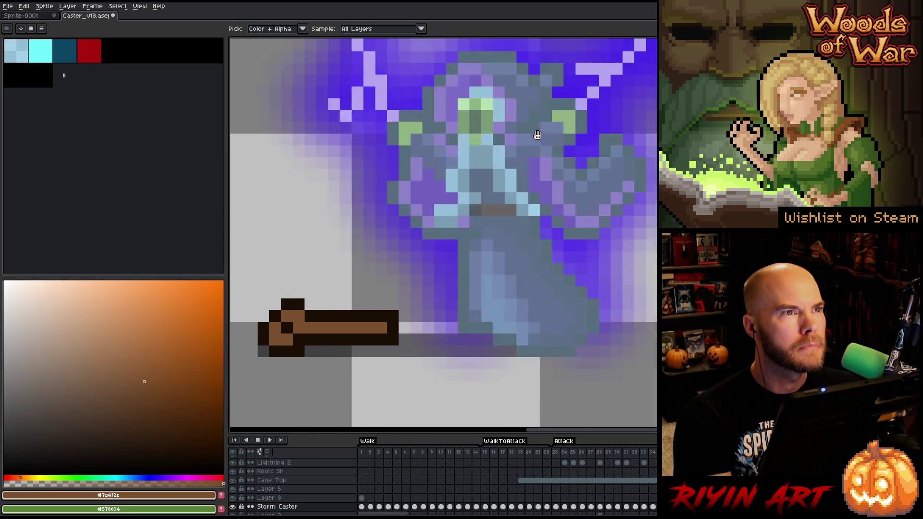
{"action": "scroll", "coordinate": [550, 121], "scroll_direction": "down", "scroll_amount": 2}
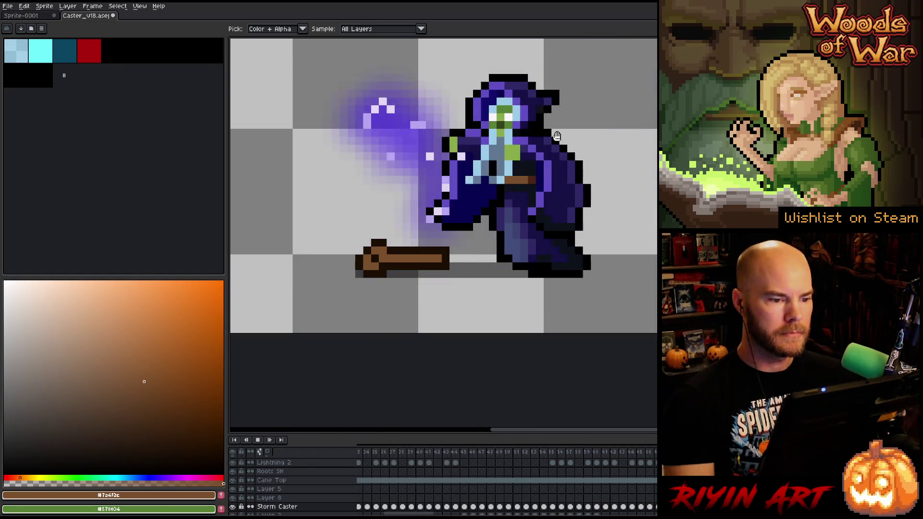
{"action": "scroll", "coordinate": [455, 238], "scroll_direction": "down", "scroll_amount": 5}
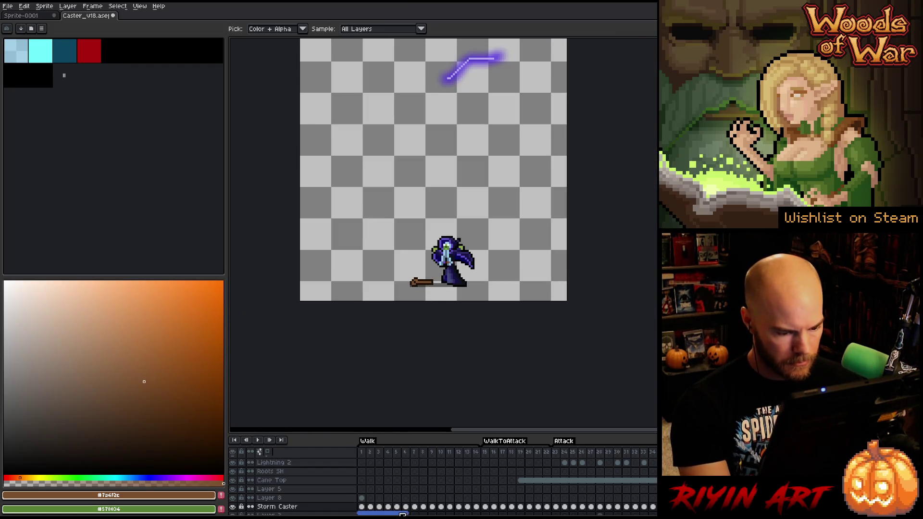
{"action": "left_click", "coordinate": [388, 454]}
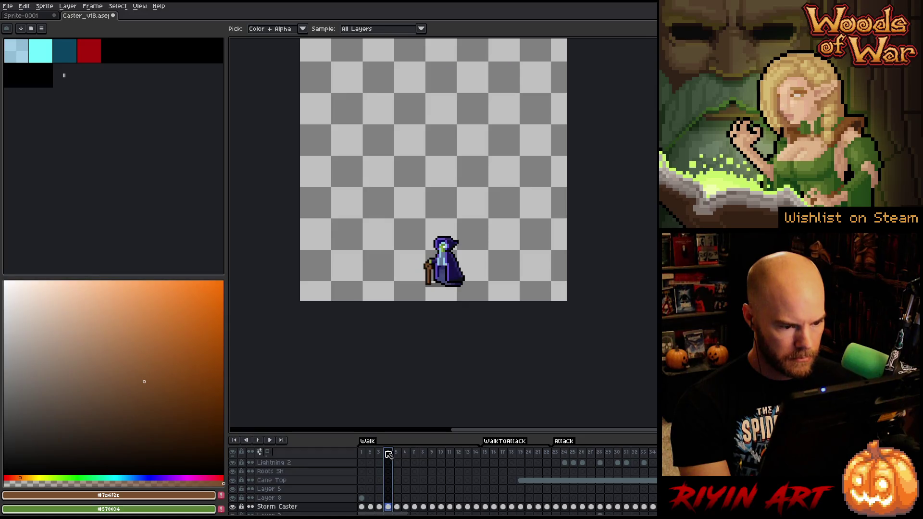
{"action": "left_click_drag", "start_coordinate": [380, 513], "coordinate": [464, 514]}
Step: Insert empty frames ahead of the Outline animation
{"action": "left_click", "coordinate": [423, 455]}
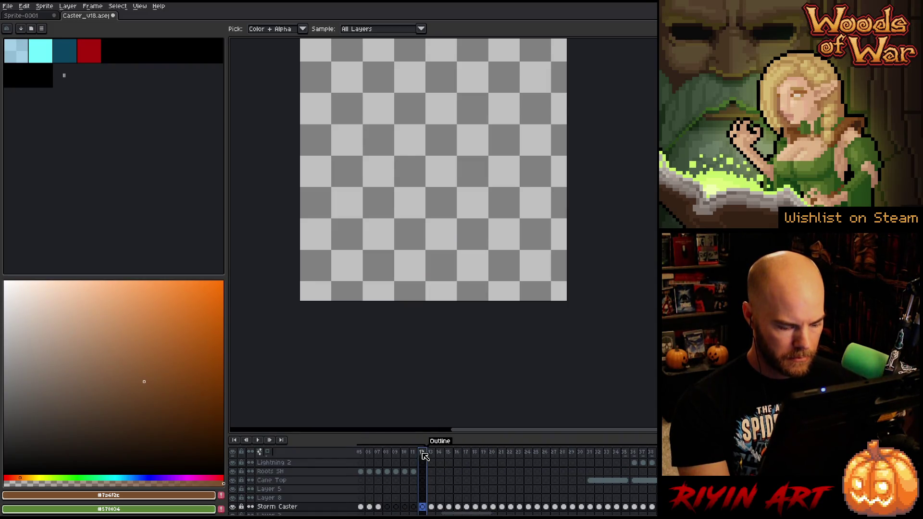
{"action": "left_click", "coordinate": [432, 453]}
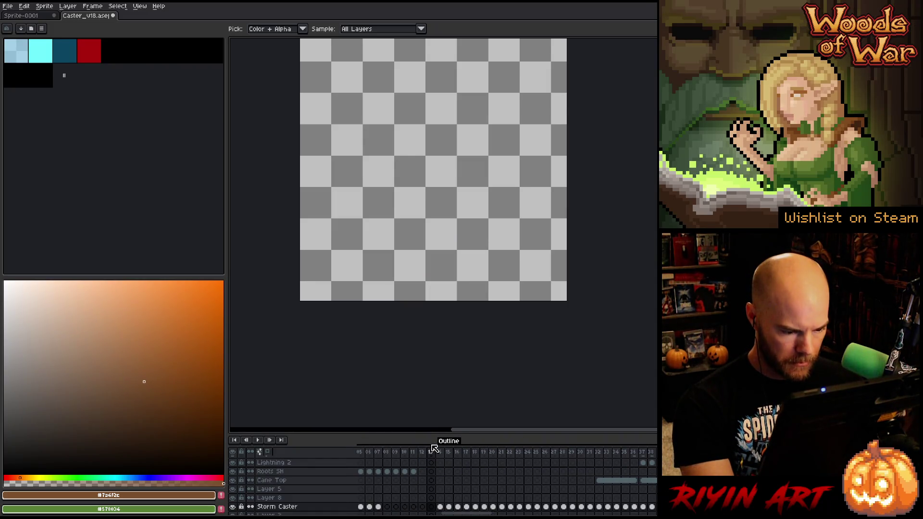
{"action": "key", "text": "alt+n"}
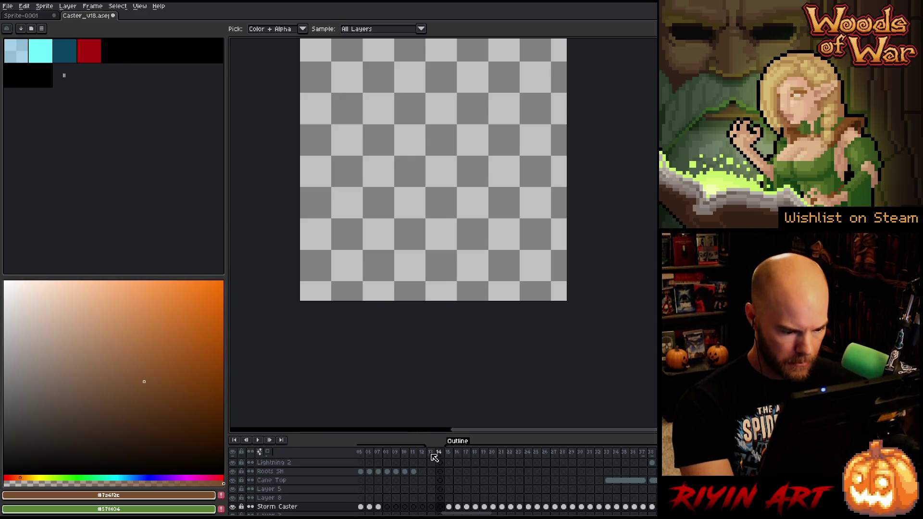
{"action": "key", "text": "alt+n"}
{"action": "key", "text": "alt+n"}
{"action": "key", "text": "alt+n"}
Step: Tag the five new empty frames 113–117 as 'Attack Idle'
{"action": "left_click_drag", "start_coordinate": [433, 453], "coordinate": [468, 454]}
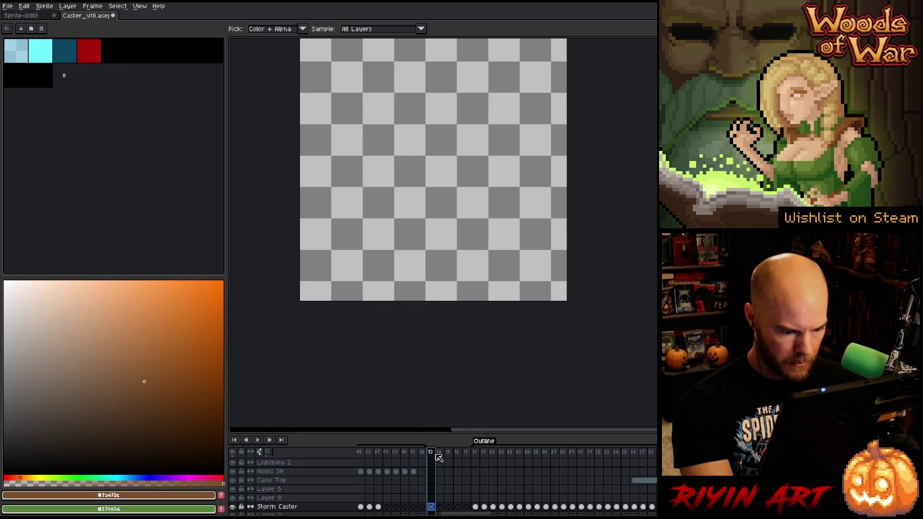
{"action": "right_click", "coordinate": [467, 455]}
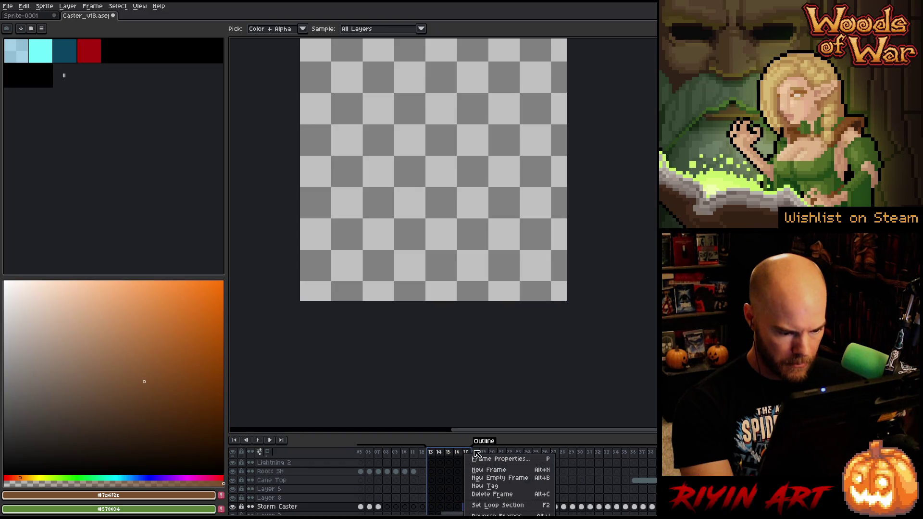
{"action": "left_click", "coordinate": [483, 490]}
{"action": "type", "text": "Attack Id"}
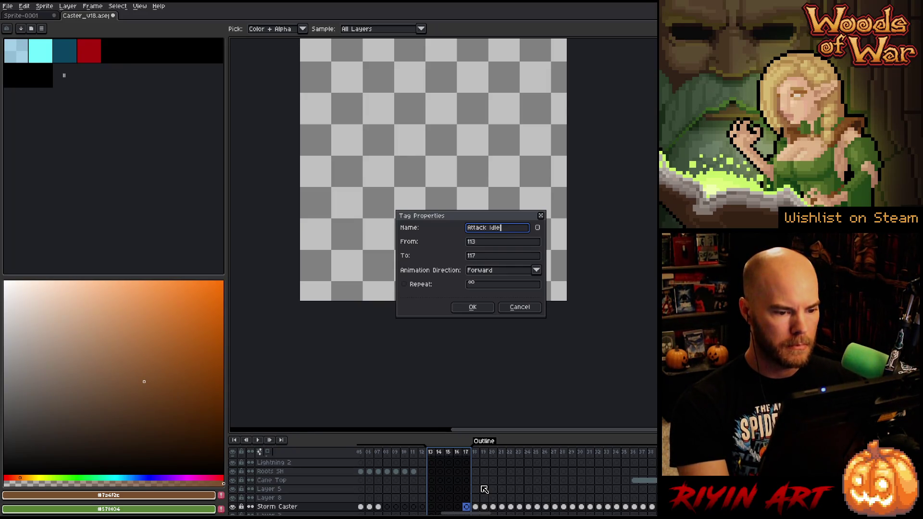
{"action": "type", "text": "le"}
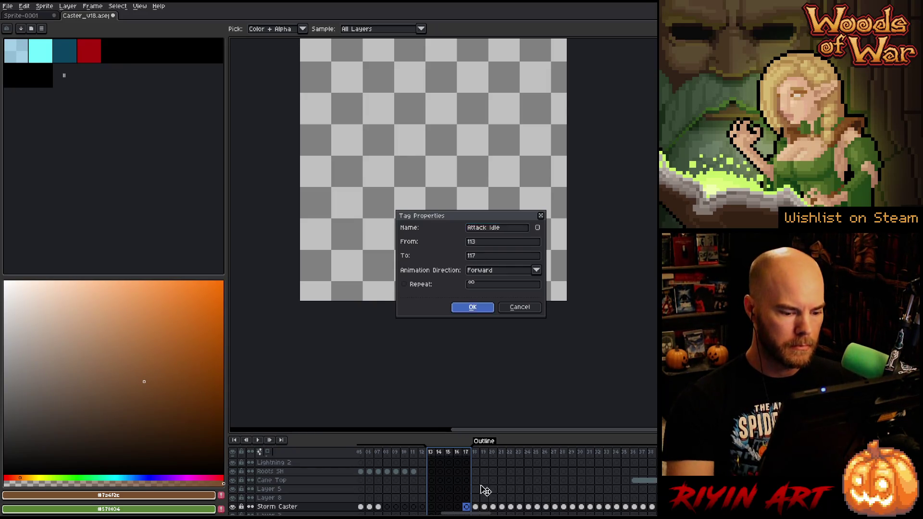
{"action": "key", "text": "Return"}
{"action": "scroll", "coordinate": [485, 491], "scroll_direction": "left", "scroll_amount": 5}
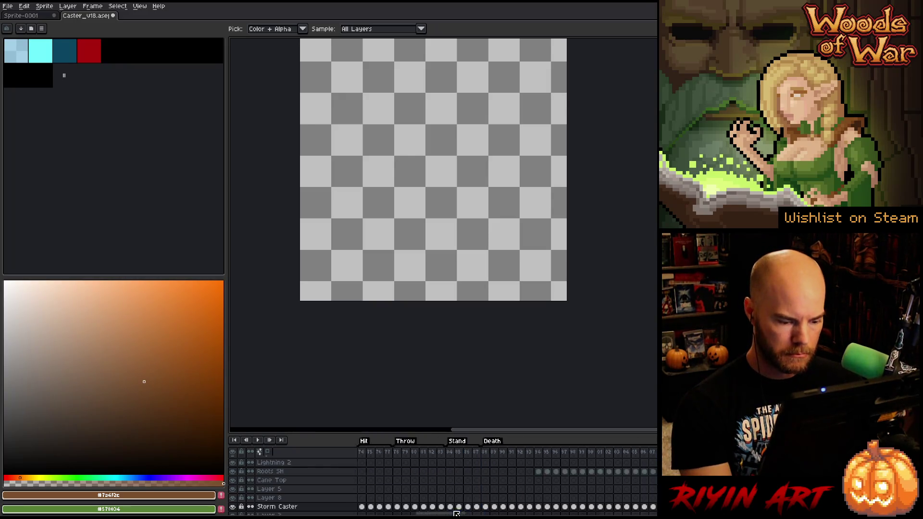
{"action": "scroll", "coordinate": [433, 497], "scroll_direction": "left", "scroll_amount": 5}
{"action": "scroll", "coordinate": [359, 500], "scroll_direction": "left", "scroll_amount": 5}
Step: Hide Layer 8 to check its lightning and caster copy, then delete the layer
{"action": "left_click", "coordinate": [361, 498]}
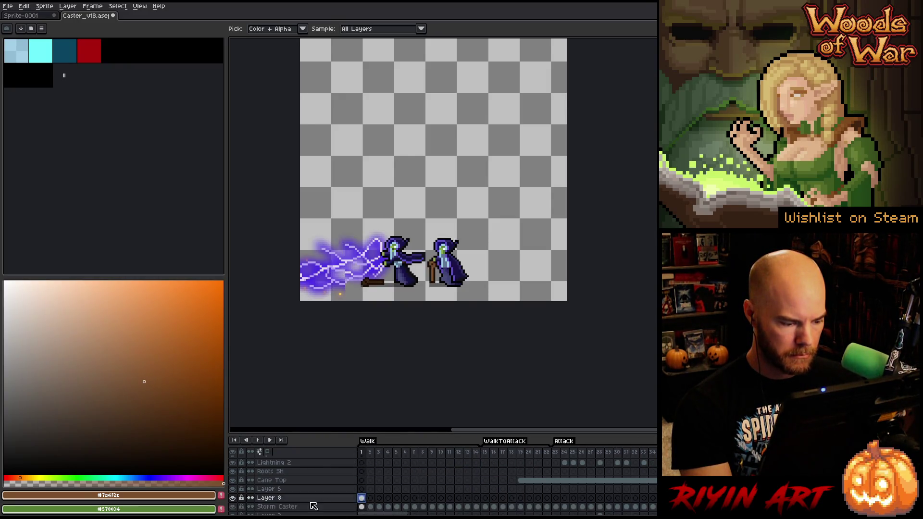
{"action": "left_click", "coordinate": [233, 499]}
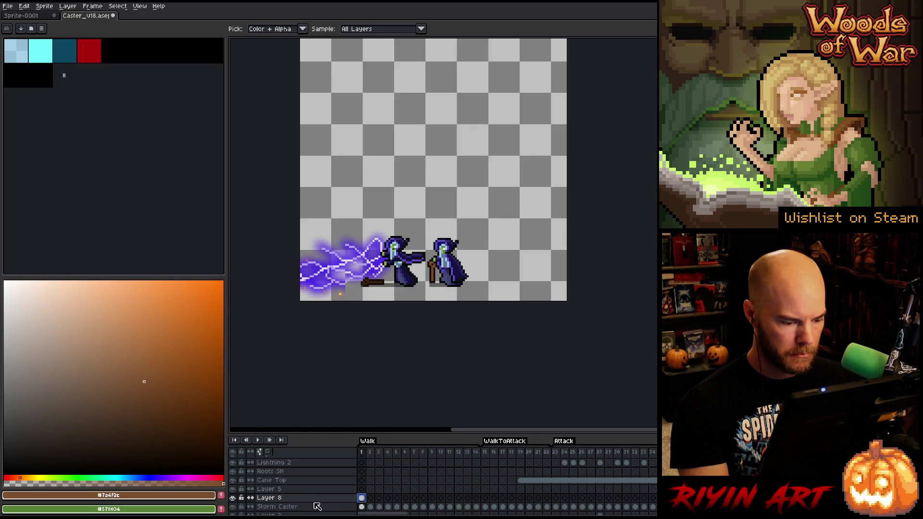
{"action": "right_click", "coordinate": [312, 503]}
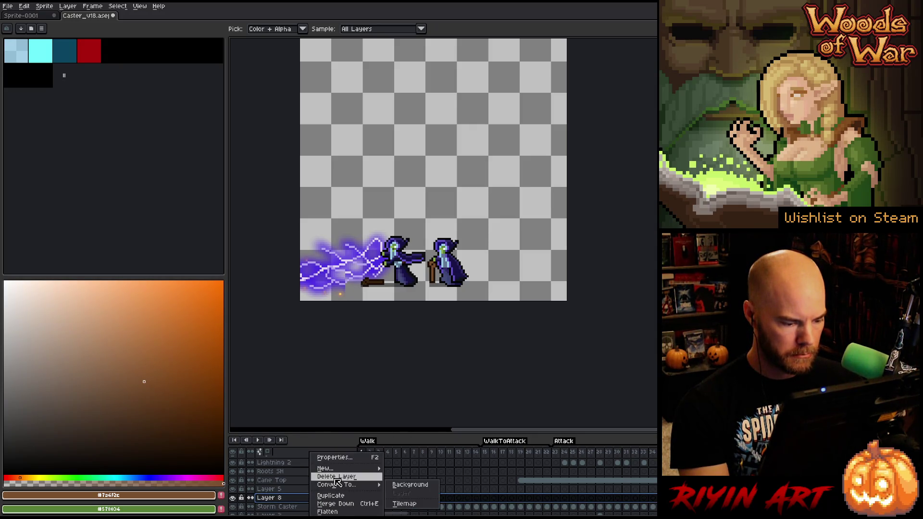
{"action": "left_click", "coordinate": [336, 477]}
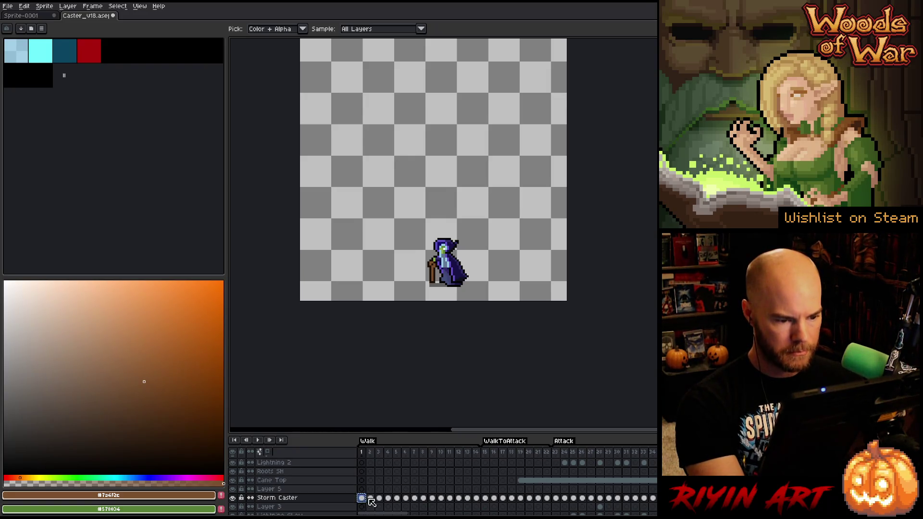
Step: Scrub through the walk frames on Storm Caster, narrowing the selection to frame 14
{"action": "mouse_move", "coordinate": [370, 453]}
{"action": "left_mouse_down"}
{"action": "mouse_move", "coordinate": [400, 453]}
{"action": "mouse_move", "coordinate": [391, 456]}
{"action": "left_mouse_up"}
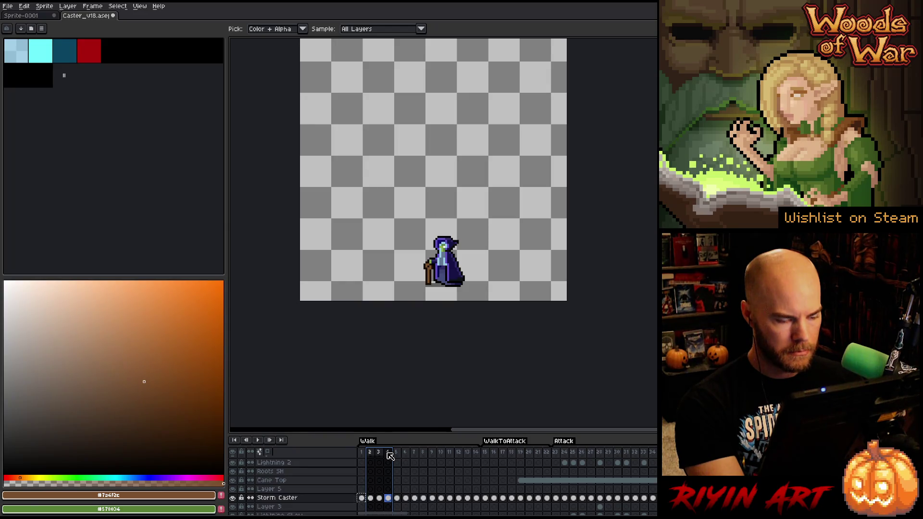
{"action": "left_click", "coordinate": [387, 498]}
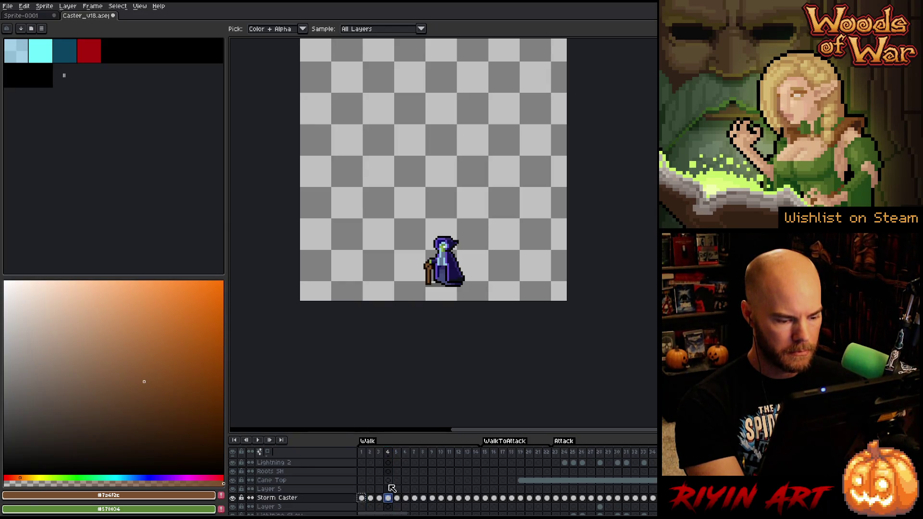
{"action": "left_click", "coordinate": [397, 456]}
{"action": "left_click_drag", "start_coordinate": [404, 457], "coordinate": [454, 456]}
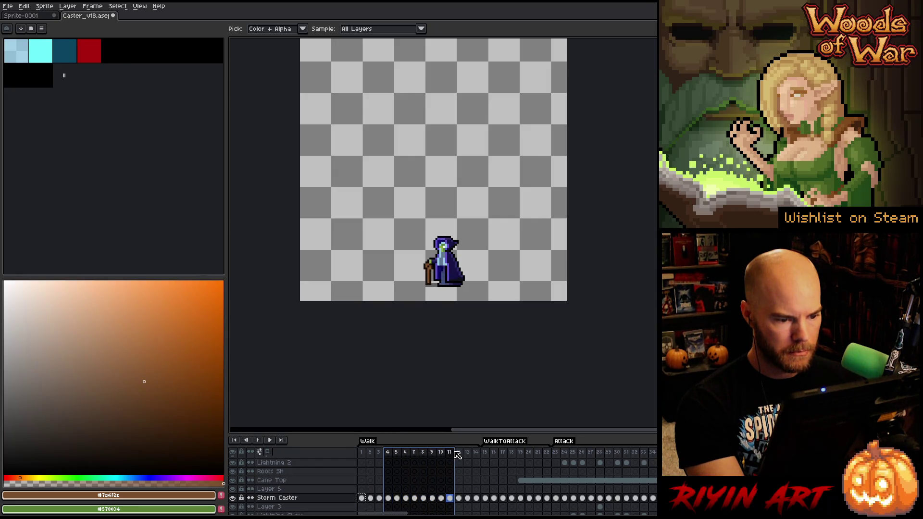
{"action": "left_click_drag", "start_coordinate": [457, 455], "coordinate": [491, 454]}
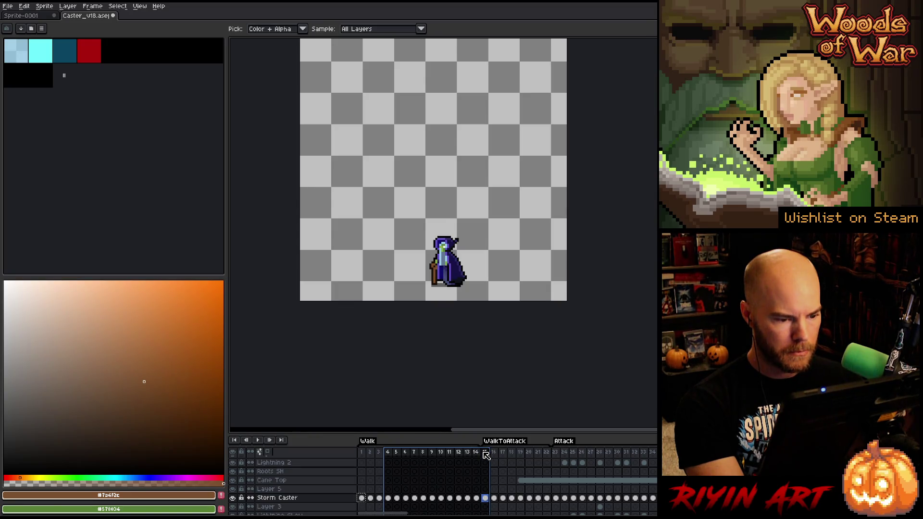
{"action": "left_click_drag", "start_coordinate": [486, 454], "coordinate": [480, 457]}
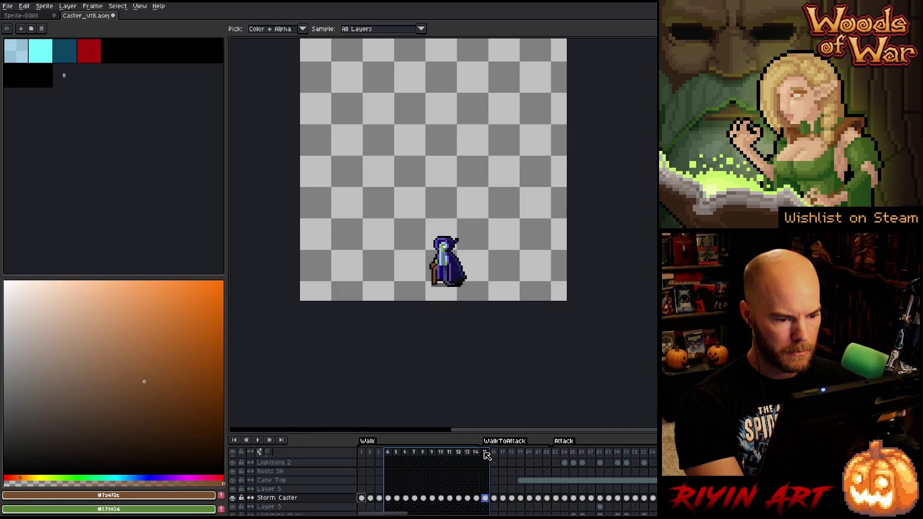
{"action": "left_click", "coordinate": [478, 455]}
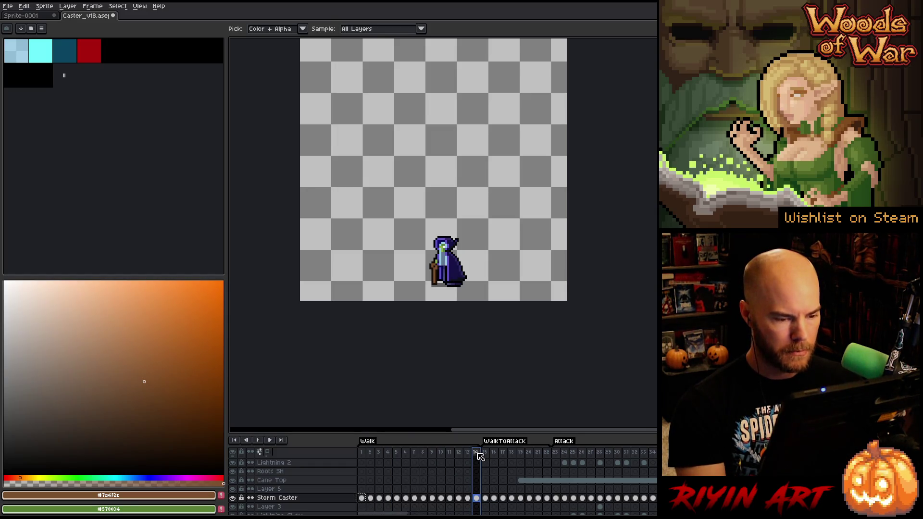
Step: Play the walk cycle and step through it frame by frame with the arrow keys
{"action": "key", "text": "Return"}
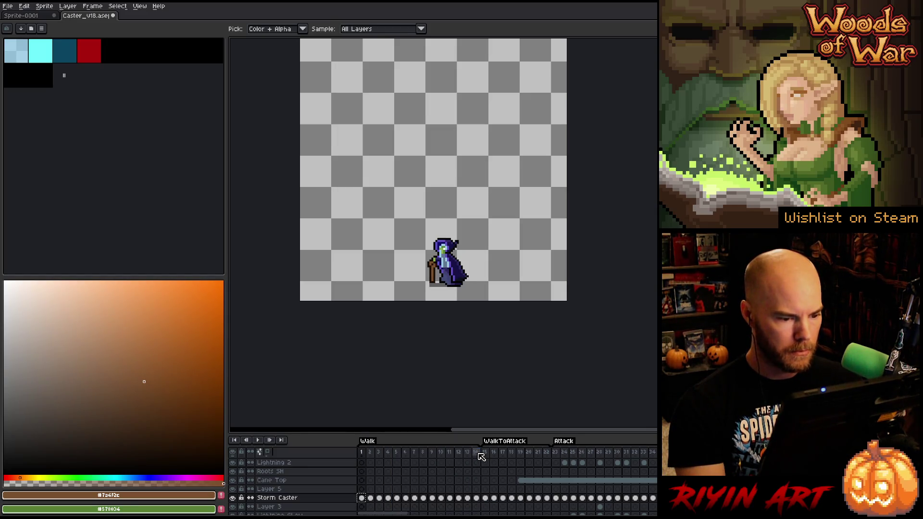
{"action": "key", "text": "Right"}
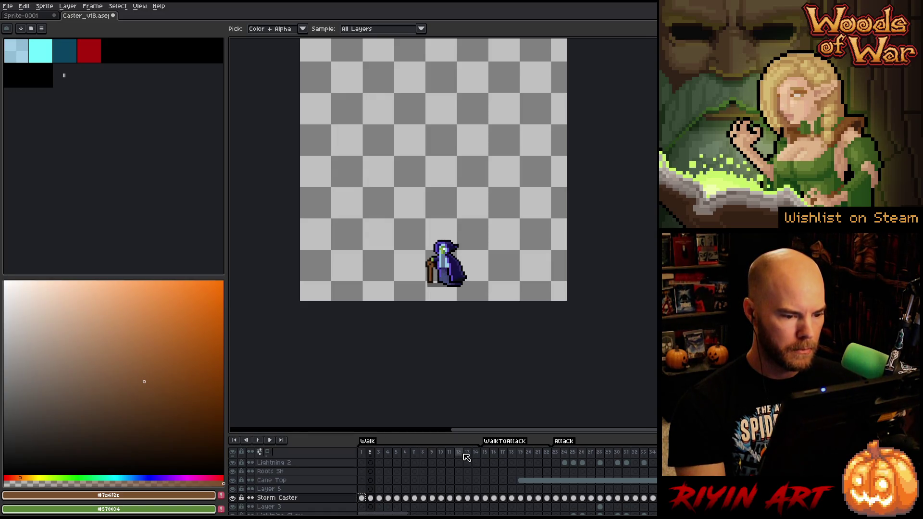
{"action": "key", "text": "Return"}
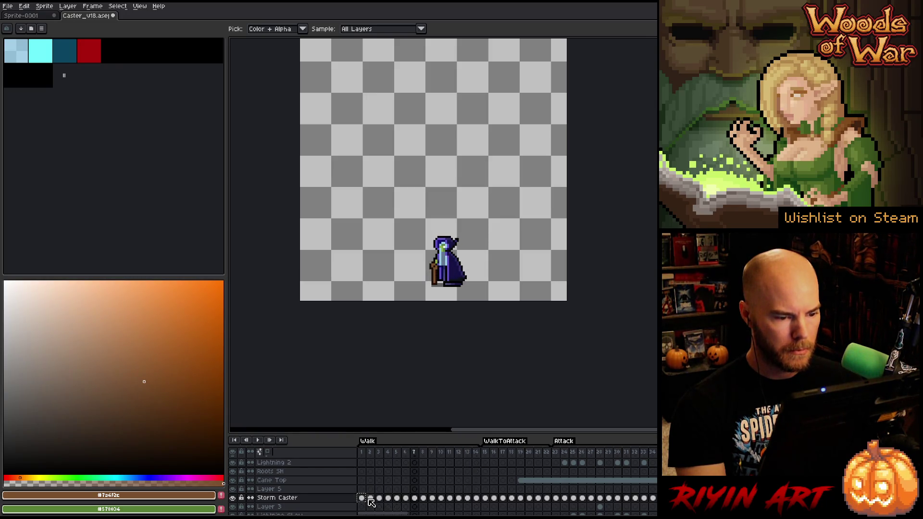
{"action": "key", "text": "Left"}
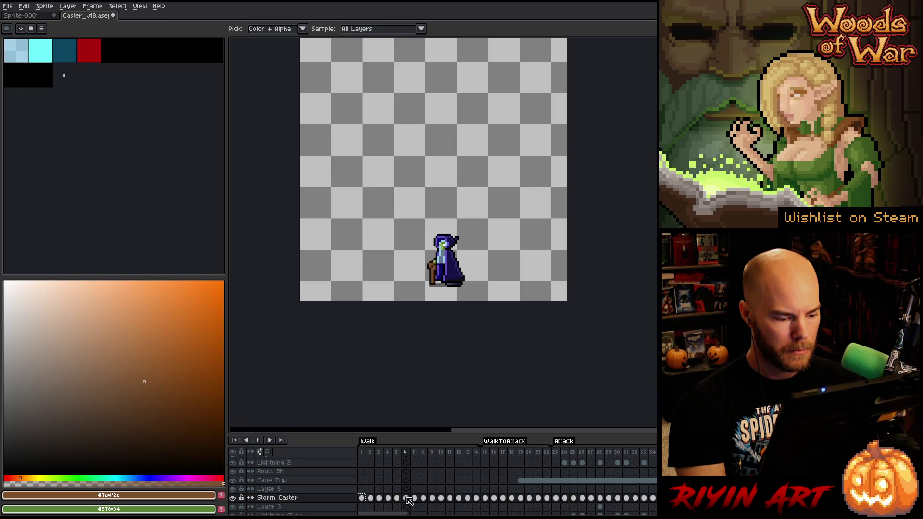
{"action": "key", "text": "Right"}
{"action": "key", "text": "Right"}
{"action": "key", "text": "Right"}
{"action": "key", "text": "Right"}
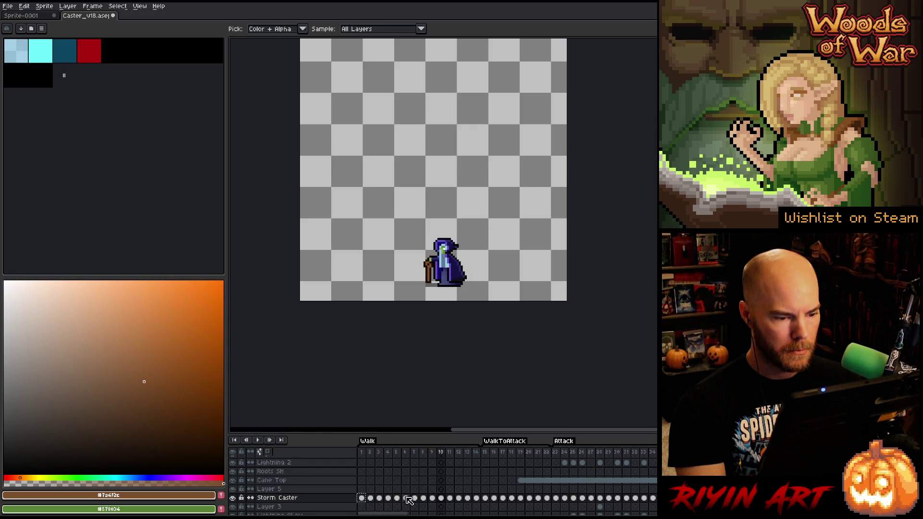
{"action": "key", "text": "Right"}
{"action": "key", "text": "Right"}
{"action": "key", "text": "Right"}
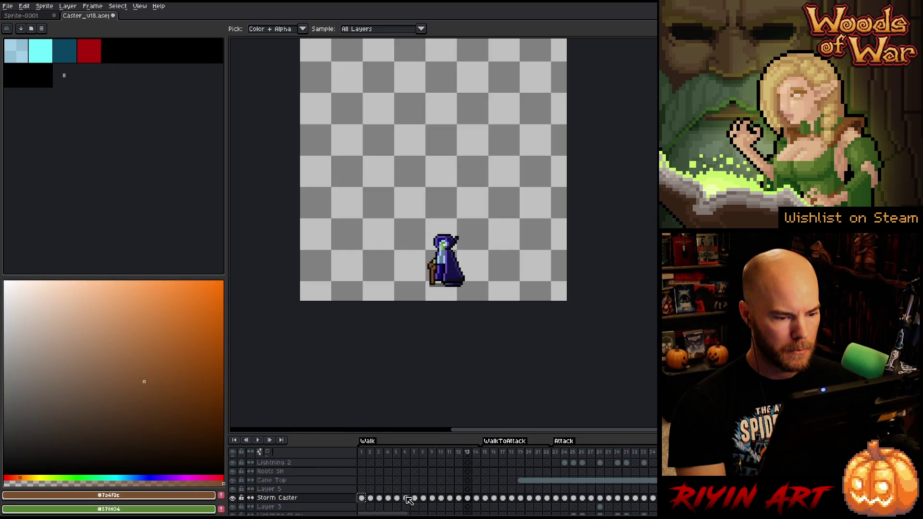
{"action": "key", "text": "Right"}
{"action": "key", "text": "Right"}
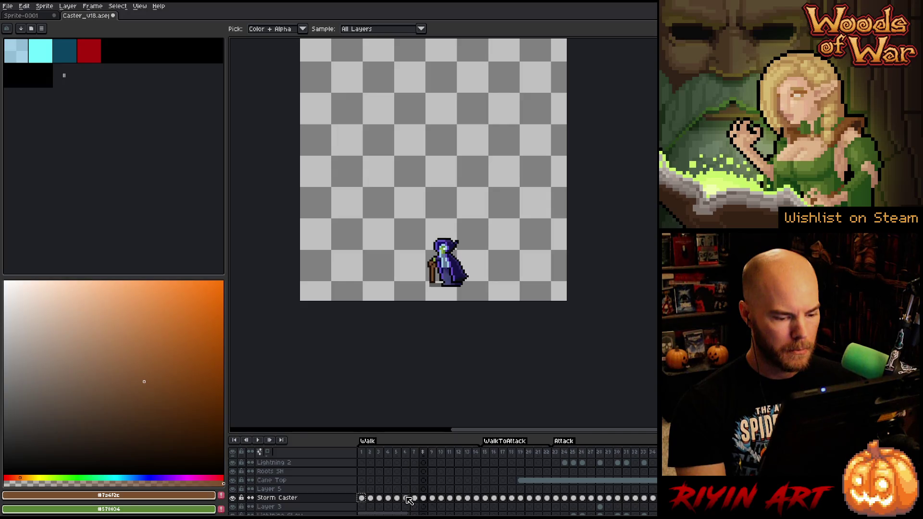
{"action": "key", "text": "Right"}
{"action": "key", "text": "Right"}
{"action": "key", "text": "Right"}
{"action": "key", "text": "Right"}
{"action": "key", "text": "Right"}
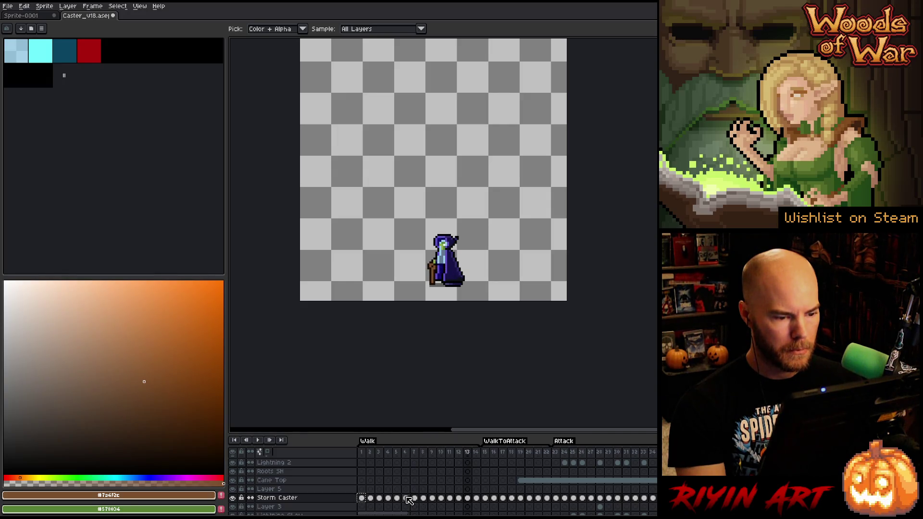
{"action": "key", "text": "Left"}
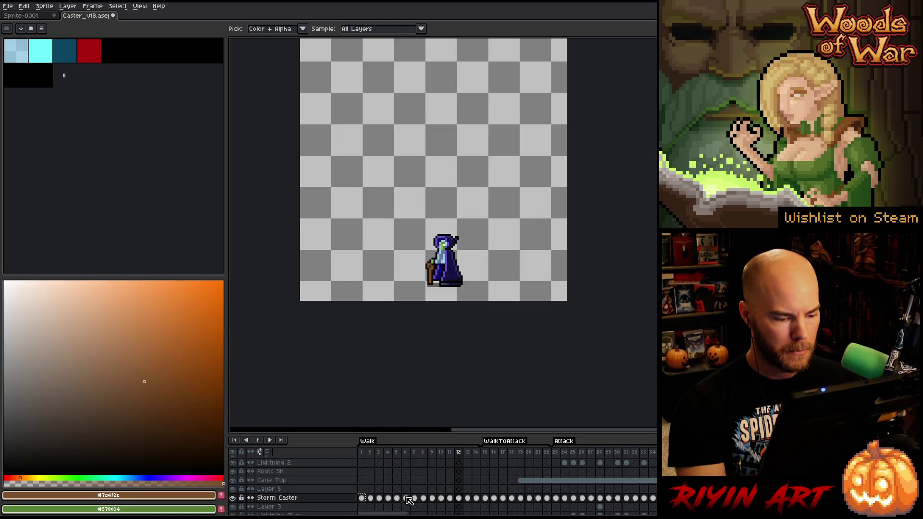
Step: Copy Storm Caster walk cels 6–12 and target the empty cel at frame 13
{"action": "left_click_drag", "start_coordinate": [408, 500], "coordinate": [459, 503]}
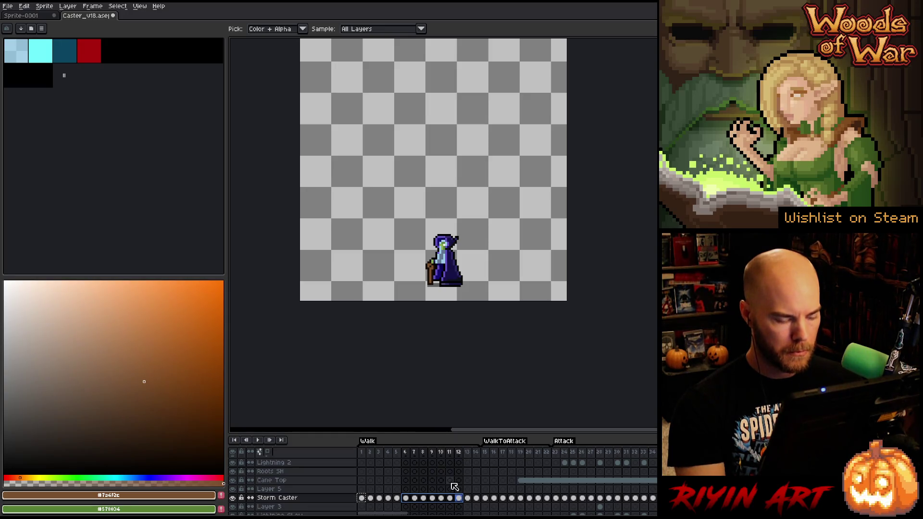
{"action": "left_click_drag", "start_coordinate": [383, 515], "coordinate": [483, 503]}
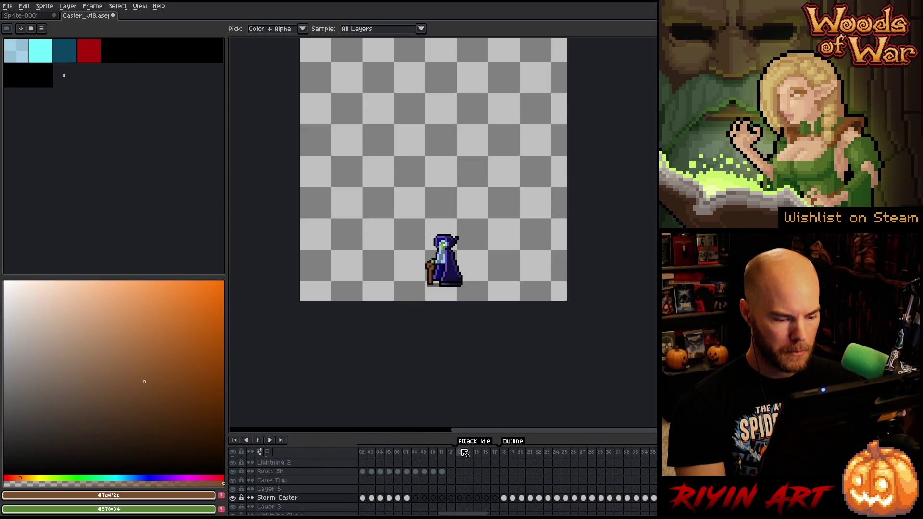
{"action": "left_click", "coordinate": [467, 454]}
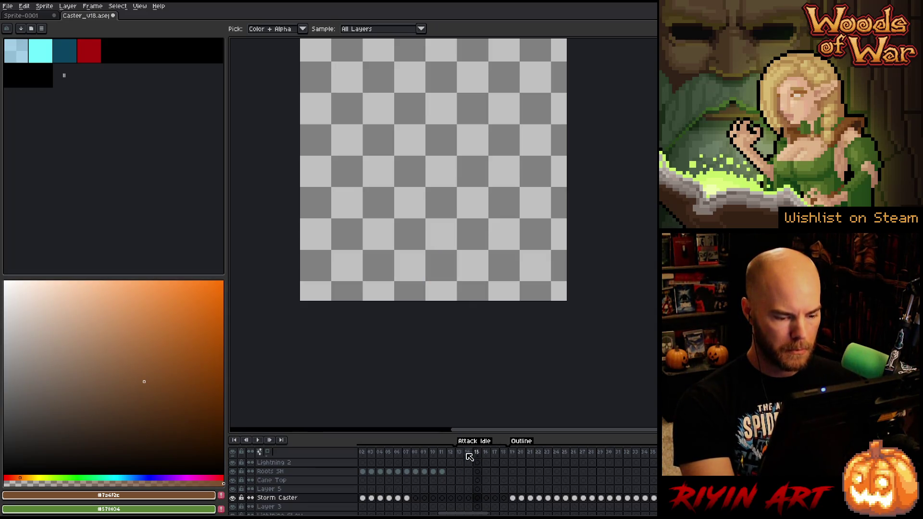
{"action": "left_click_drag", "start_coordinate": [469, 514], "coordinate": [383, 514]}
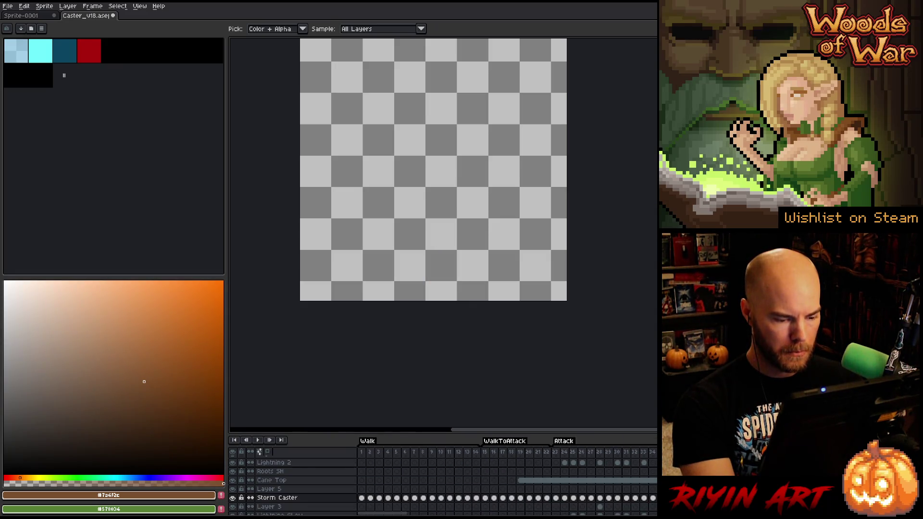
{"action": "left_click_drag", "start_coordinate": [408, 501], "coordinate": [465, 500]}
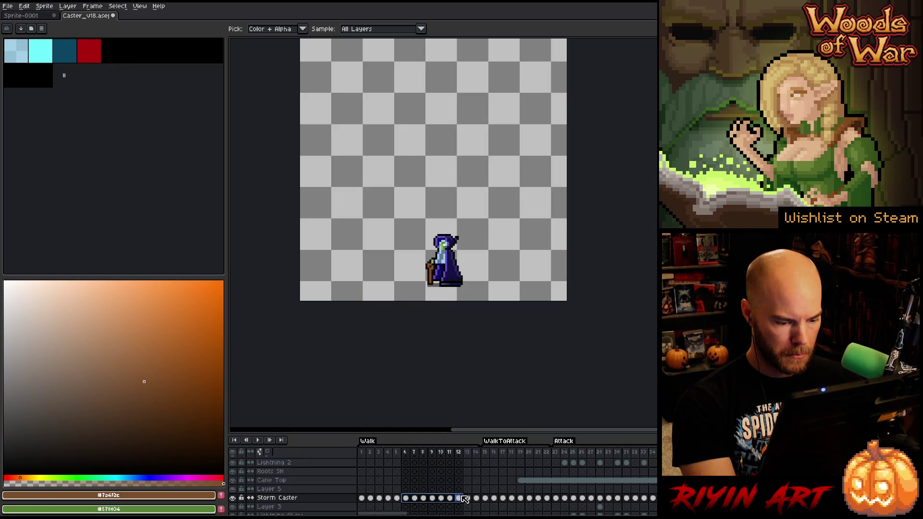
{"action": "mouse_move", "coordinate": [389, 514]}
{"action": "left_mouse_down"}
{"action": "mouse_move", "coordinate": [493, 513]}
{"action": "mouse_move", "coordinate": [475, 506]}
{"action": "left_mouse_up"}
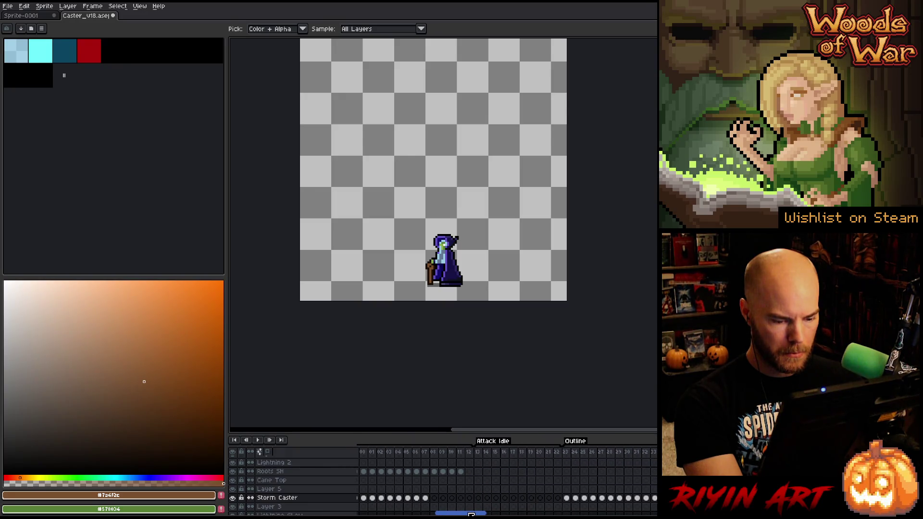
{"action": "left_click", "coordinate": [478, 499]}
Step: Paste the walk poses into the Attack Idle cels and delete the extra frame 22
{"action": "key", "text": "ctrl+v"}
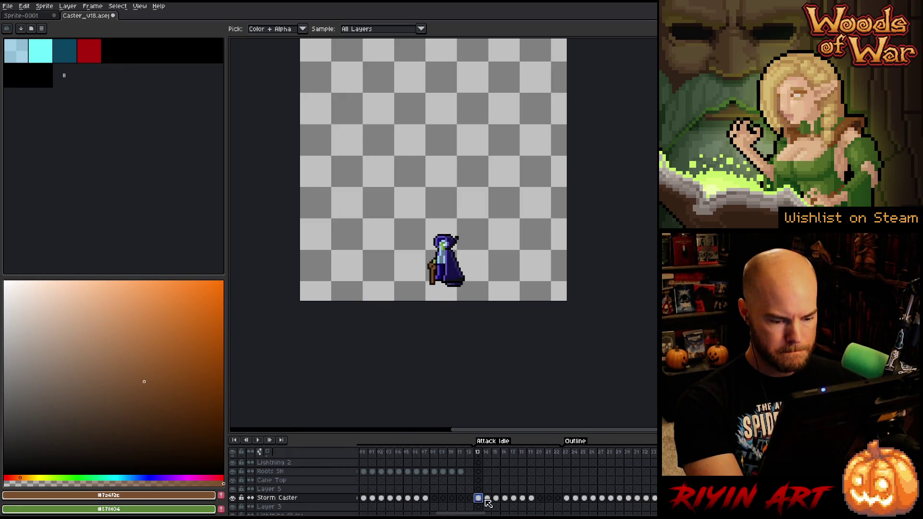
{"action": "left_click", "coordinate": [546, 499]}
{"action": "left_click", "coordinate": [557, 453]}
{"action": "right_click", "coordinate": [557, 454]}
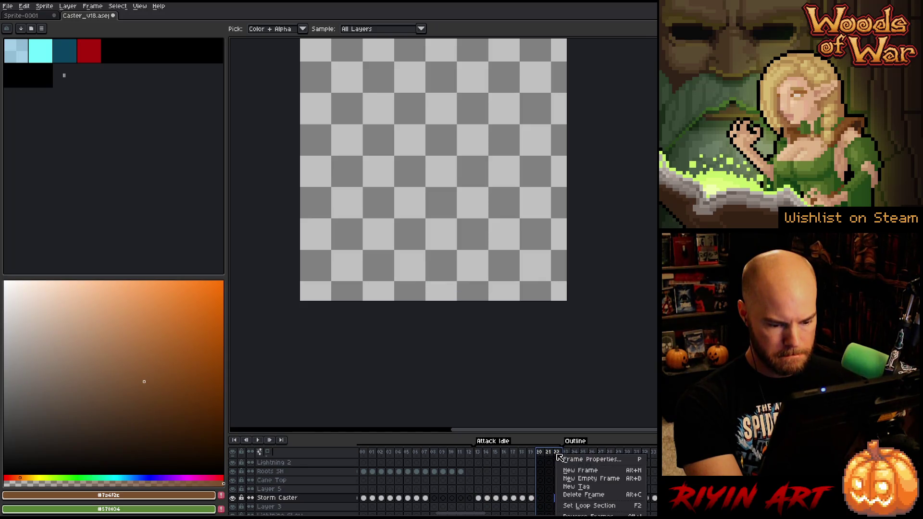
{"action": "left_click", "coordinate": [583, 495]}
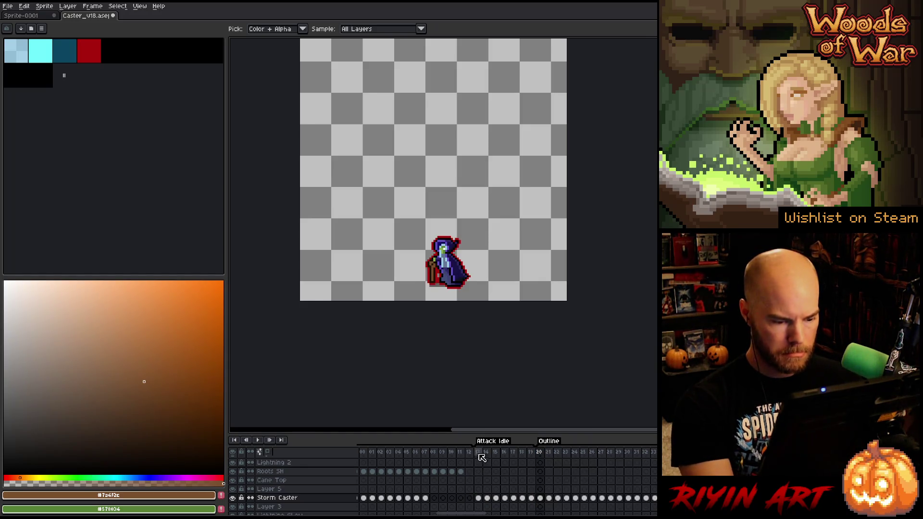
Step: Return to frame 13 and play the animation to check the Attack Idle poses
{"action": "left_click", "coordinate": [478, 498]}
{"action": "scroll", "coordinate": [443, 209], "scroll_direction": "up", "scroll_amount": 1}
{"action": "scroll", "coordinate": [444, 209], "scroll_direction": "up", "scroll_amount": 1}
{"action": "key", "text": "Return"}
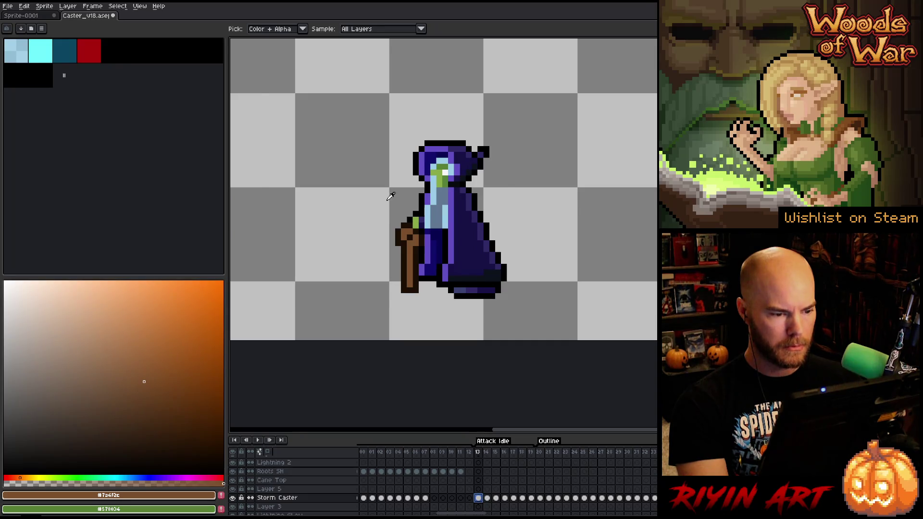
{"action": "scroll", "coordinate": [390, 196], "scroll_direction": "up", "scroll_amount": 2}
{"action": "scroll", "coordinate": [391, 196], "scroll_direction": "down", "scroll_amount": 2}
Step: Marquee-select the brown cane beside the caster on the first Attack Idle frame
{"action": "left_click_drag", "start_coordinate": [390, 197], "coordinate": [375, 282]}
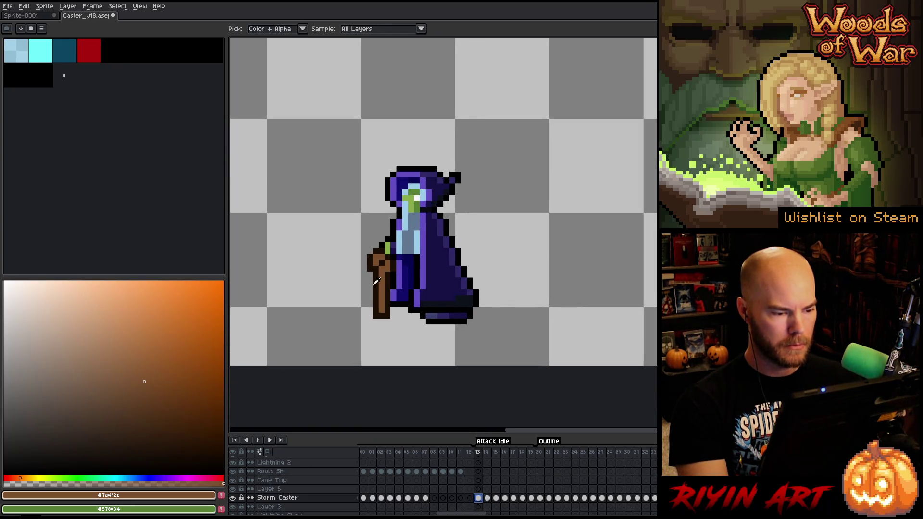
{"action": "scroll", "coordinate": [375, 281], "scroll_direction": "up", "scroll_amount": 1}
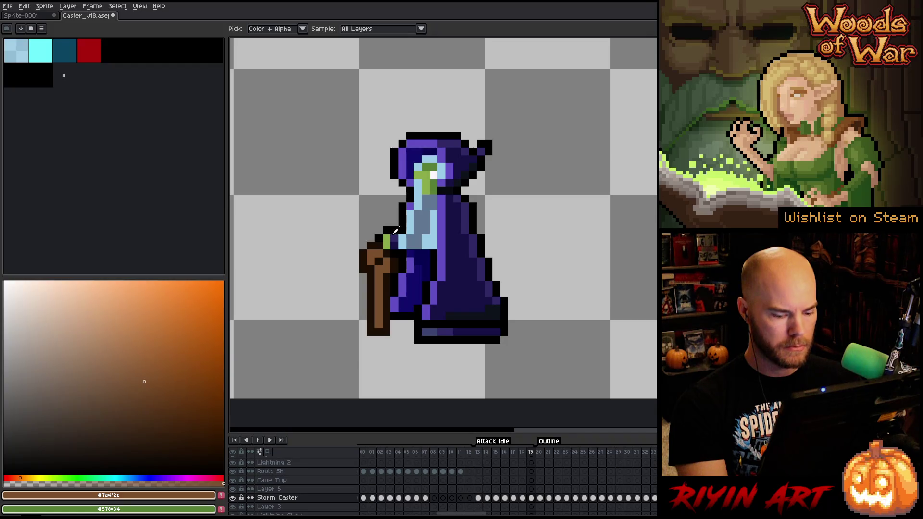
{"action": "key", "text": "m"}
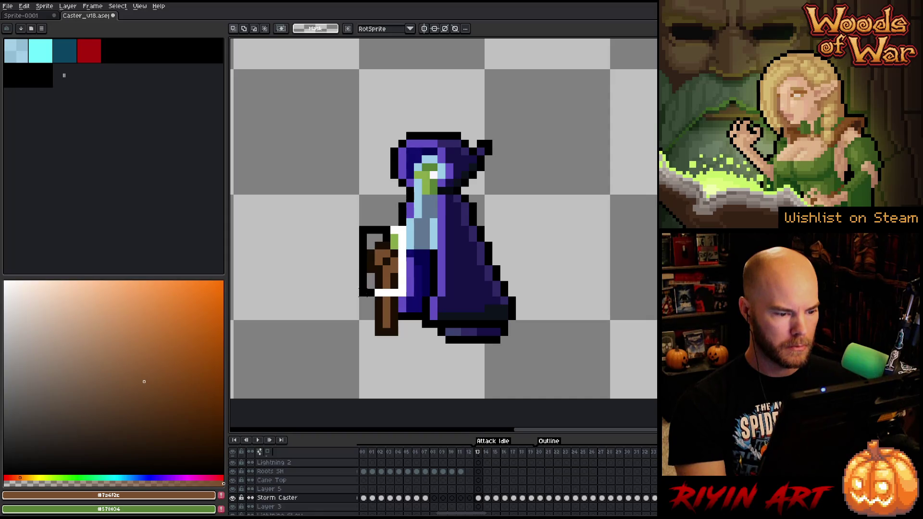
{"action": "left_click_drag", "start_coordinate": [407, 225], "coordinate": [318, 368]}
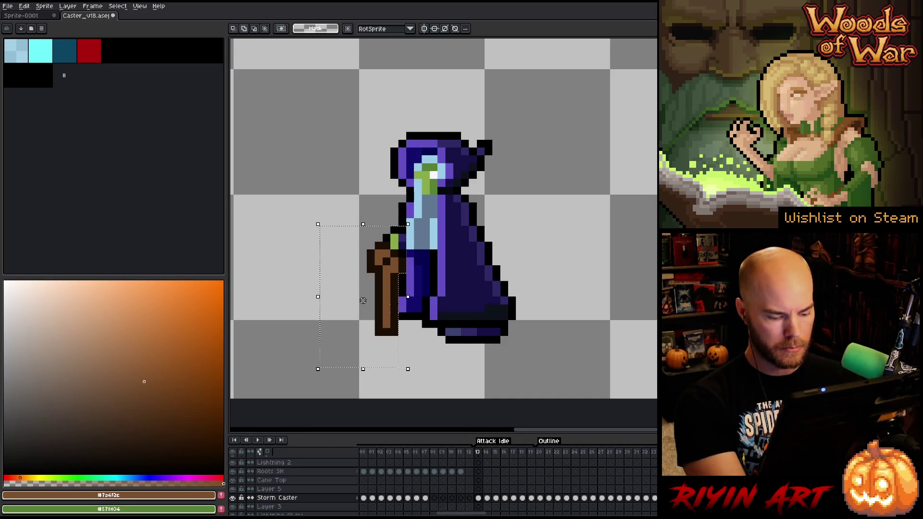
Step: Add Layer 8, cut the cane from Storm Caster and paste it onto Layer 8
{"action": "key", "text": "shift+n"}
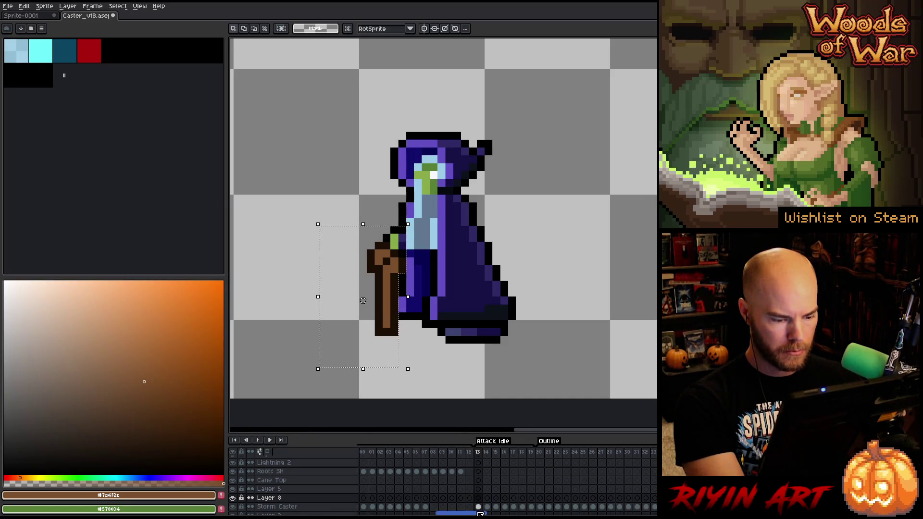
{"action": "left_click", "coordinate": [478, 508]}
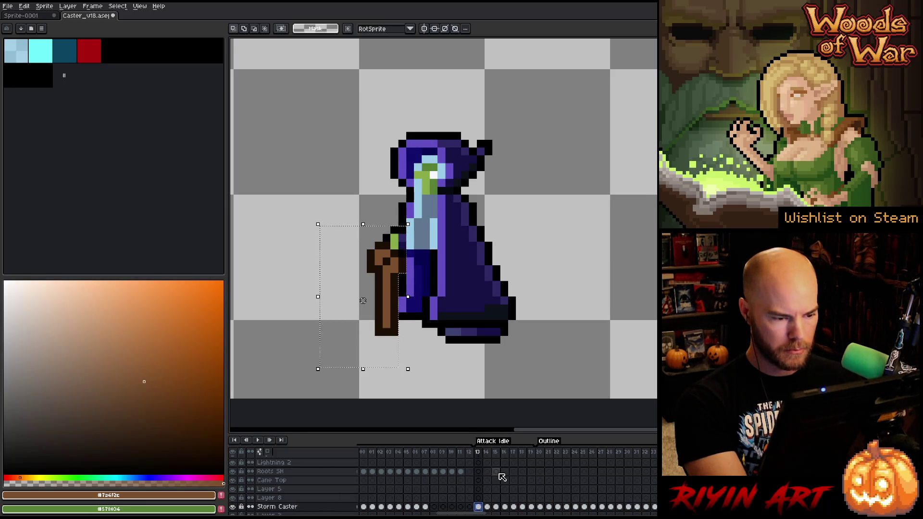
{"action": "key", "text": "ctrl+x"}
{"action": "left_click", "coordinate": [479, 498]}
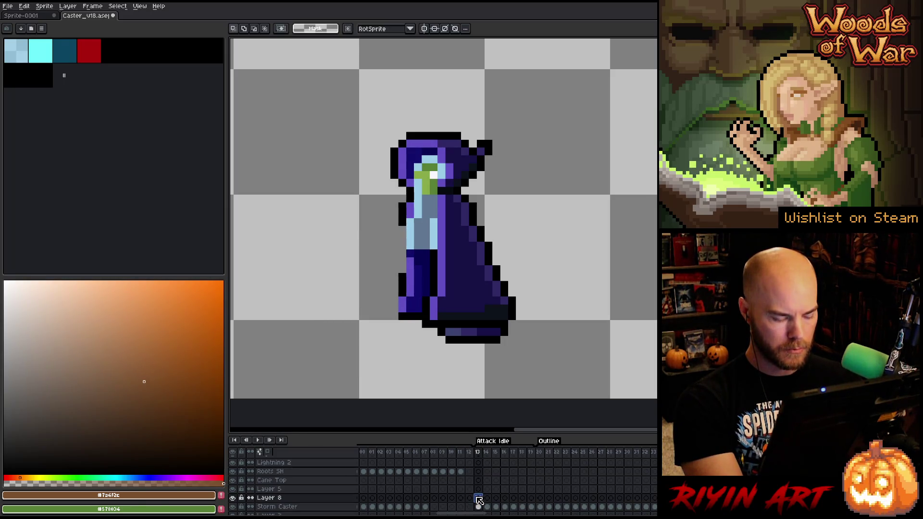
{"action": "key", "text": "ctrl+v"}
{"action": "left_click", "coordinate": [478, 499]}
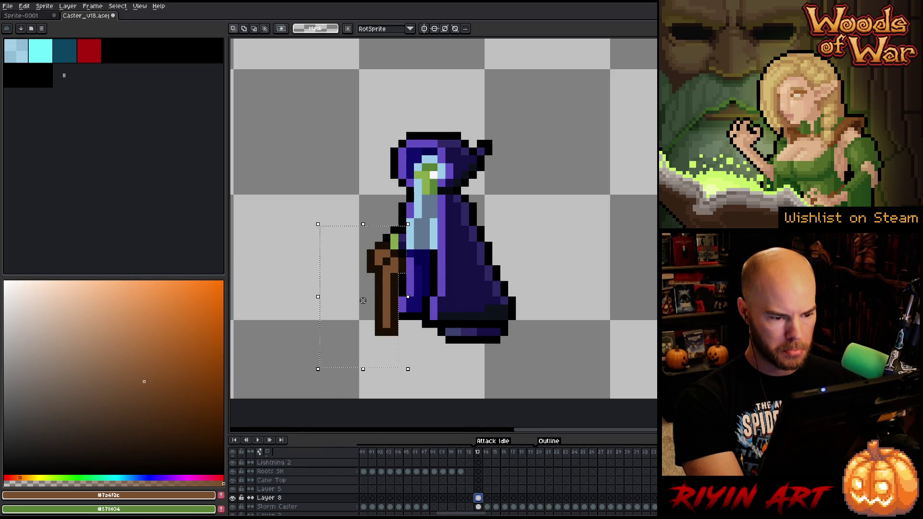
Step: Step through the Attack Idle frames to check the cane, selecting Layer 8 cels 14–16
{"action": "left_click", "coordinate": [489, 499]}
{"action": "key", "text": "Right"}
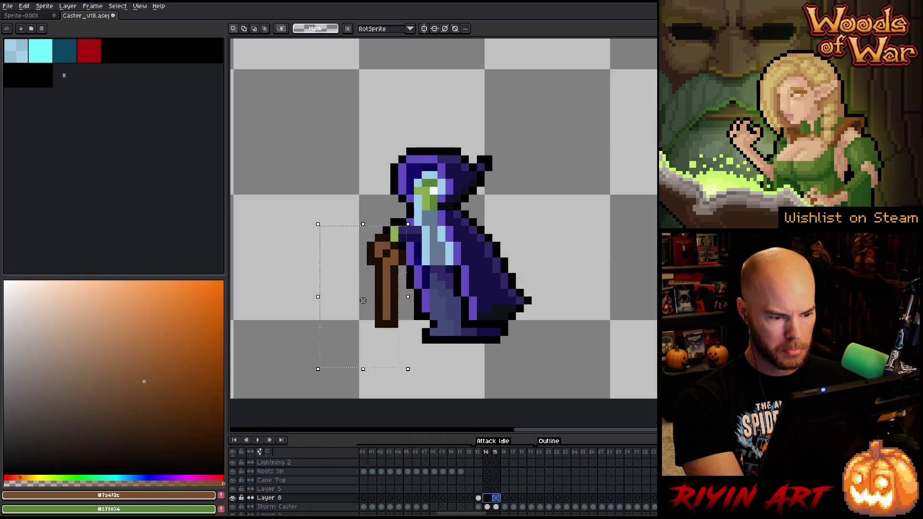
{"action": "key", "text": "Left"}
{"action": "key", "text": "Right"}
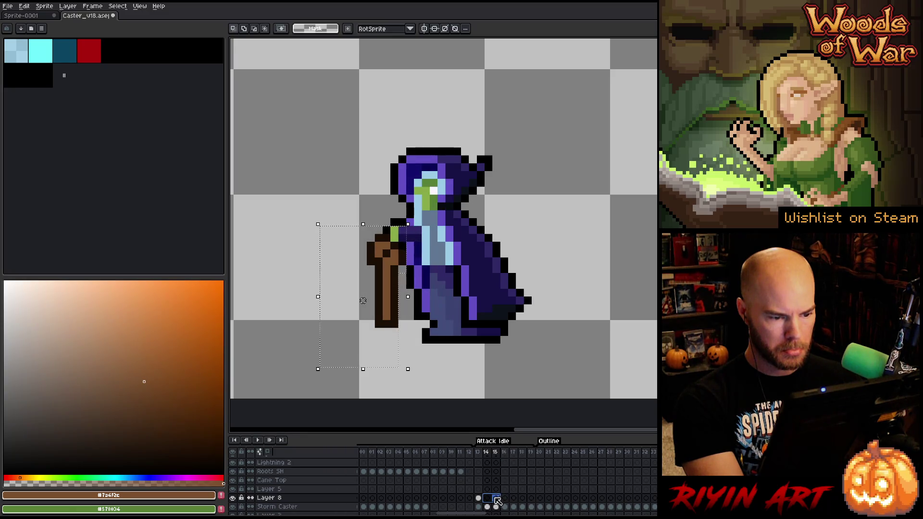
{"action": "key", "text": "Left"}
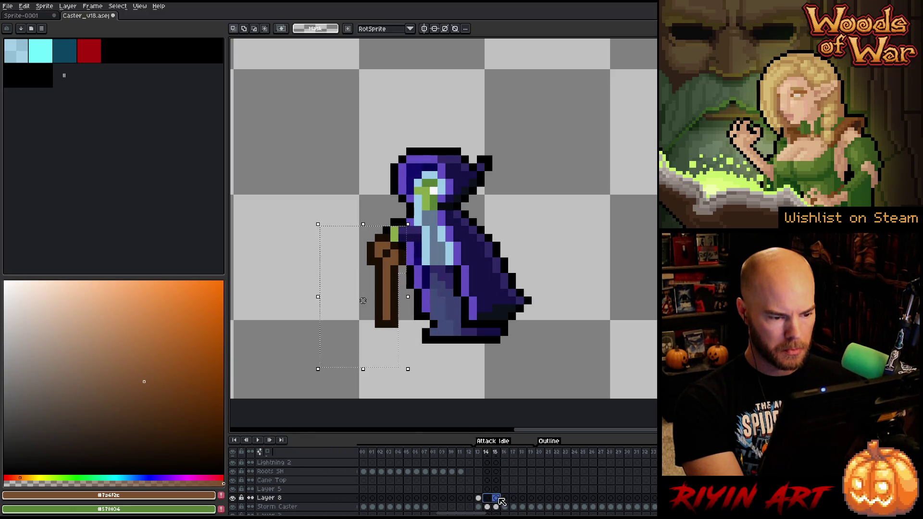
{"action": "left_click_drag", "start_coordinate": [487, 498], "coordinate": [509, 499]}
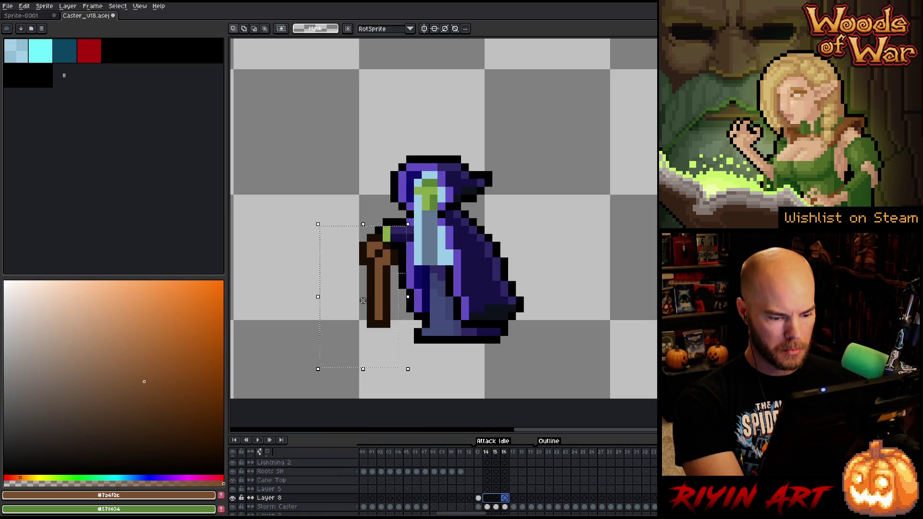
{"action": "scroll", "coordinate": [505, 508], "scroll_direction": "left", "scroll_amount": 5}
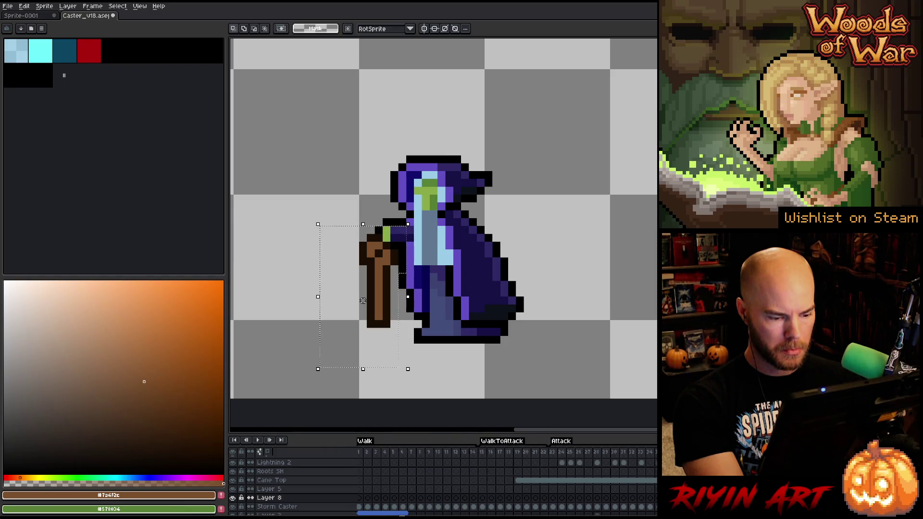
{"action": "key", "text": "Down"}
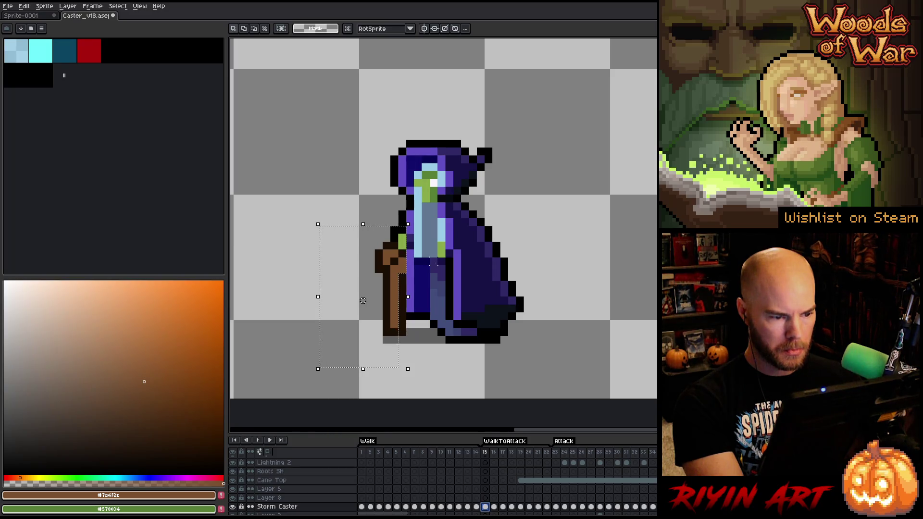
Step: Rotate and widen a narrow front strip of the caster's robe with the transform handles
{"action": "left_click_drag", "start_coordinate": [429, 257], "coordinate": [448, 345]}
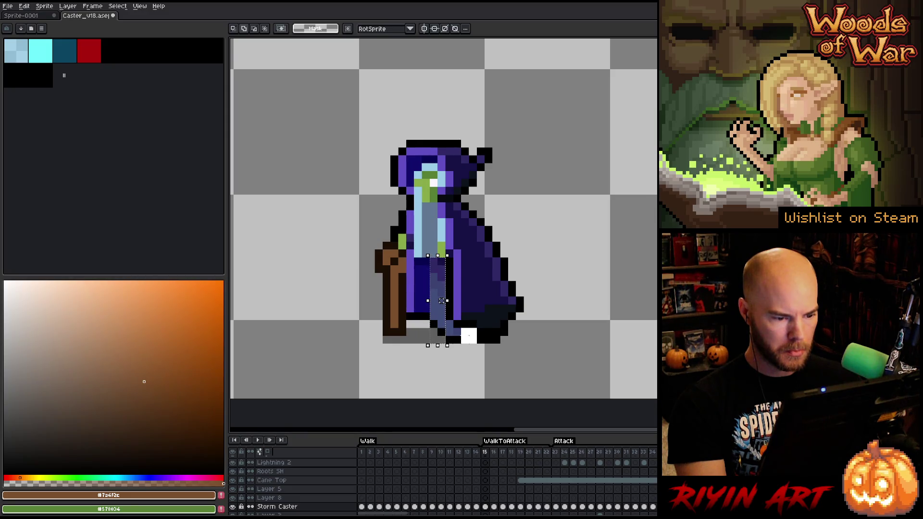
{"action": "left_click_drag", "start_coordinate": [428, 345], "coordinate": [432, 362]}
{"action": "left_click_drag", "start_coordinate": [420, 309], "coordinate": [404, 309]}
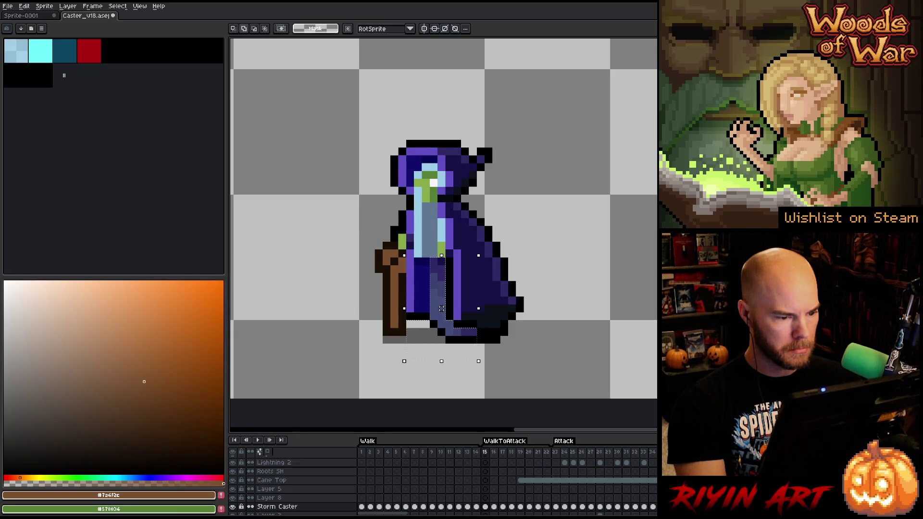
{"action": "left_click", "coordinate": [439, 289]}
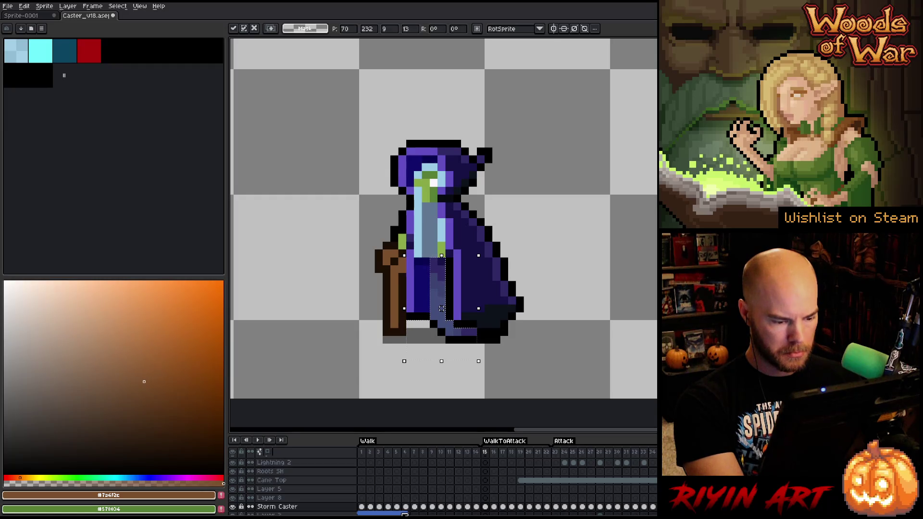
{"action": "scroll", "coordinate": [470, 509], "scroll_direction": "right", "scroll_amount": 5}
{"action": "scroll", "coordinate": [470, 510], "scroll_direction": "right", "scroll_amount": 5}
{"action": "scroll", "coordinate": [470, 509], "scroll_direction": "right", "scroll_amount": 3}
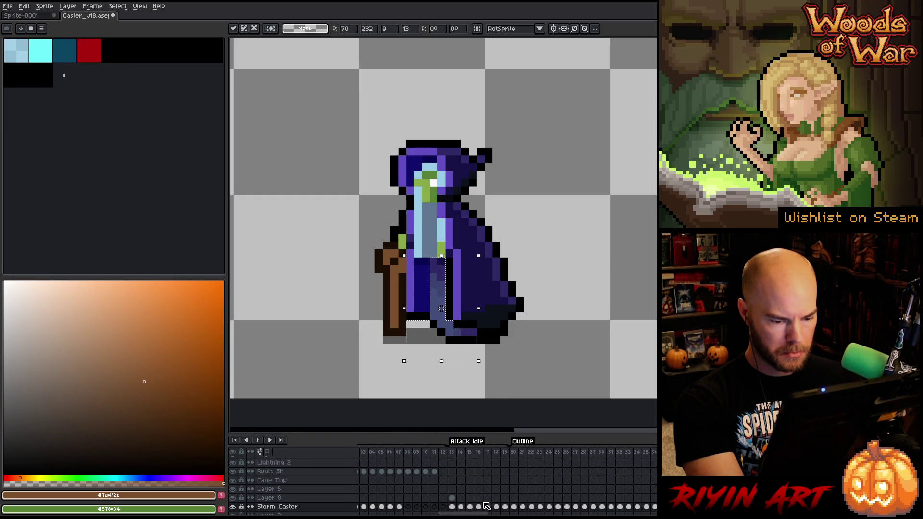
Step: Apply the robe change and move to Layer 3 in the Attack Idle frames
{"action": "left_click", "coordinate": [461, 499]}
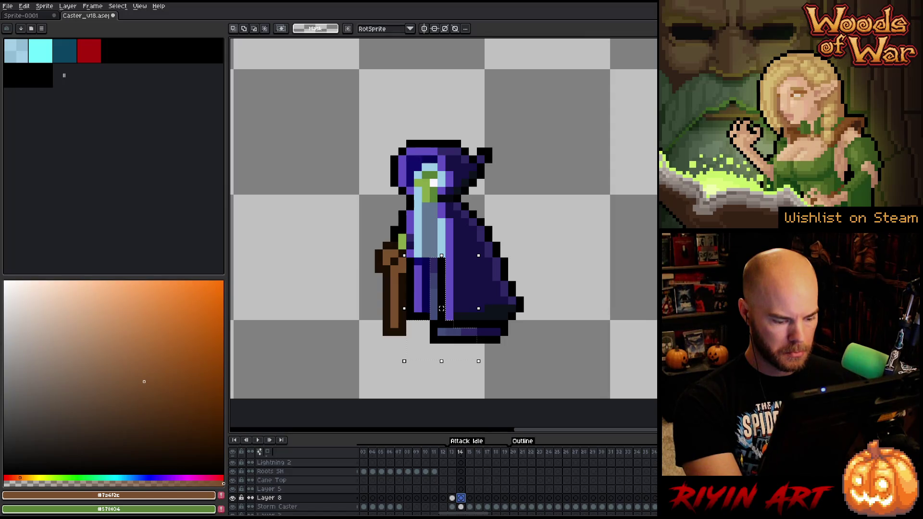
{"action": "left_click", "coordinate": [462, 499]}
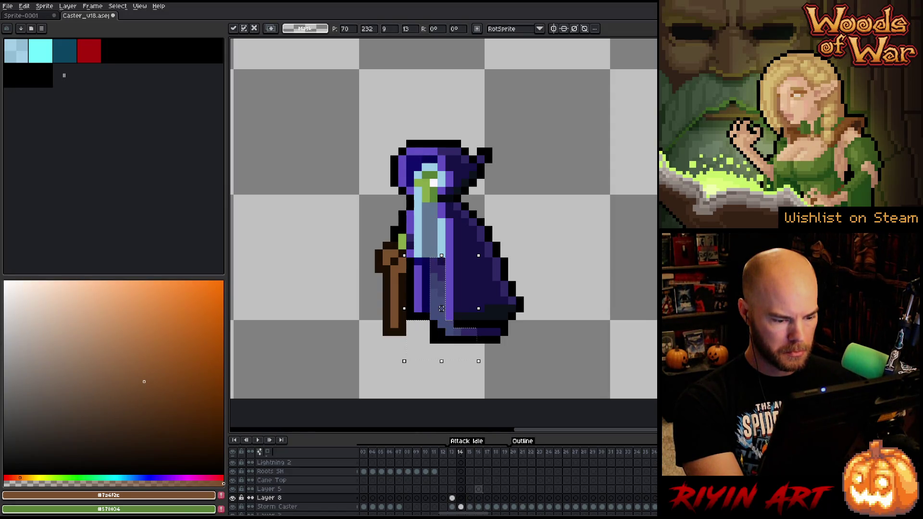
{"action": "left_click", "coordinate": [317, 514]}
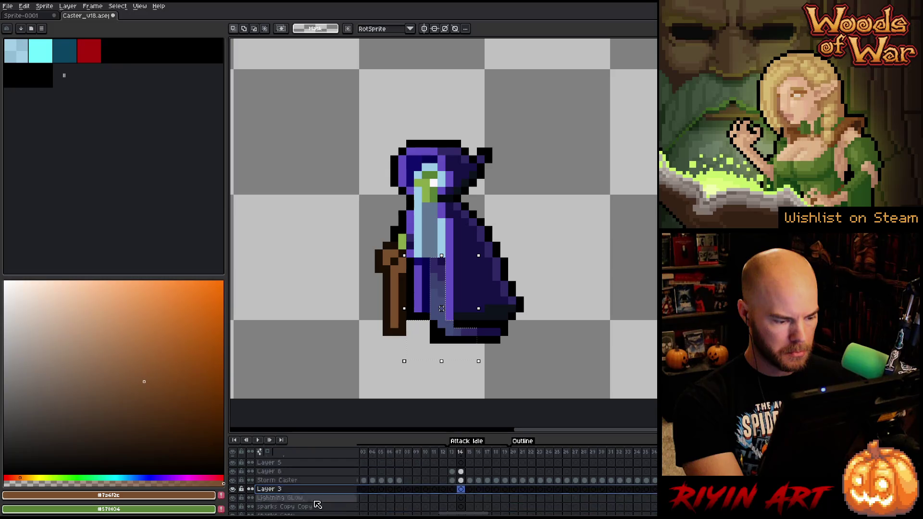
Step: Add a new layer and link the Layer 9 cels from frame 13 to 19
{"action": "key", "text": "shift+n"}
{"action": "scroll", "coordinate": [448, 498], "scroll_direction": "up", "scroll_amount": 1}
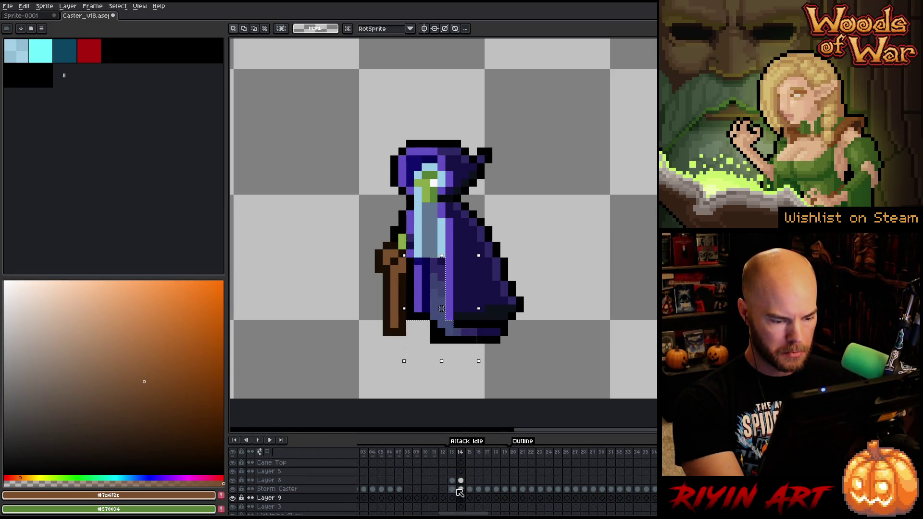
{"action": "left_click", "coordinate": [461, 481]}
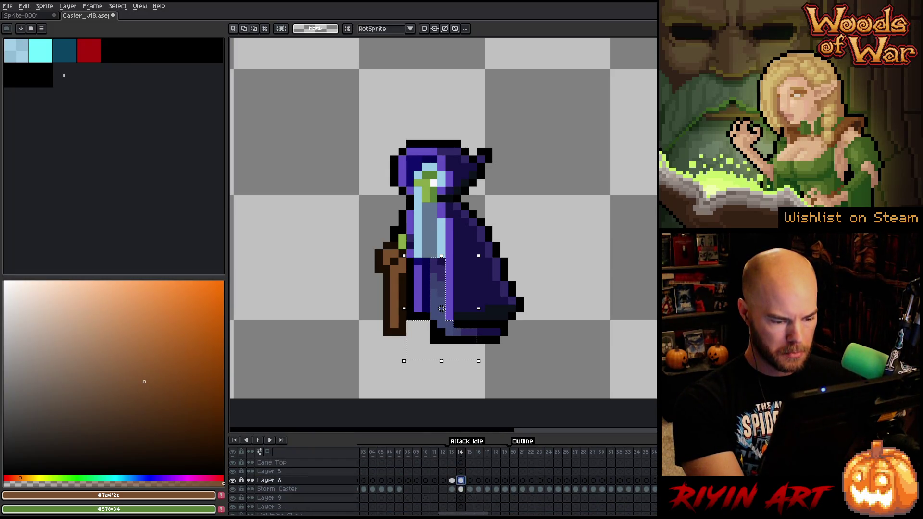
{"action": "left_click", "coordinate": [452, 498]}
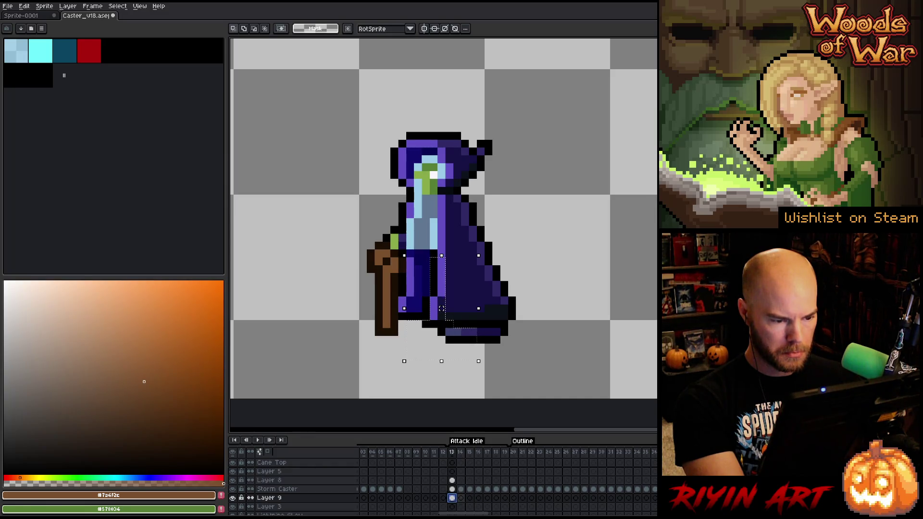
{"action": "left_click", "coordinate": [461, 498]}
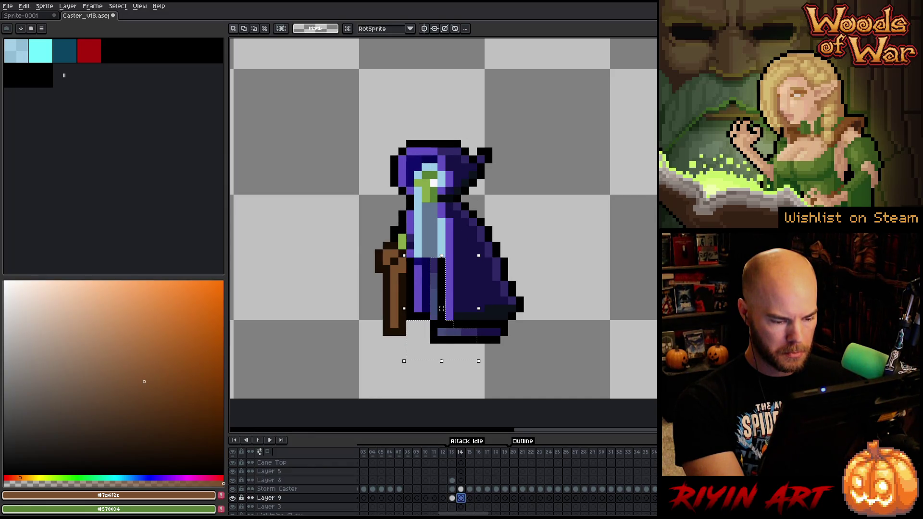
{"action": "left_click_drag", "start_coordinate": [452, 498], "coordinate": [504, 498]}
{"action": "right_click", "coordinate": [506, 499]}
{"action": "left_click", "coordinate": [523, 501]}
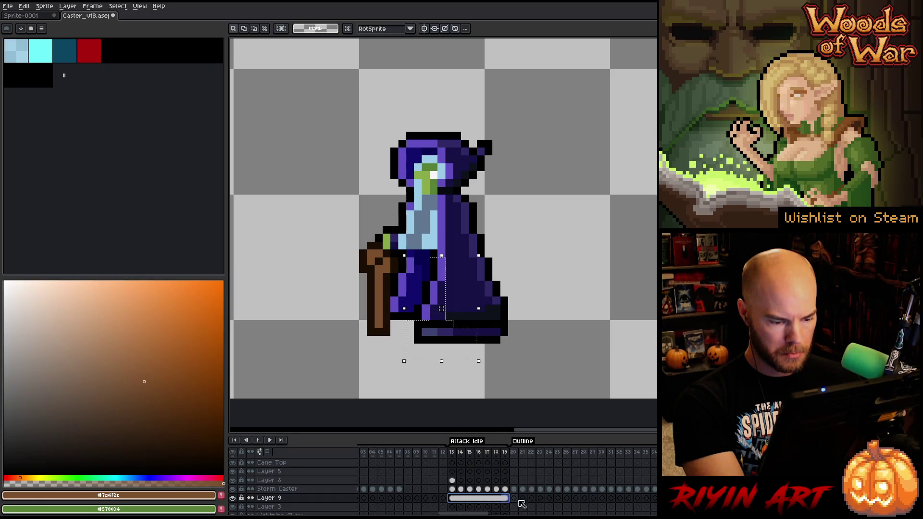
Step: Return to Layer 8 at frame 14 on the first Attack Idle frame
{"action": "left_click", "coordinate": [452, 489]}
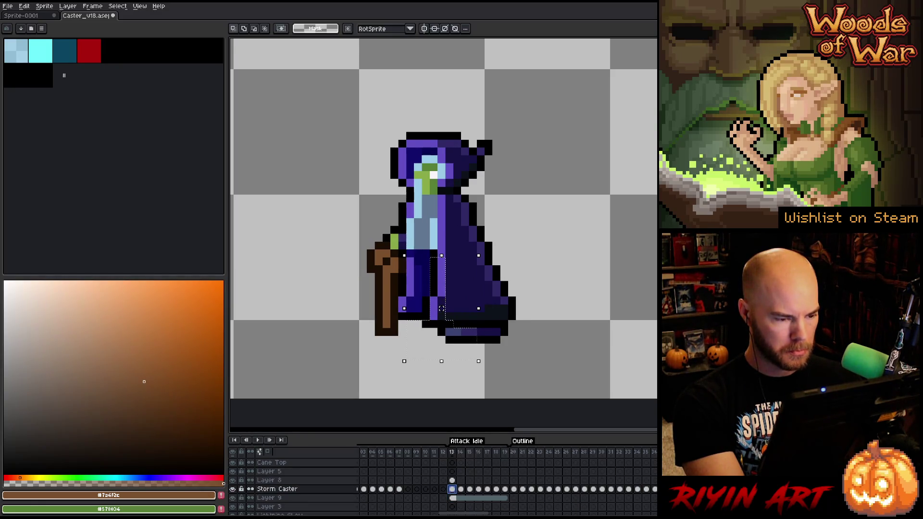
{"action": "left_click", "coordinate": [452, 481]}
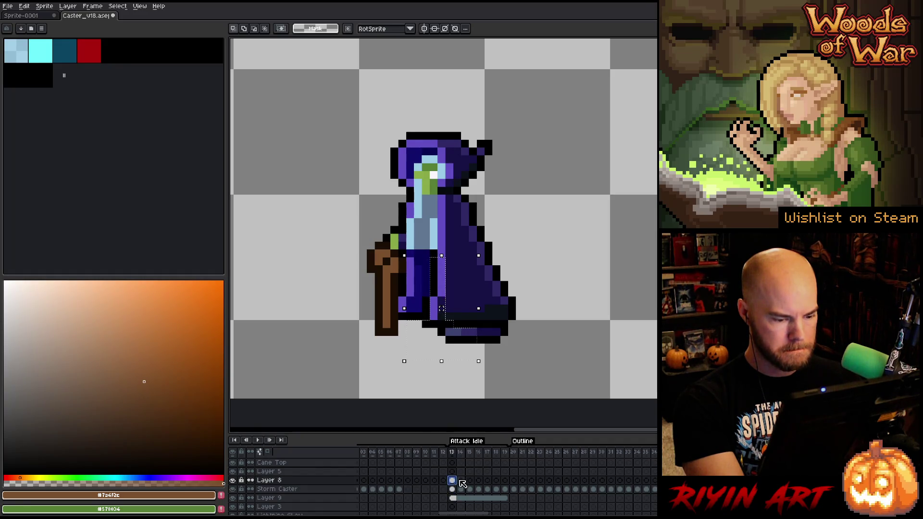
{"action": "left_click", "coordinate": [462, 481]}
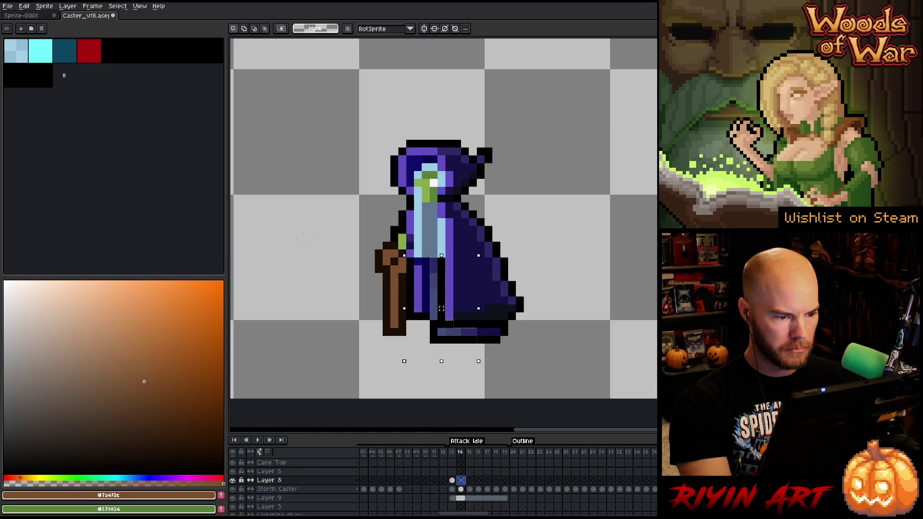
Step: Erase the cane from the Storm Caster layer on the first two Attack Idle frames with marquee and Delete
{"action": "left_click_drag", "start_coordinate": [304, 236], "coordinate": [412, 345]}
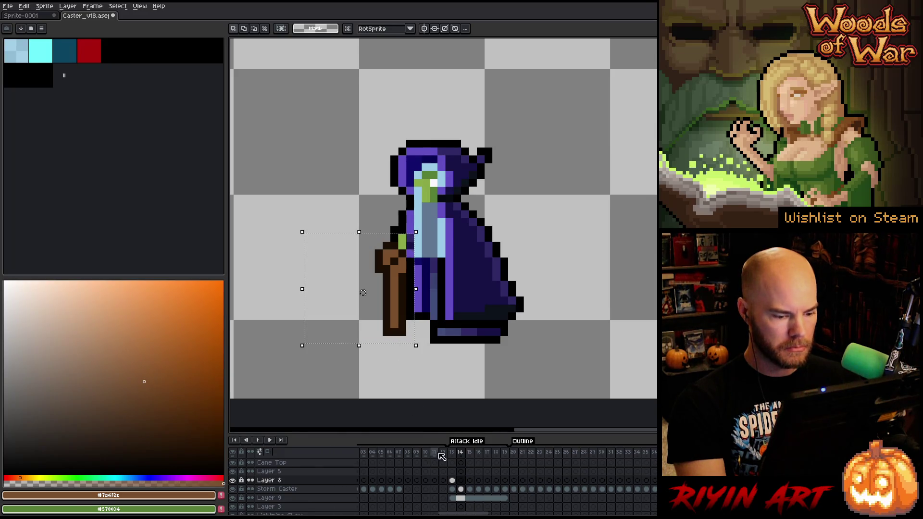
{"action": "left_click", "coordinate": [461, 490]}
{"action": "key", "text": "Delete"}
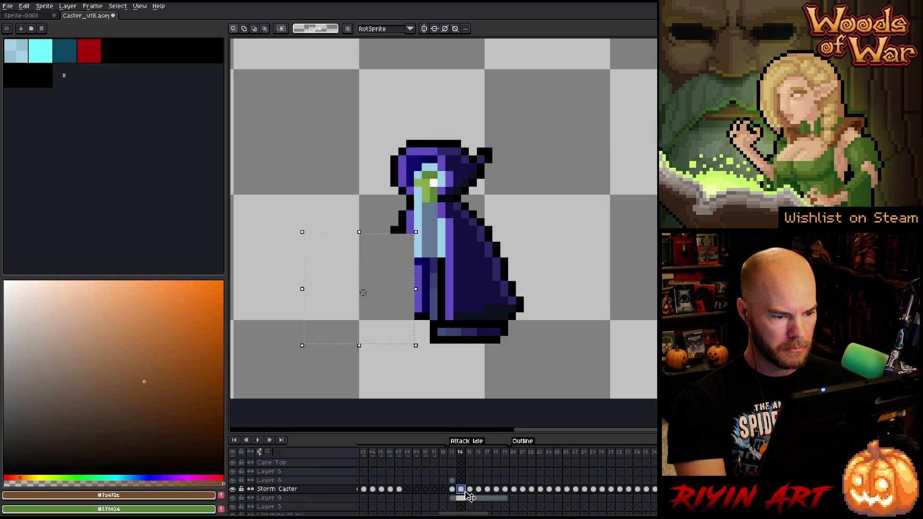
{"action": "key", "text": "Right"}
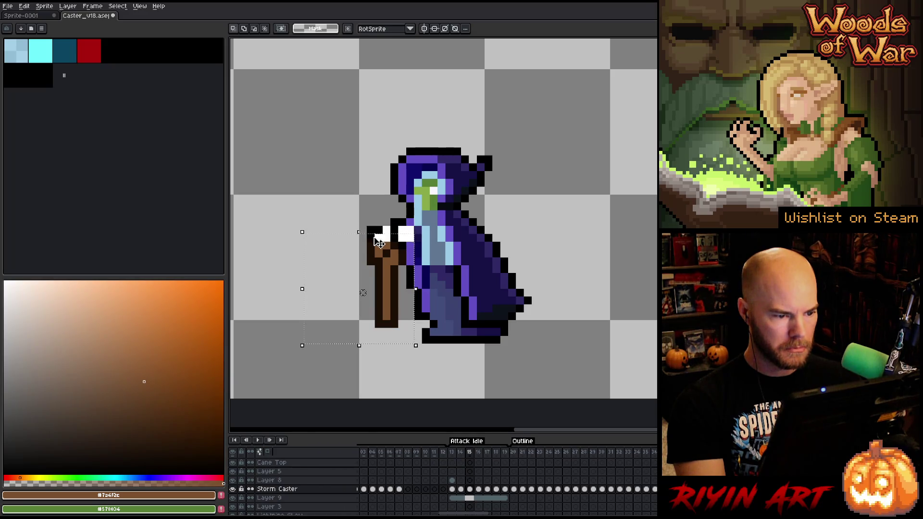
{"action": "left_click_drag", "start_coordinate": [330, 211], "coordinate": [412, 368]}
{"action": "key", "text": "Delete"}
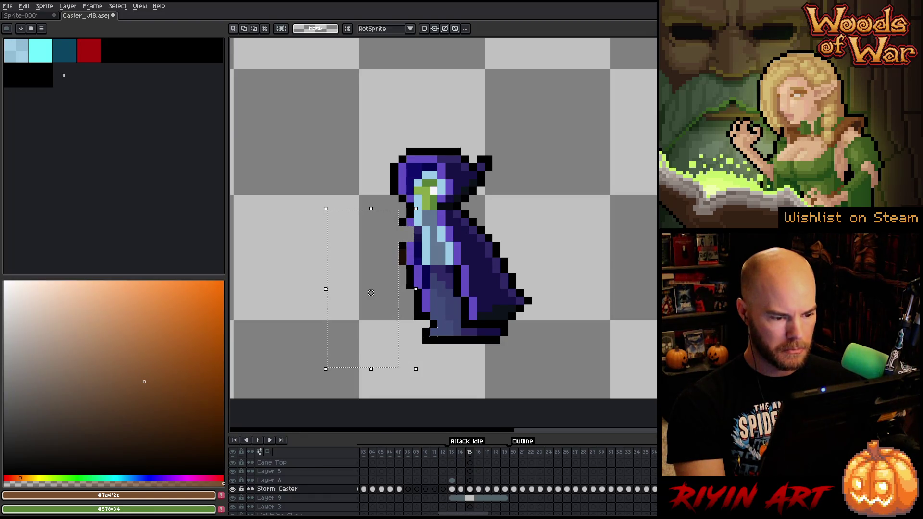
{"action": "left_click_drag", "start_coordinate": [404, 319], "coordinate": [441, 348]}
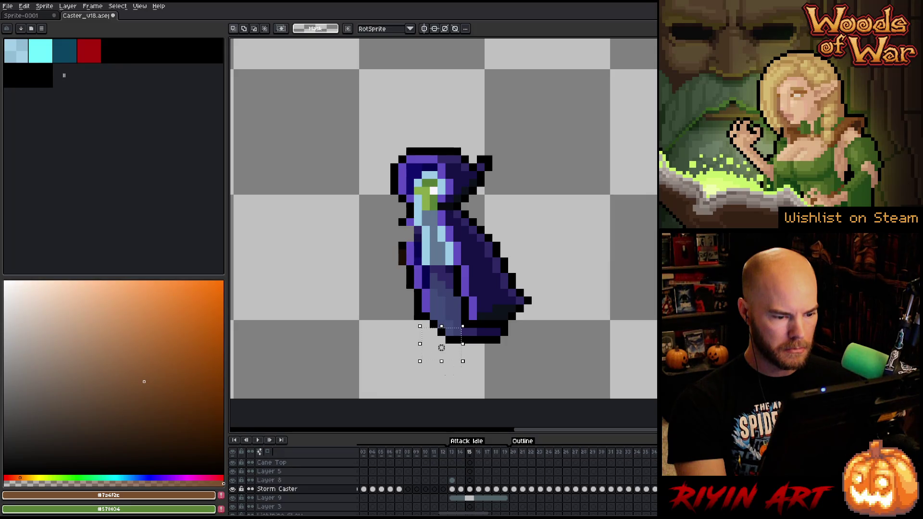
{"action": "key", "text": "Right"}
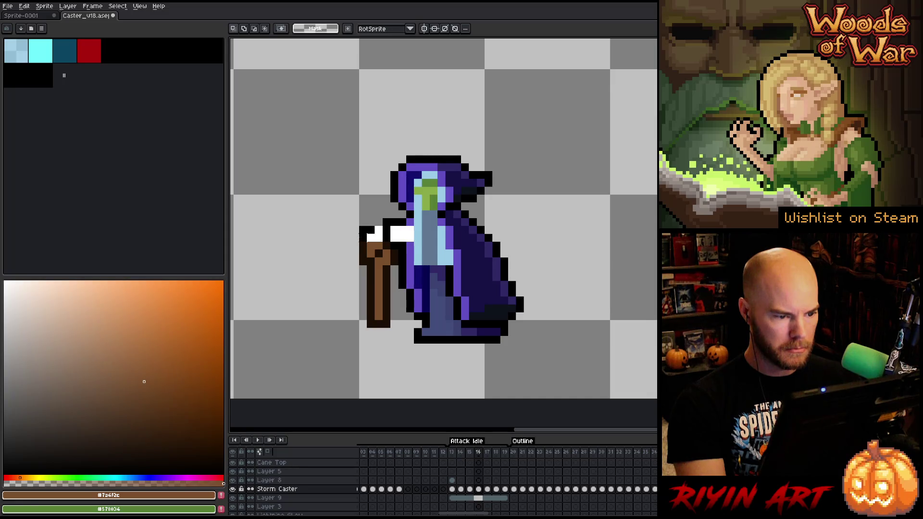
Step: Clear the cane and leftover outline pixels on the next frame and nudge the robe hem into place
{"action": "left_click_drag", "start_coordinate": [305, 195], "coordinate": [390, 389]}
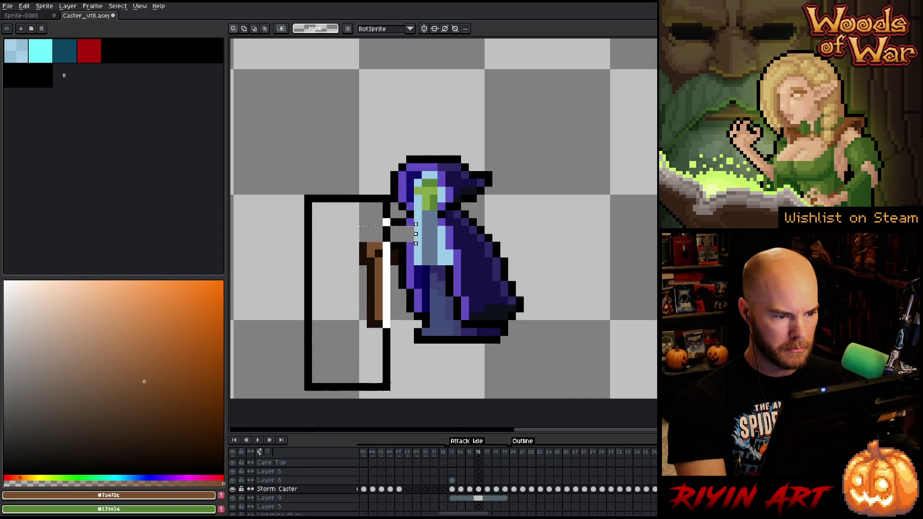
{"action": "key", "text": "Delete"}
{"action": "left_click_drag", "start_coordinate": [358, 337], "coordinate": [397, 213]}
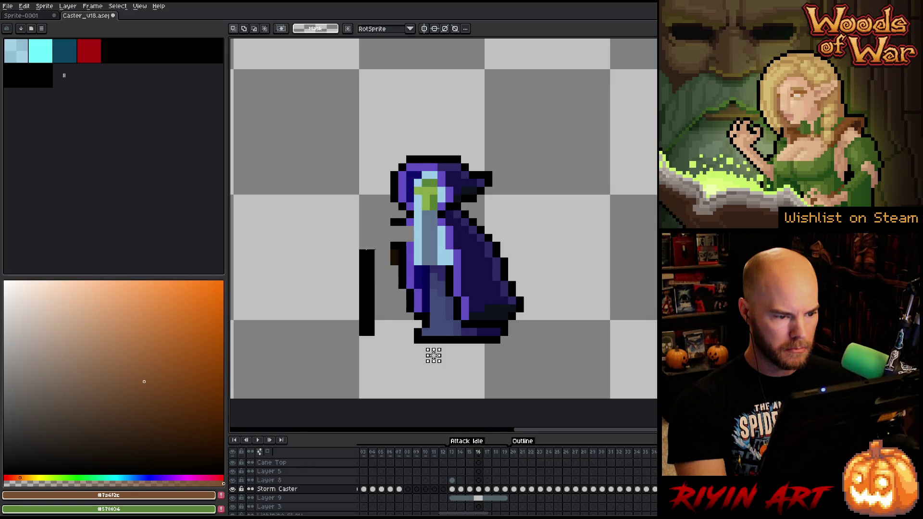
{"action": "key", "text": "Delete"}
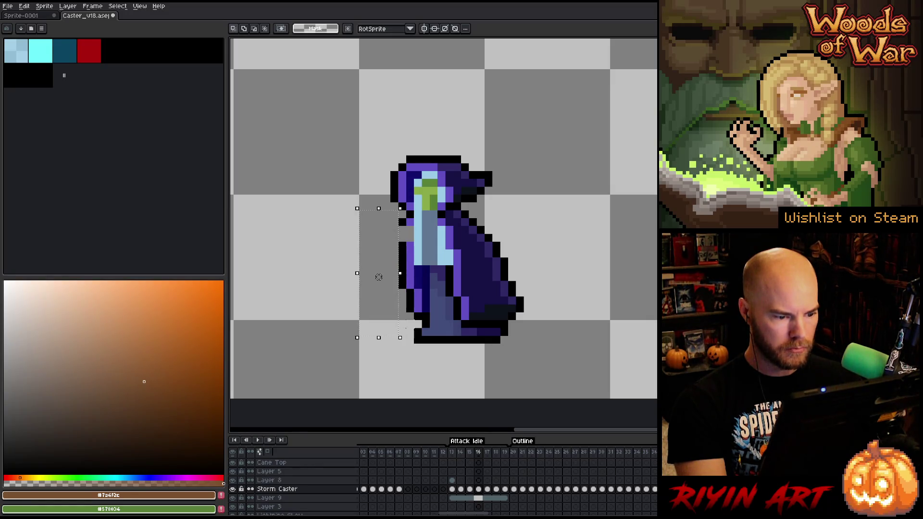
{"action": "left_click_drag", "start_coordinate": [404, 319], "coordinate": [462, 360]}
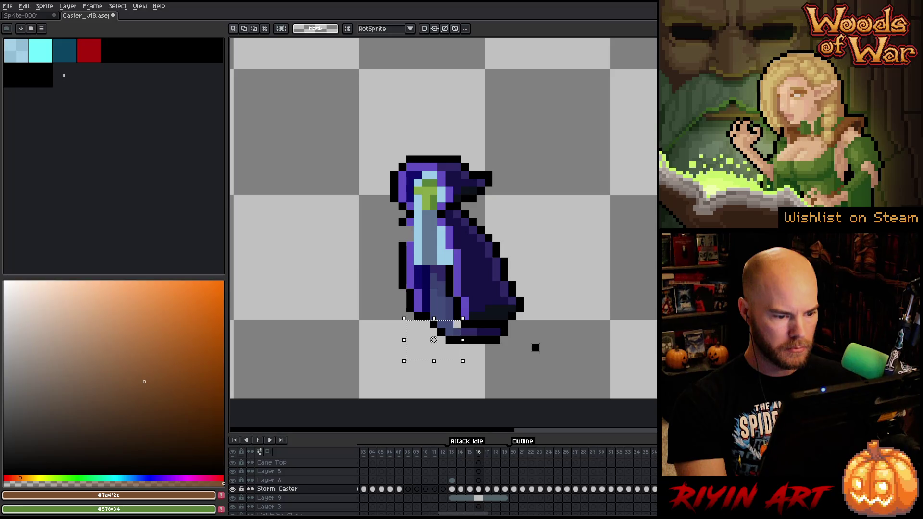
{"action": "key", "text": "Right"}
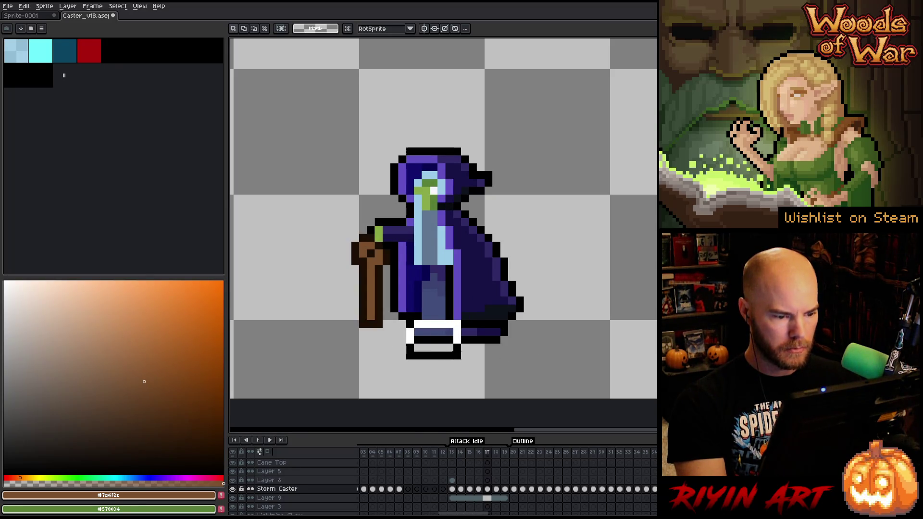
{"action": "left_click_drag", "start_coordinate": [404, 319], "coordinate": [455, 361]}
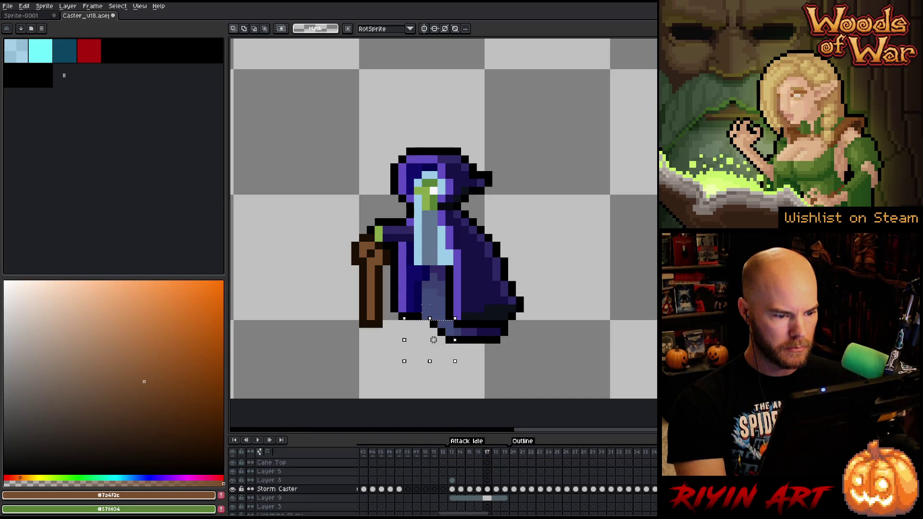
Step: Adjust the robe column, drop the cane selection and select the staff on the following frame
{"action": "left_click_drag", "start_coordinate": [420, 287], "coordinate": [440, 330]}
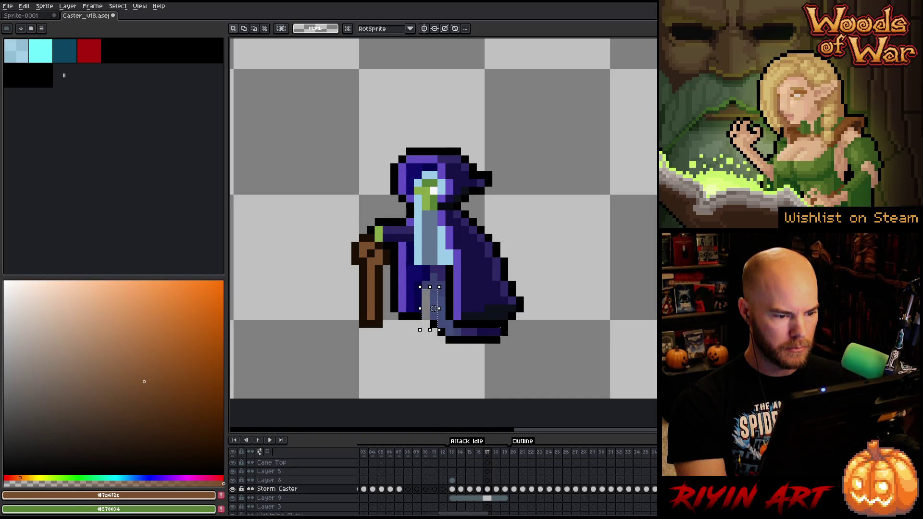
{"action": "key", "text": "ctrl+d"}
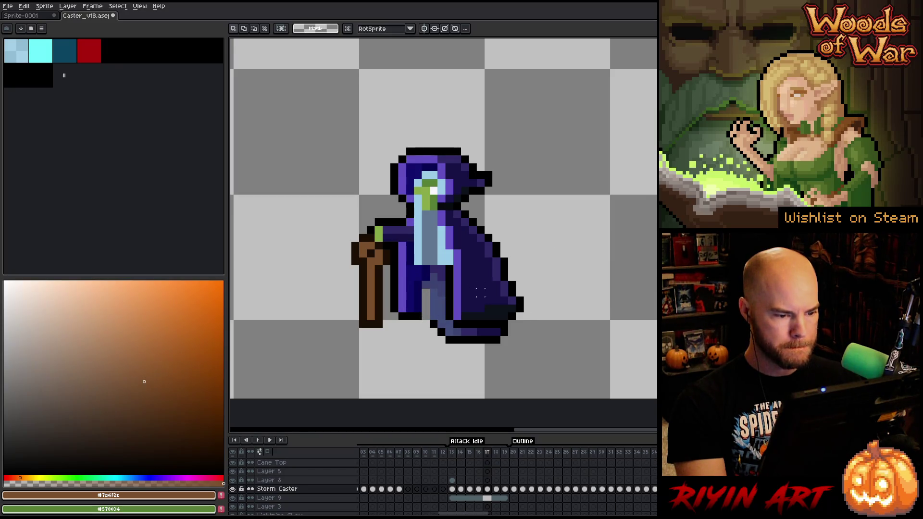
{"action": "mouse_move", "coordinate": [420, 279]}
{"action": "left_mouse_down"}
{"action": "mouse_move", "coordinate": [438, 321]}
{"action": "mouse_move", "coordinate": [417, 234]}
{"action": "left_mouse_up"}
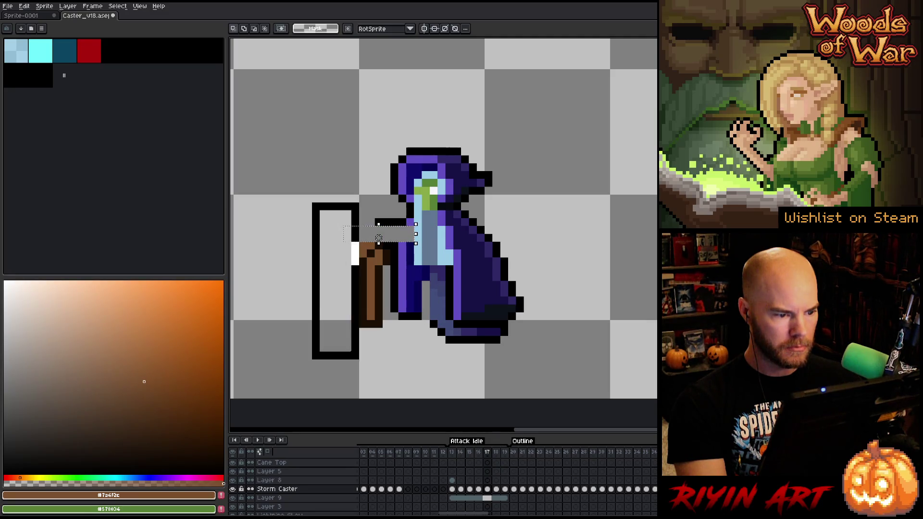
{"action": "left_click_drag", "start_coordinate": [313, 204], "coordinate": [385, 358]}
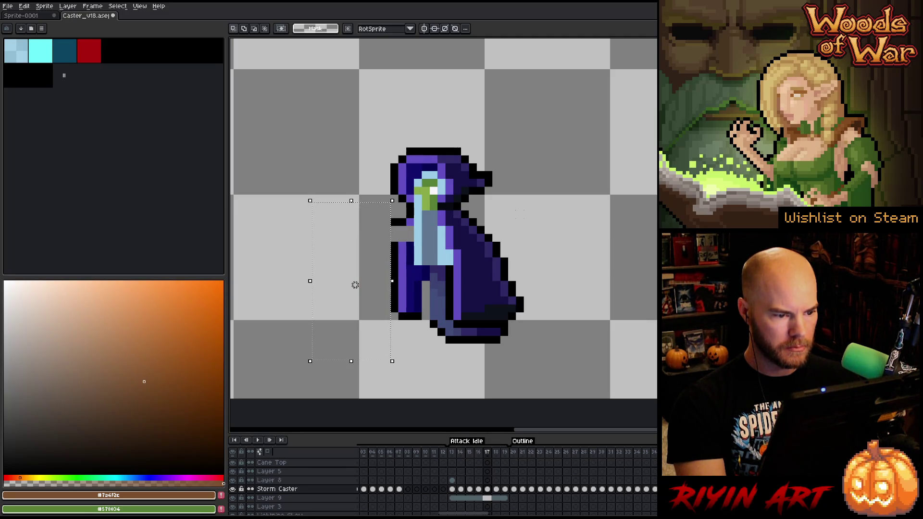
{"action": "left_click", "coordinate": [528, 214]}
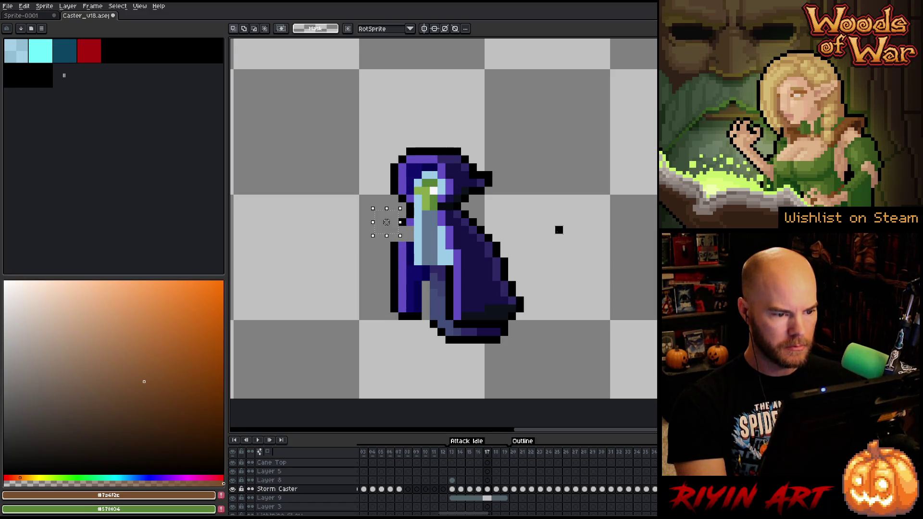
{"action": "key", "text": "Right"}
{"action": "left_click_drag", "start_coordinate": [327, 202], "coordinate": [388, 354]}
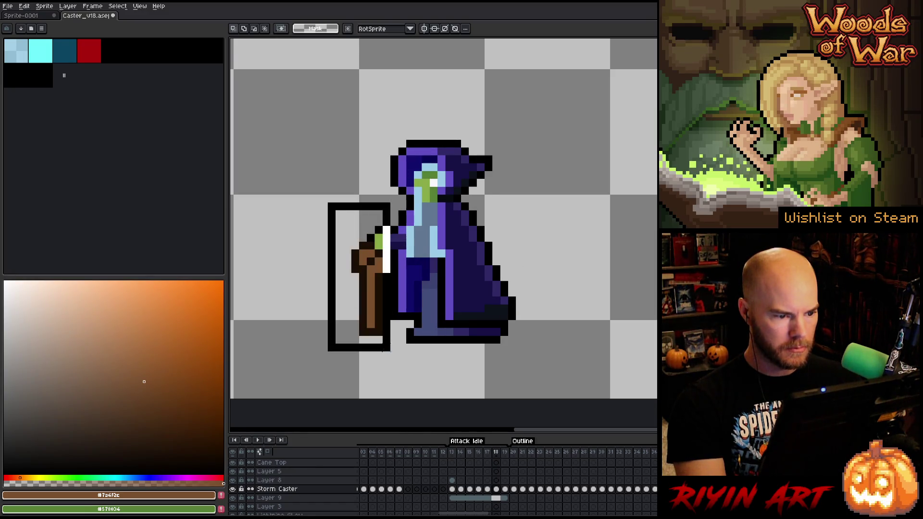
Step: Erase the bar at the hand and shift the robe's lower hem right on frame 18
{"action": "key", "text": "ctrl+d"}
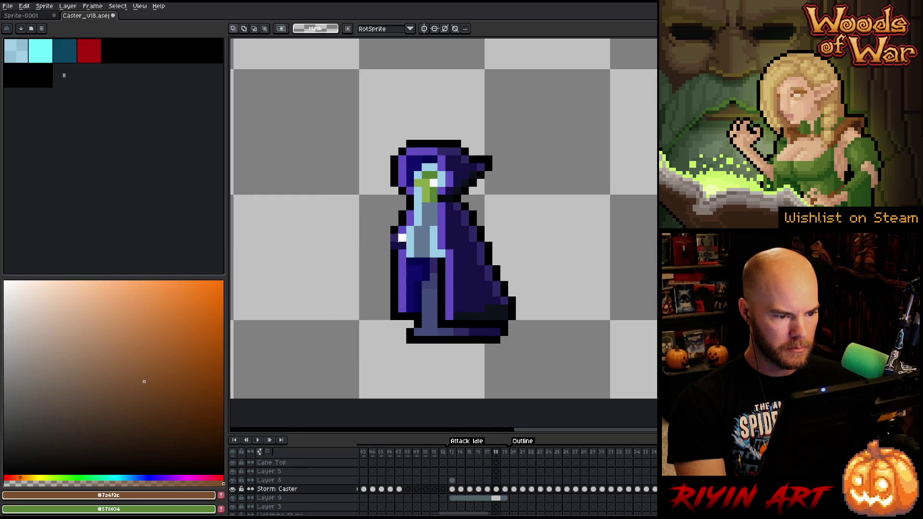
{"action": "left_click_drag", "start_coordinate": [404, 239], "coordinate": [375, 239]}
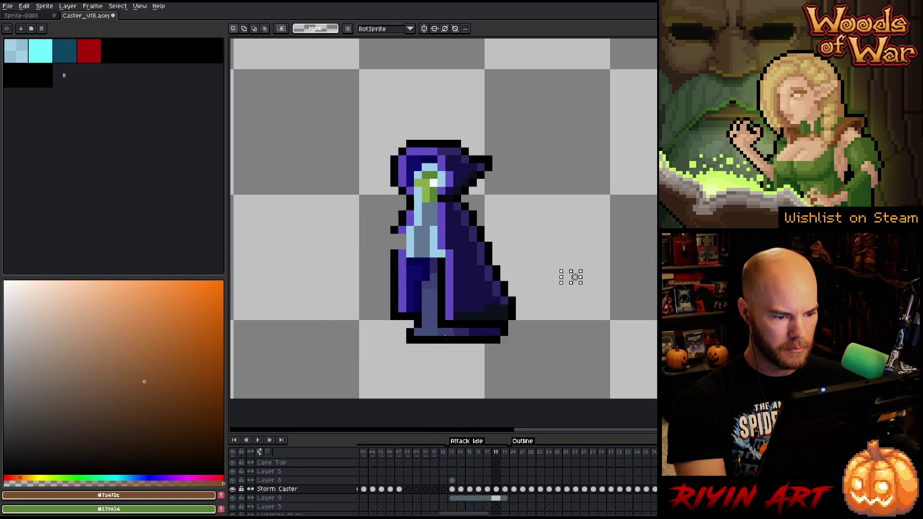
{"action": "key", "text": "ctrl+shift+d"}
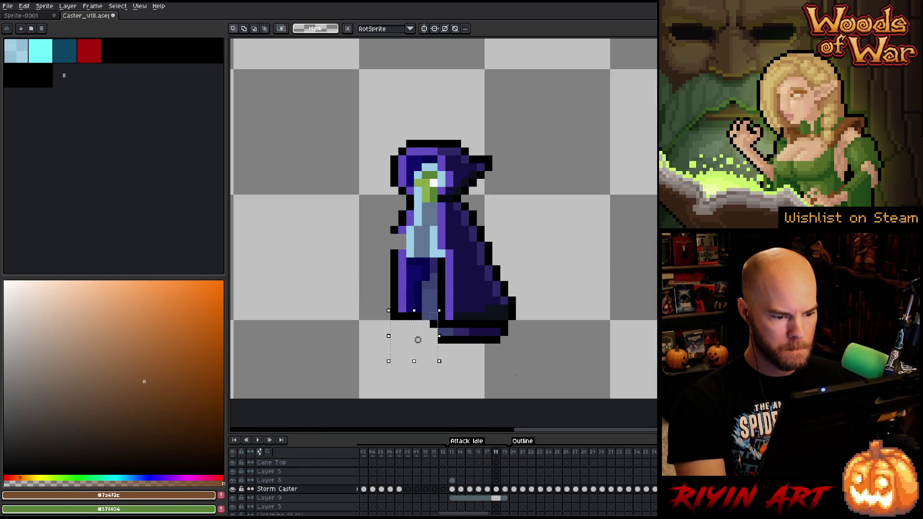
{"action": "left_click_drag", "start_coordinate": [420, 326], "coordinate": [518, 377]}
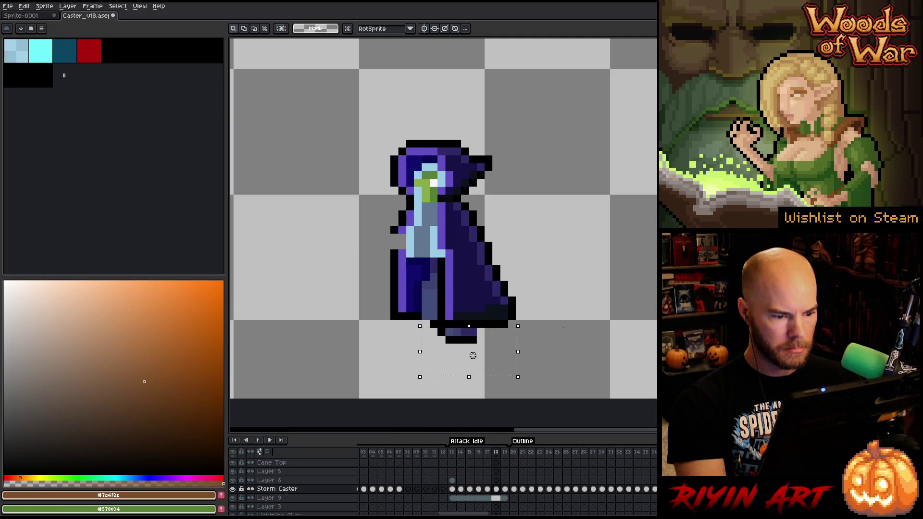
{"action": "key", "text": "ctrl+d"}
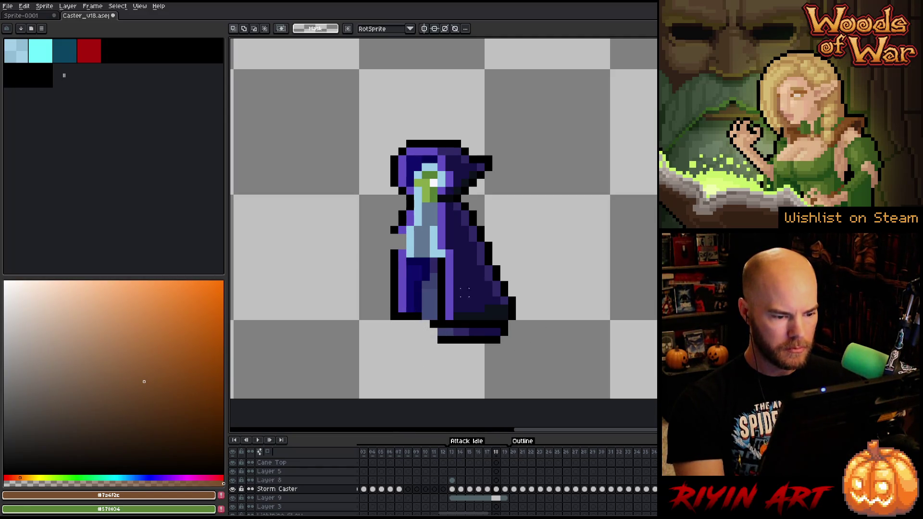
{"action": "left_click", "coordinate": [442, 336]}
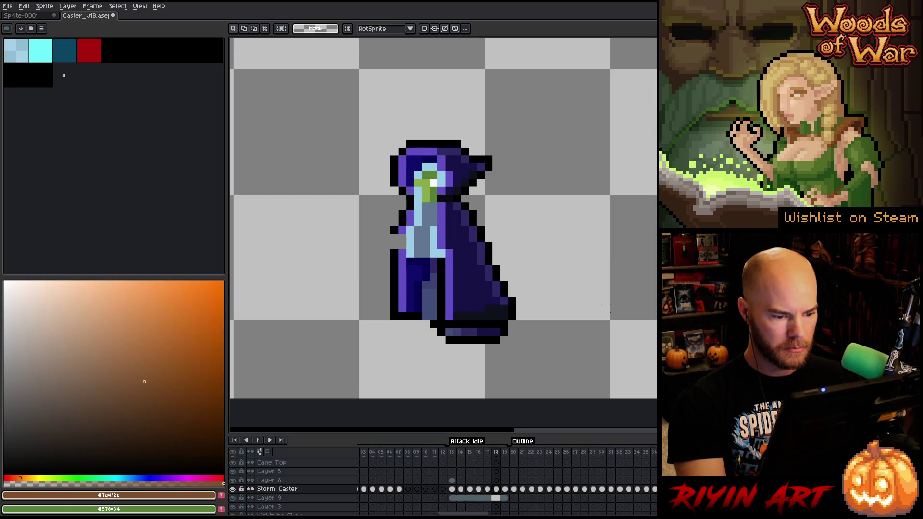
{"action": "key", "text": "Right"}
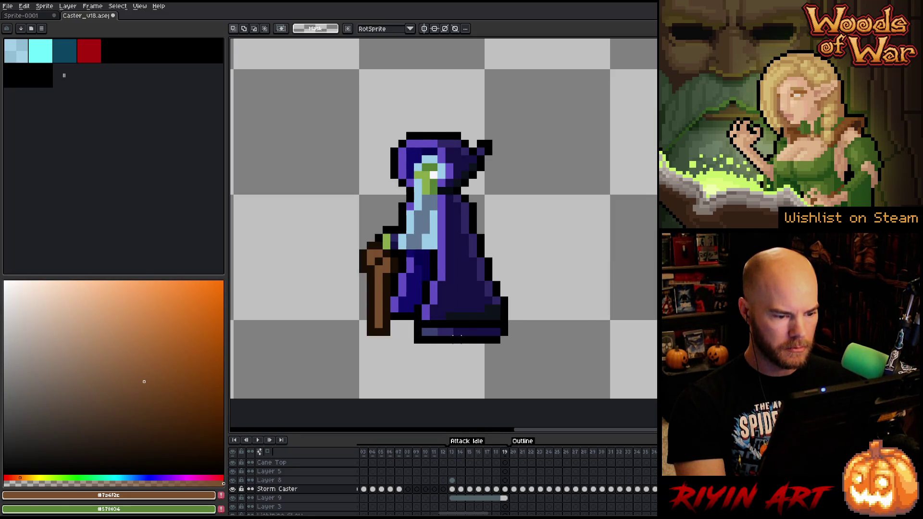
Step: Delete the staff, its foot and leftover pixels beside the robe on frame 19, then deselect
{"action": "left_click_drag", "start_coordinate": [471, 326], "coordinate": [397, 369]}
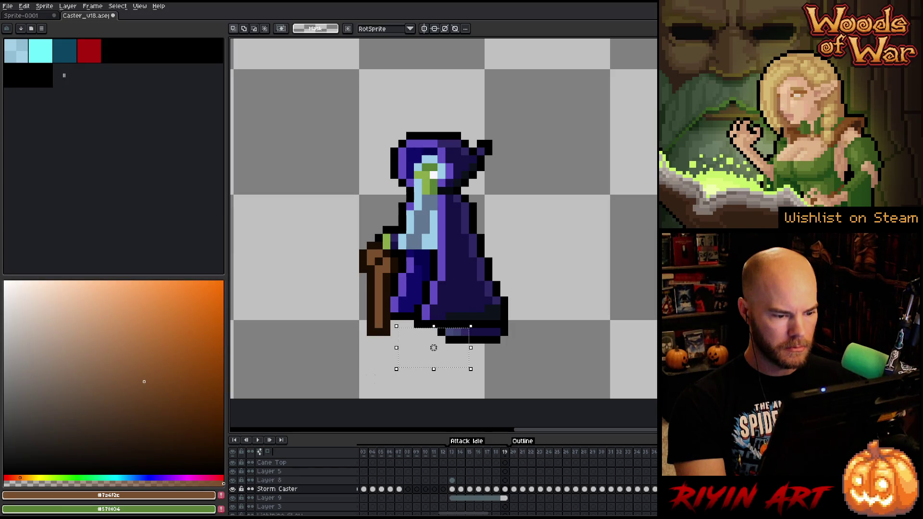
{"action": "left_click_drag", "start_coordinate": [384, 201], "coordinate": [310, 369]}
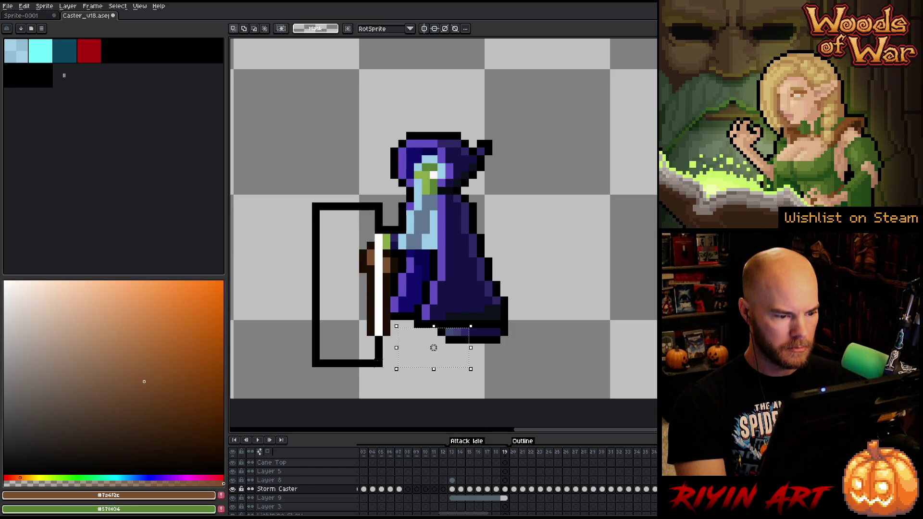
{"action": "key", "text": "Delete"}
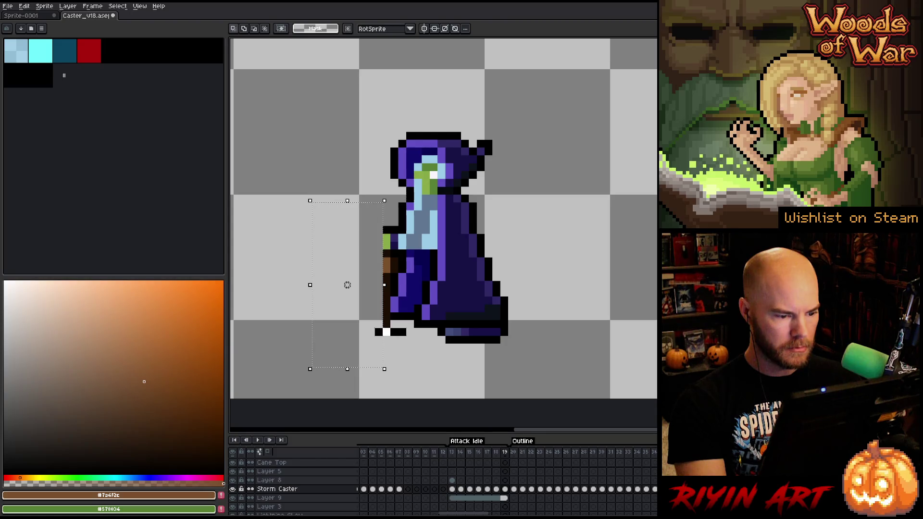
{"action": "left_click_drag", "start_coordinate": [350, 318], "coordinate": [407, 338]}
{"action": "key", "text": "Delete"}
{"action": "left_click_drag", "start_coordinate": [368, 212], "coordinate": [390, 295]}
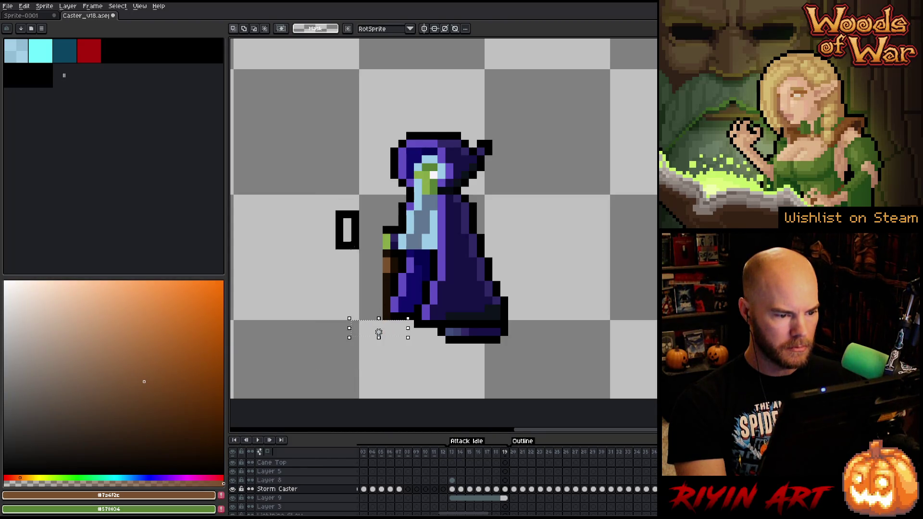
{"action": "left_click_drag", "start_coordinate": [334, 209], "coordinate": [392, 298]}
{"action": "key", "text": "Delete"}
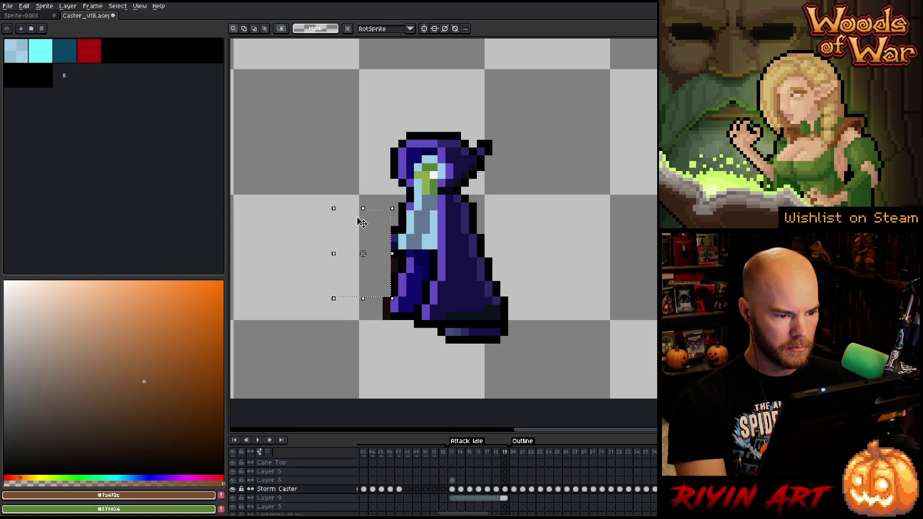
{"action": "left_click_drag", "start_coordinate": [343, 180], "coordinate": [393, 267]}
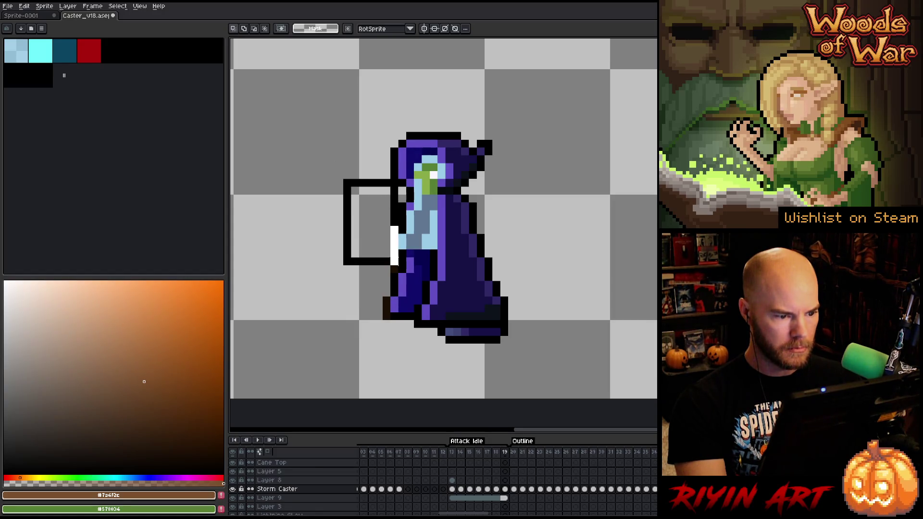
{"action": "left_click_drag", "start_coordinate": [341, 177], "coordinate": [401, 275]}
{"action": "key", "text": "Delete"}
{"action": "key", "text": "ctrl+d"}
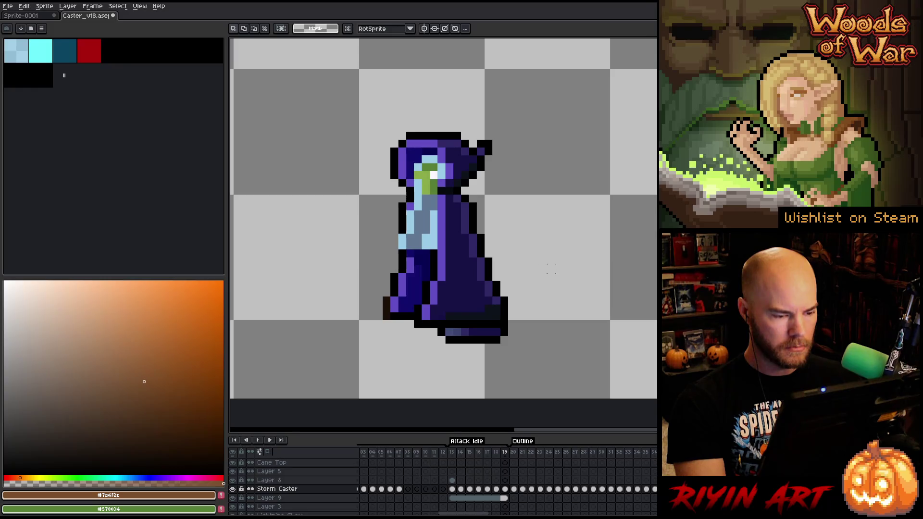
{"action": "key", "text": "Right"}
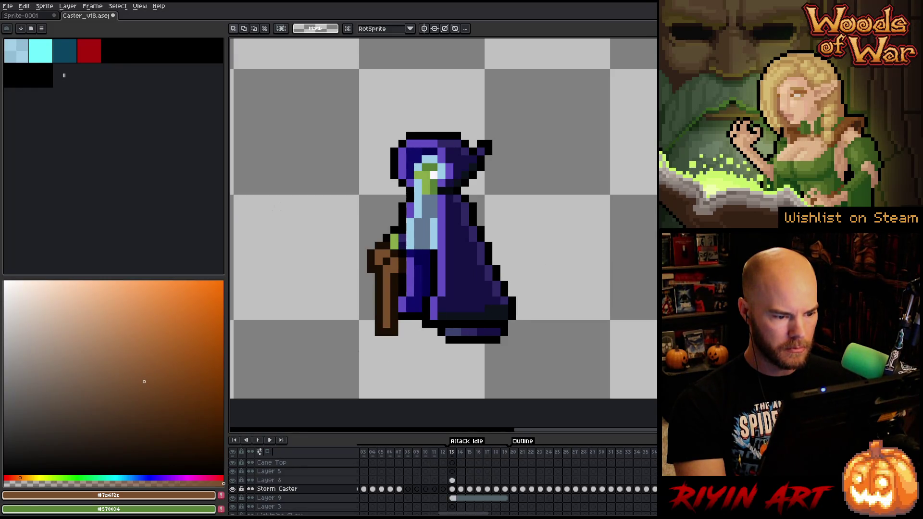
Step: Link Layer 8's cels across frames 13 to 19 and play the attack-idle animation
{"action": "left_click_drag", "start_coordinate": [452, 481], "coordinate": [510, 485]}
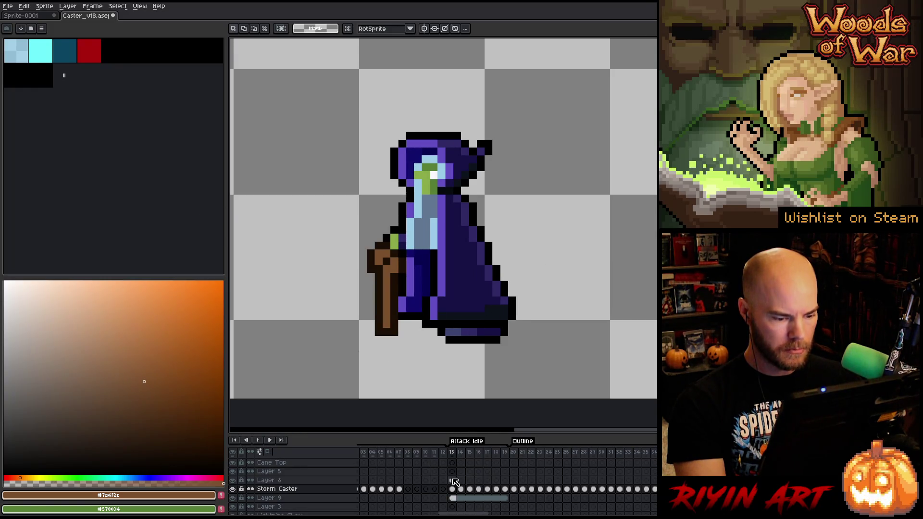
{"action": "right_click", "coordinate": [508, 485]}
{"action": "left_click", "coordinate": [534, 505]}
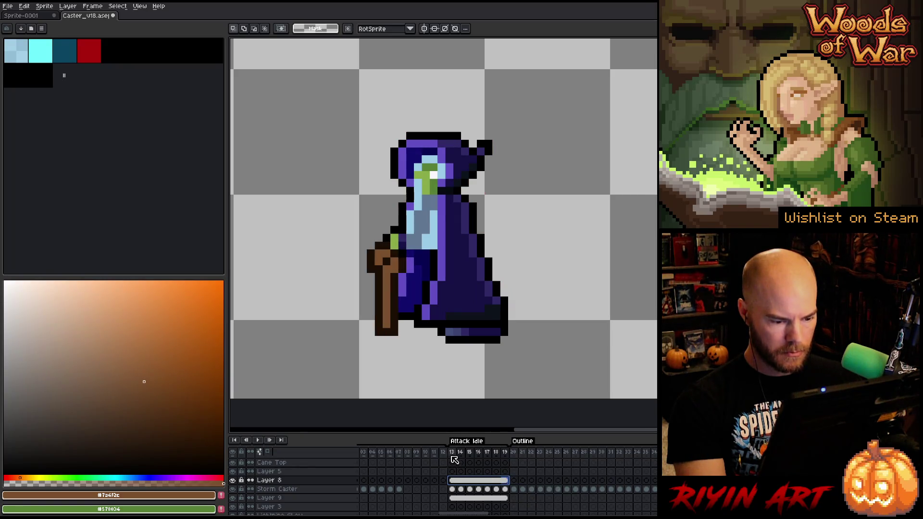
{"action": "key", "text": "Return"}
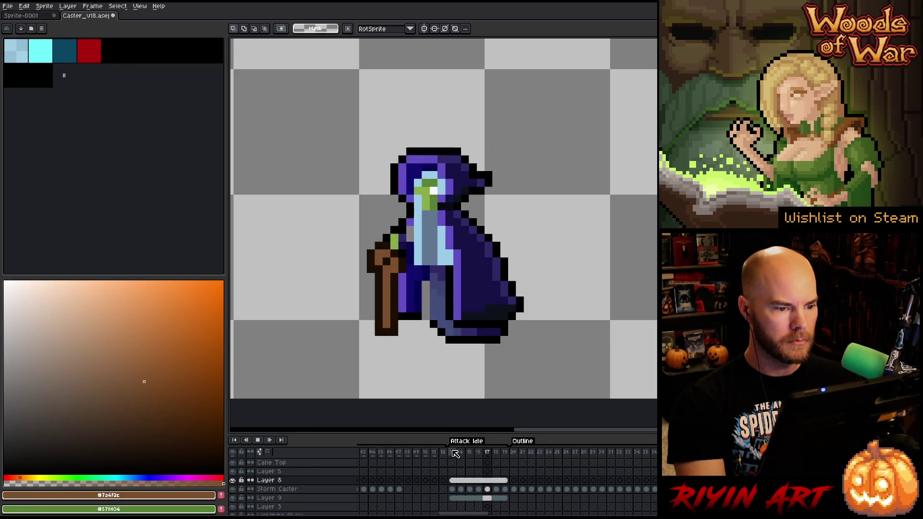
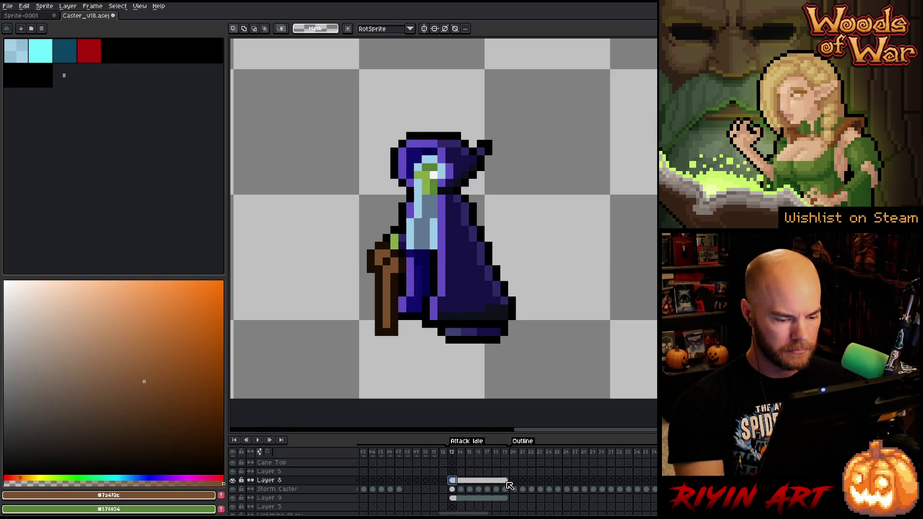
Step: Unlink Layer 8's cels across Attack Idle frames 13–19 and keep frame 13 selected
{"action": "right_click", "coordinate": [457, 481]}
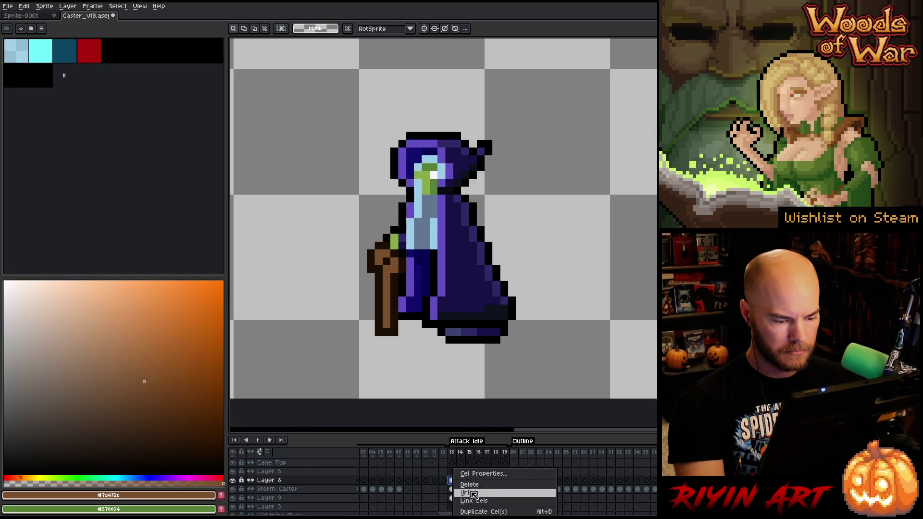
{"action": "left_click", "coordinate": [473, 494]}
{"action": "right_click", "coordinate": [456, 482]}
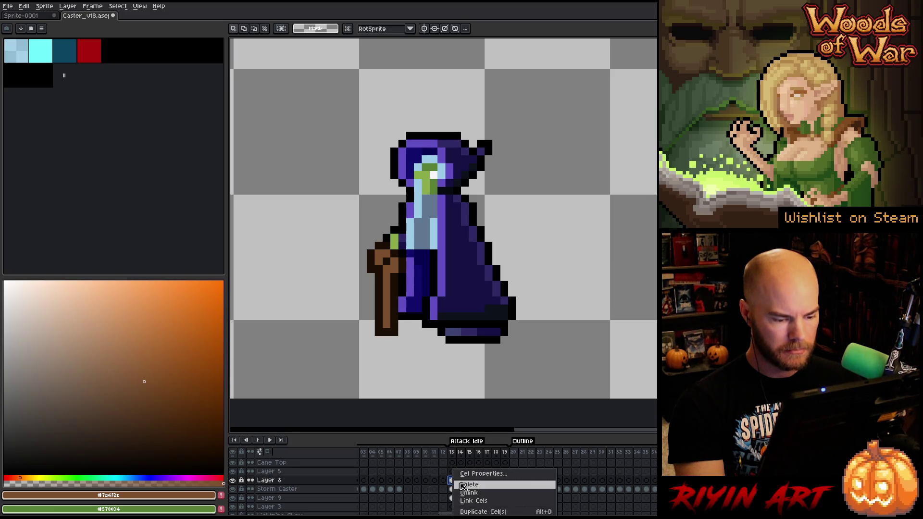
{"action": "left_click", "coordinate": [462, 487]}
{"action": "left_click", "coordinate": [458, 482]}
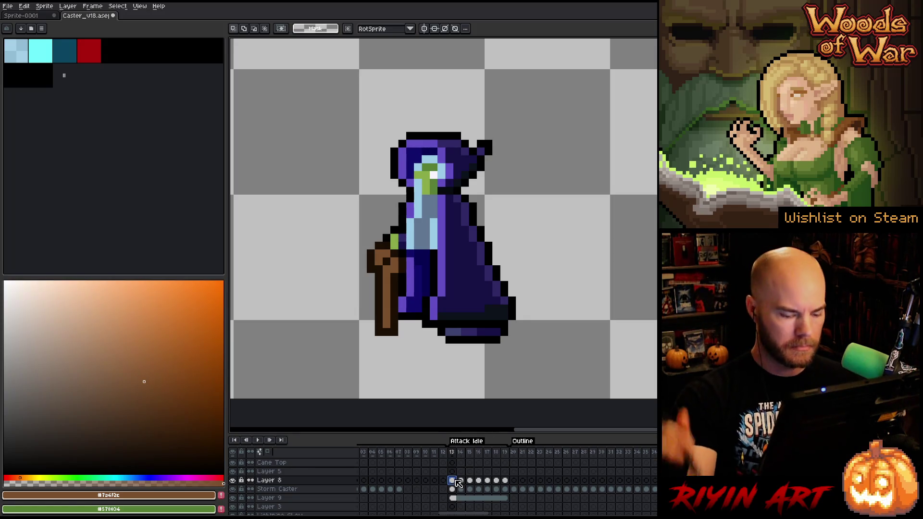
Step: Sample the dark navy outline colour and retouch frames 14 and 15 with the pencil
{"action": "left_click", "coordinate": [458, 482]}
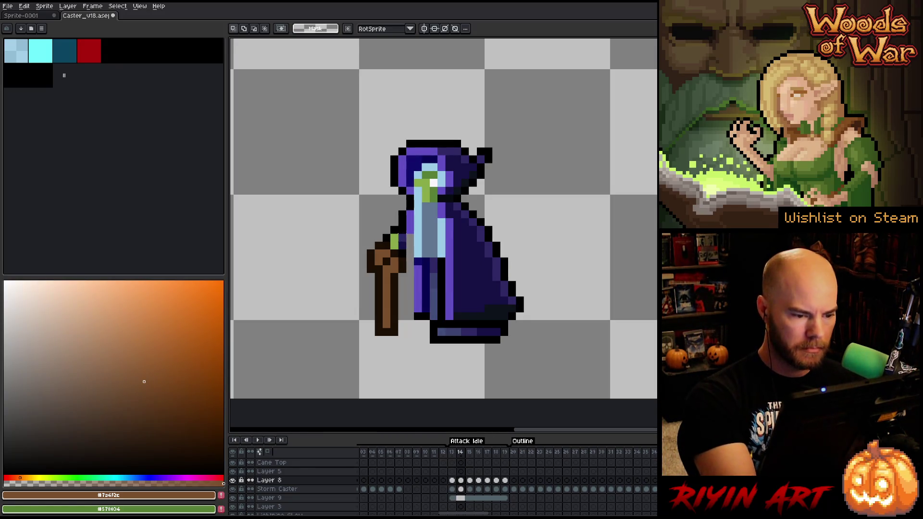
{"action": "key", "text": "i"}
{"action": "left_click", "coordinate": [469, 289]}
{"action": "key", "text": "b"}
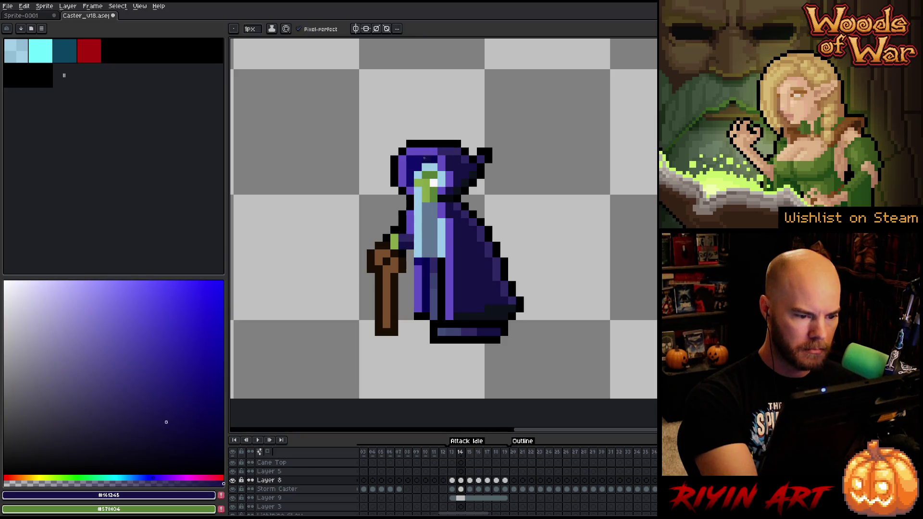
{"action": "key", "text": "period"}
{"action": "key", "text": "i"}
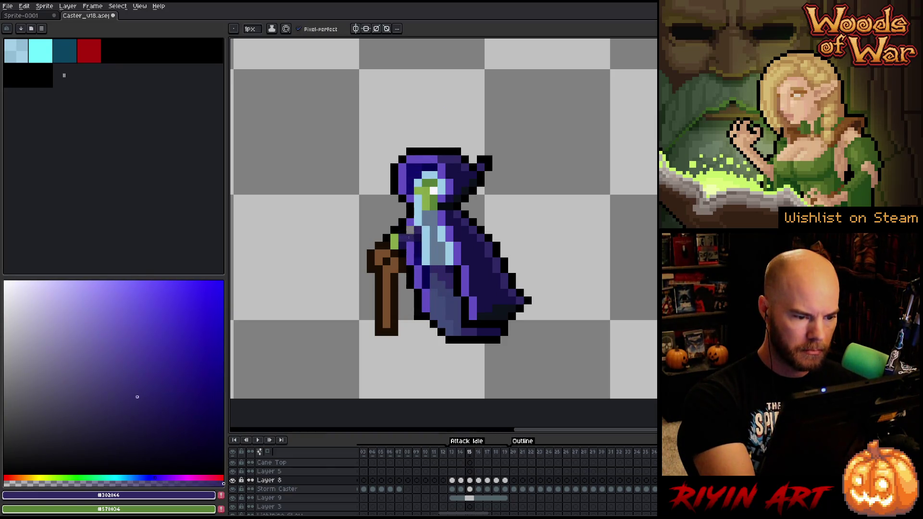
{"action": "key", "text": "b"}
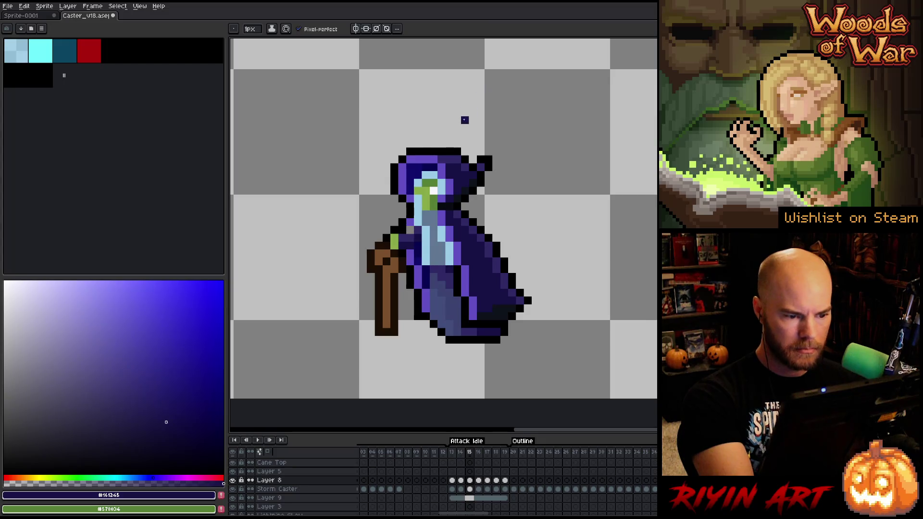
Step: Step through frames 16 to 19 to review the poses, settling back on frame 18
{"action": "key", "text": "Right"}
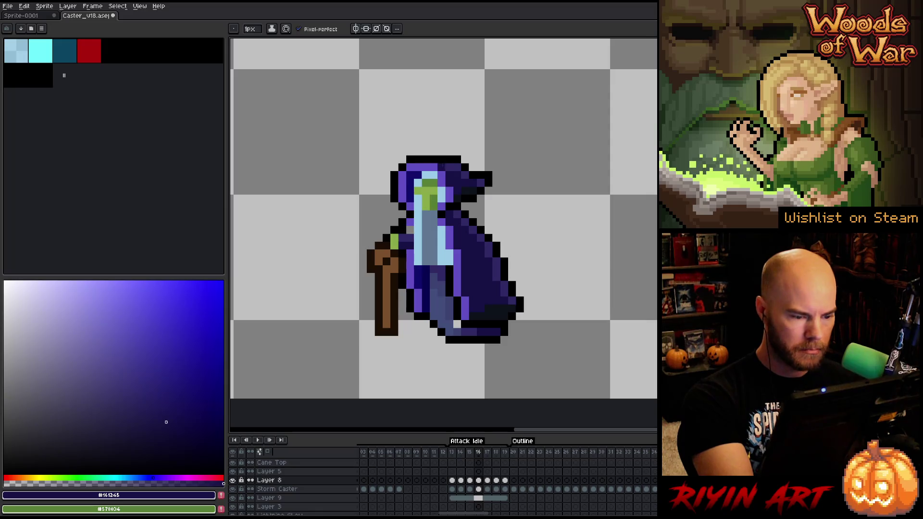
{"action": "key", "text": "Right"}
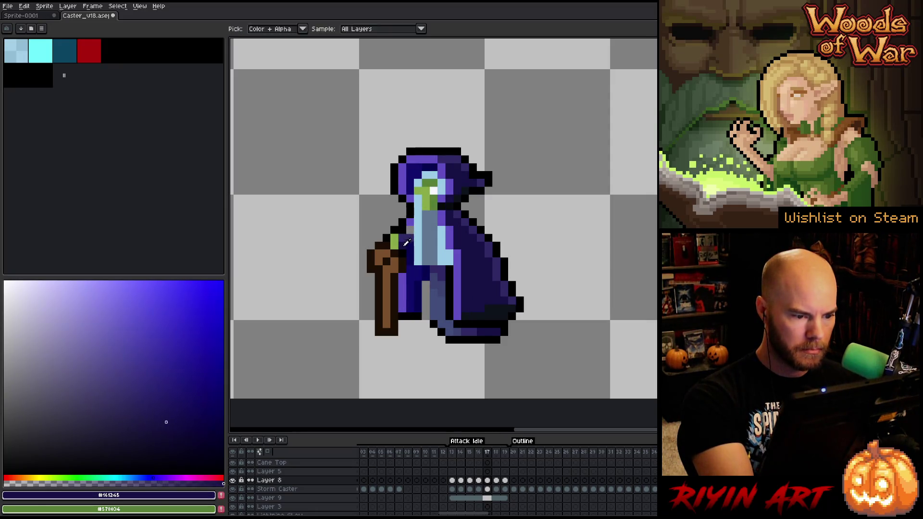
{"action": "key", "text": "Right"}
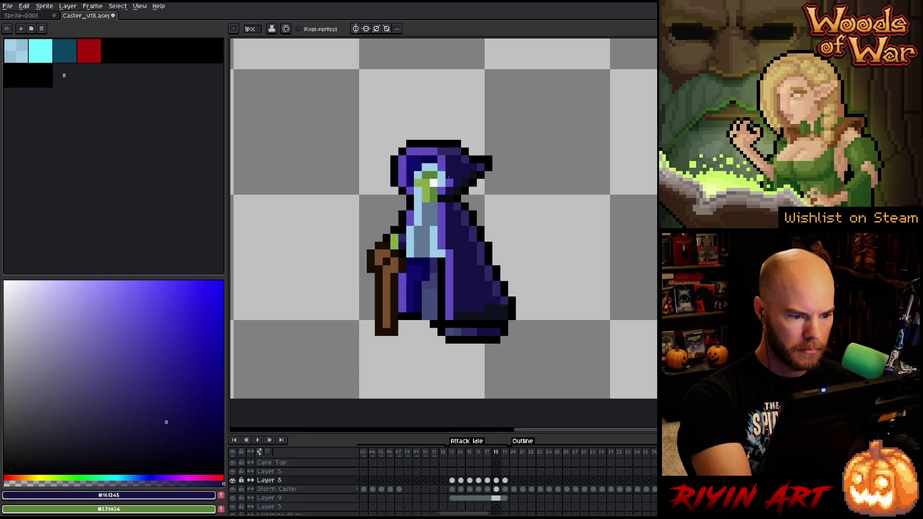
{"action": "key", "text": "Right"}
{"action": "key", "text": "Return"}
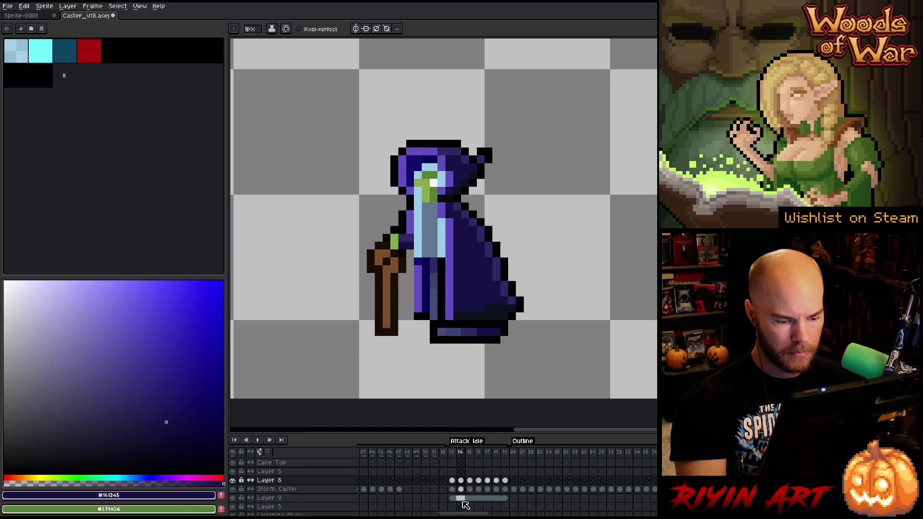
Step: Unlink Layer 9's cels across Attack Idle frames 13–19 and keep frame 13 selected
{"action": "left_click_drag", "start_coordinate": [456, 498], "coordinate": [506, 498]}
{"action": "right_click", "coordinate": [509, 498]}
{"action": "left_click", "coordinate": [521, 494]}
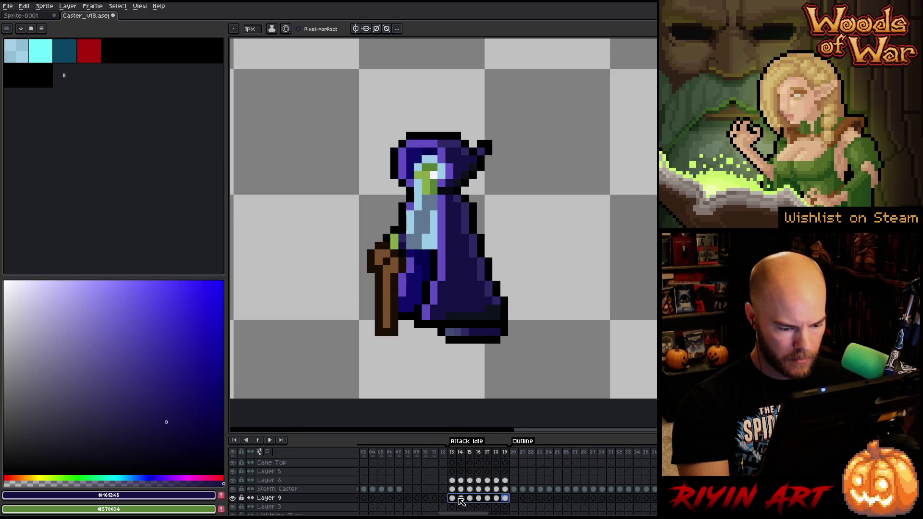
{"action": "left_click", "coordinate": [453, 498]}
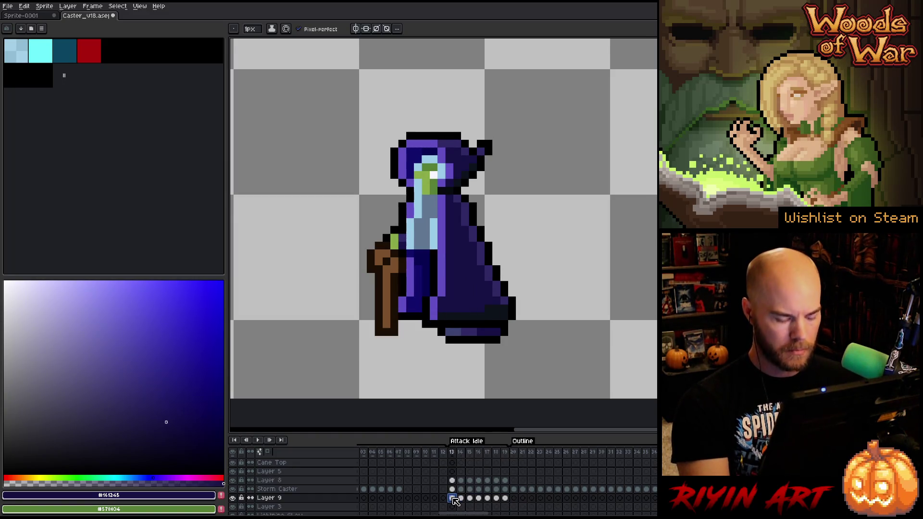
Step: Compare frames 13–14, then work through Layer 9's cels to frame 16, sampling the slate-blue robe shade
{"action": "key", "text": "Right"}
{"action": "key", "text": "Left"}
{"action": "key", "text": "Right"}
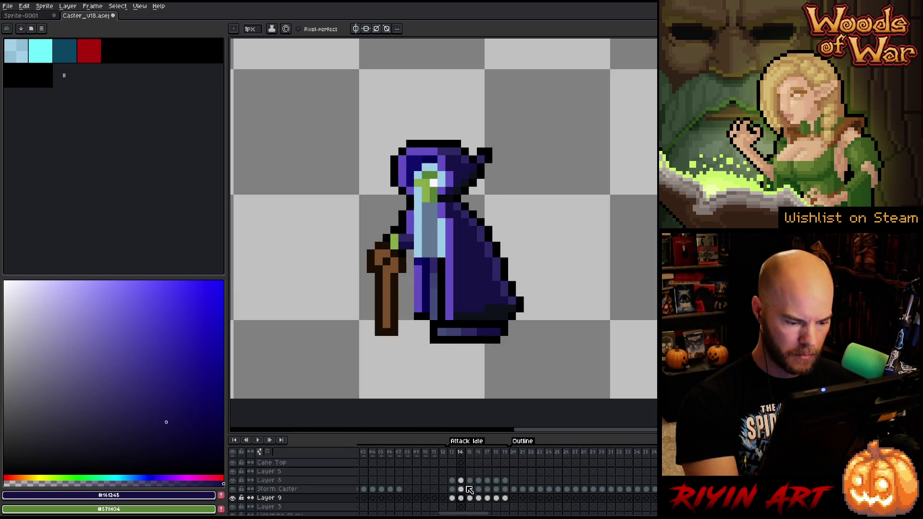
{"action": "left_click", "coordinate": [465, 489]}
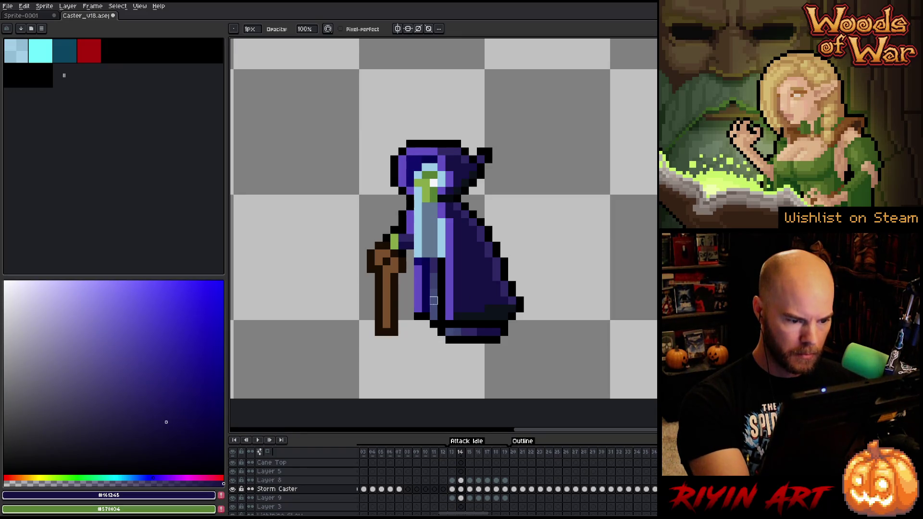
{"action": "left_click", "coordinate": [470, 497]}
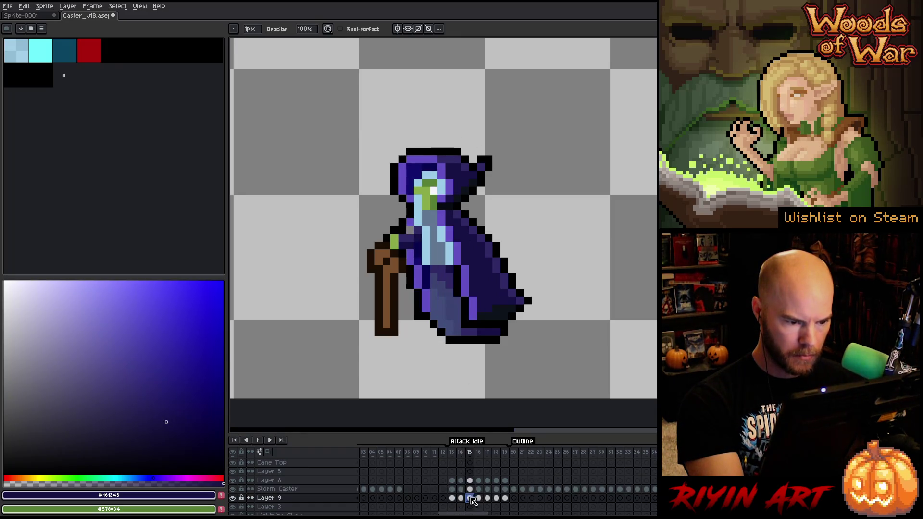
{"action": "key", "text": "e"}
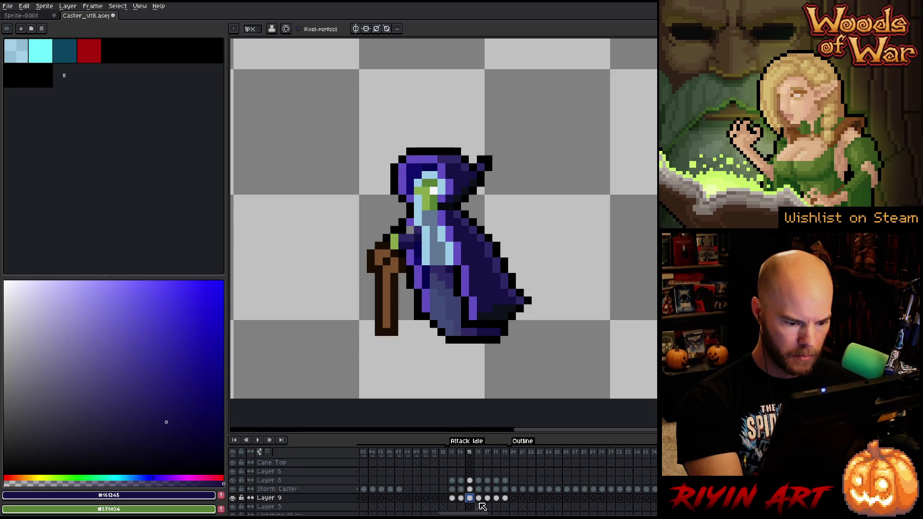
{"action": "left_click", "coordinate": [480, 498]}
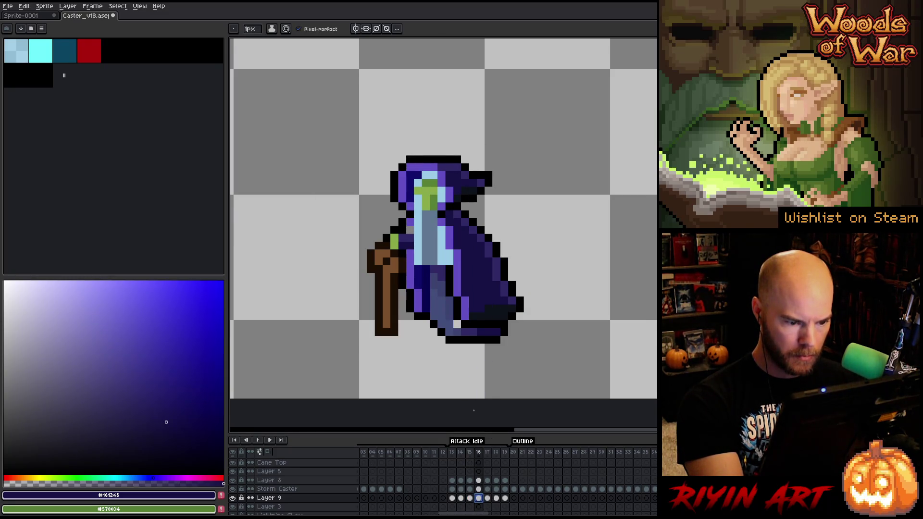
{"action": "left_click", "coordinate": [432, 303], "text": "alt"}
Step: Move on through frames 17 and 18 with black as the drawing colour on the Storm Caster layer
{"action": "left_click", "coordinate": [488, 499]}
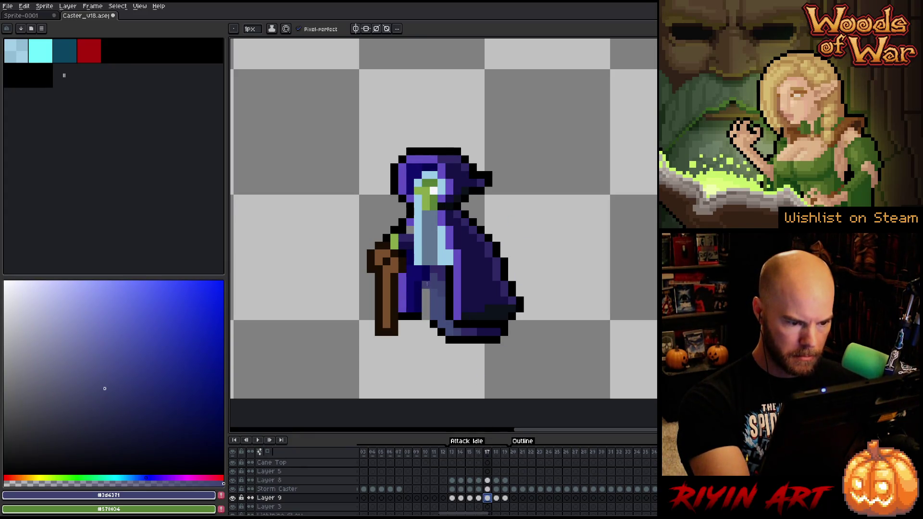
{"action": "left_click", "coordinate": [424, 289], "text": "alt"}
{"action": "left_click", "coordinate": [433, 292], "text": "alt"}
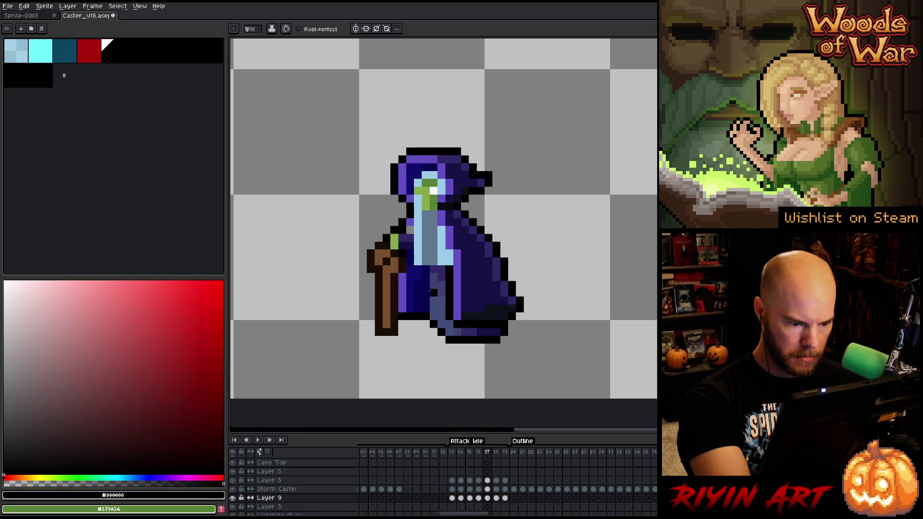
{"action": "key", "text": "Right"}
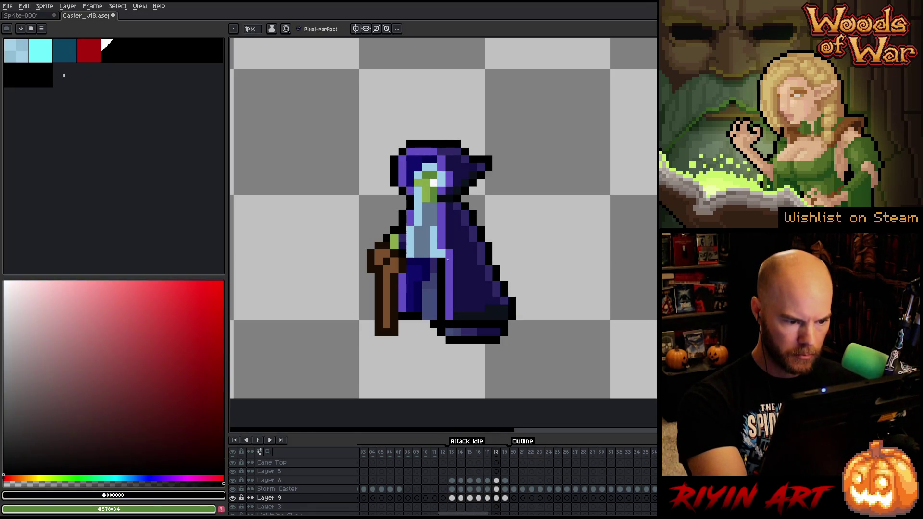
{"action": "left_click", "coordinate": [496, 489]}
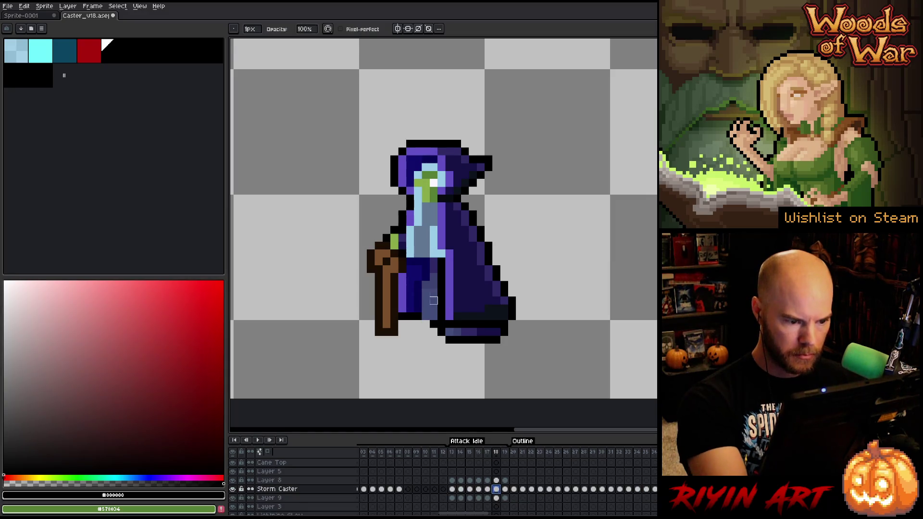
Step: Erase and sample robe blues while comparing around frame 19, then return to frame 15 with the blue-grey shade
{"action": "key", "text": "e"}
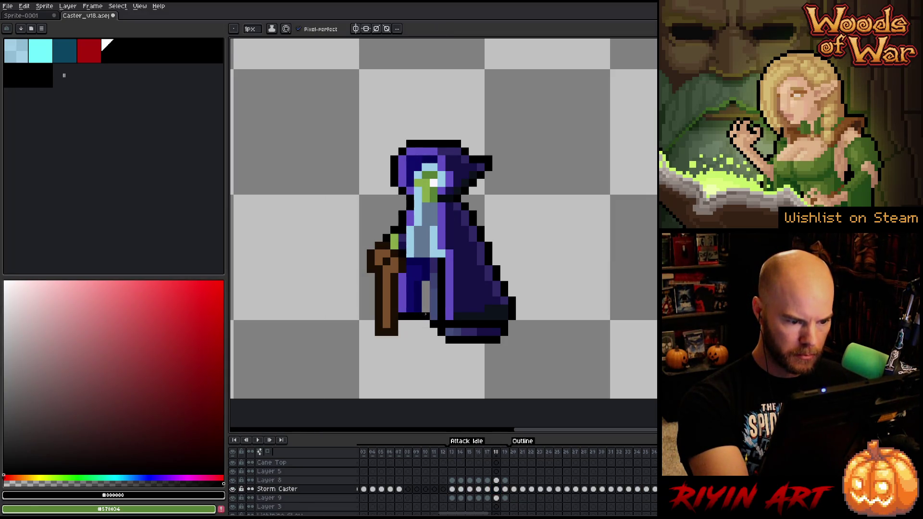
{"action": "left_click", "coordinate": [418, 291], "text": "alt"}
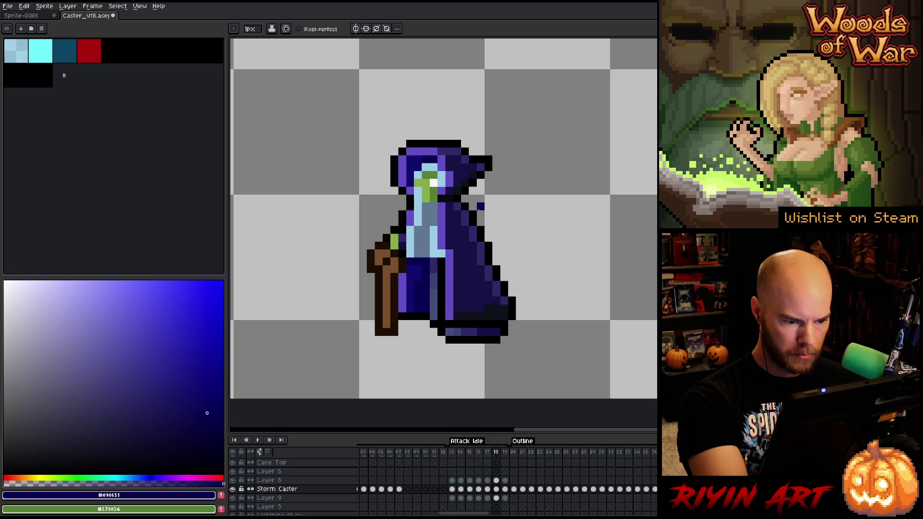
{"action": "key", "text": "period"}
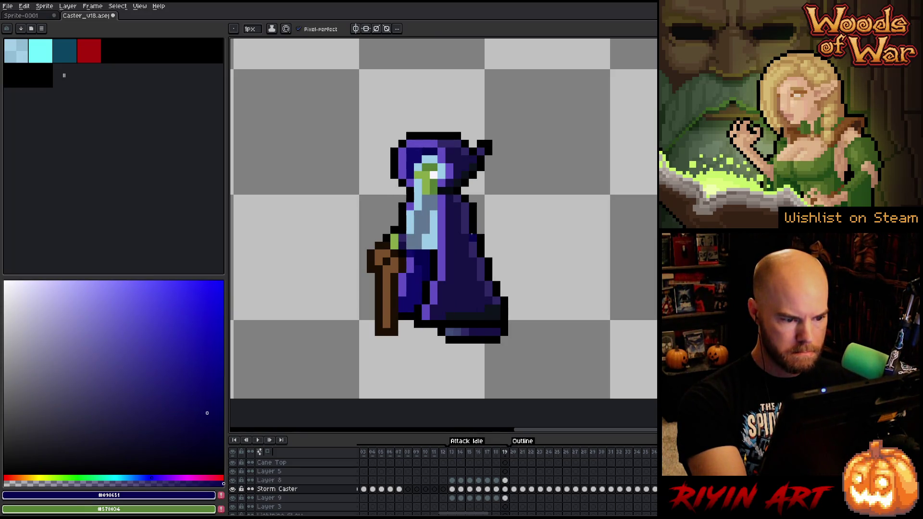
{"action": "key", "text": "comma"}
{"action": "key", "text": "period"}
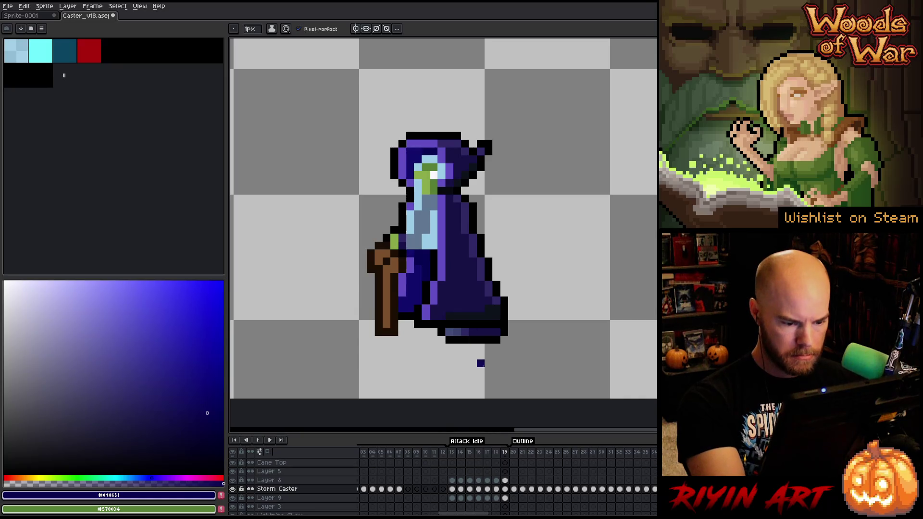
{"action": "key", "text": "e"}
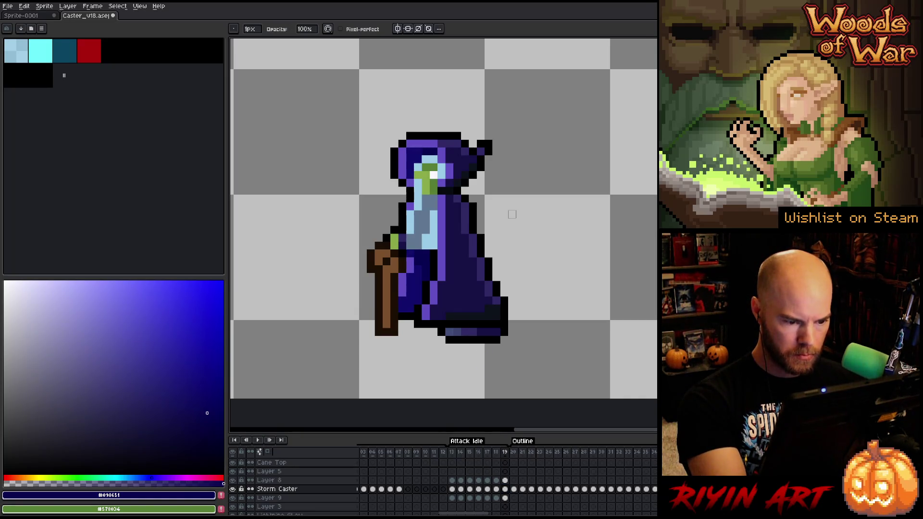
{"action": "key", "text": "Return"}
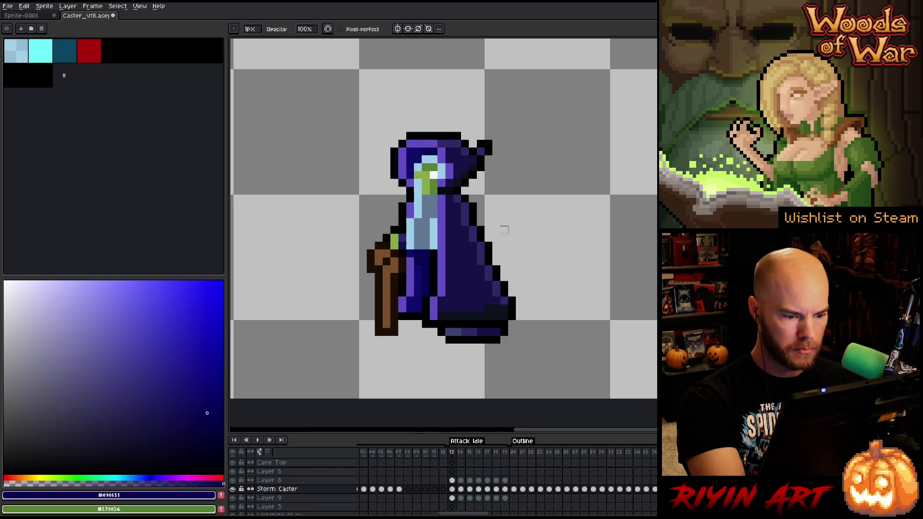
{"action": "left_click", "coordinate": [465, 293], "text": "alt"}
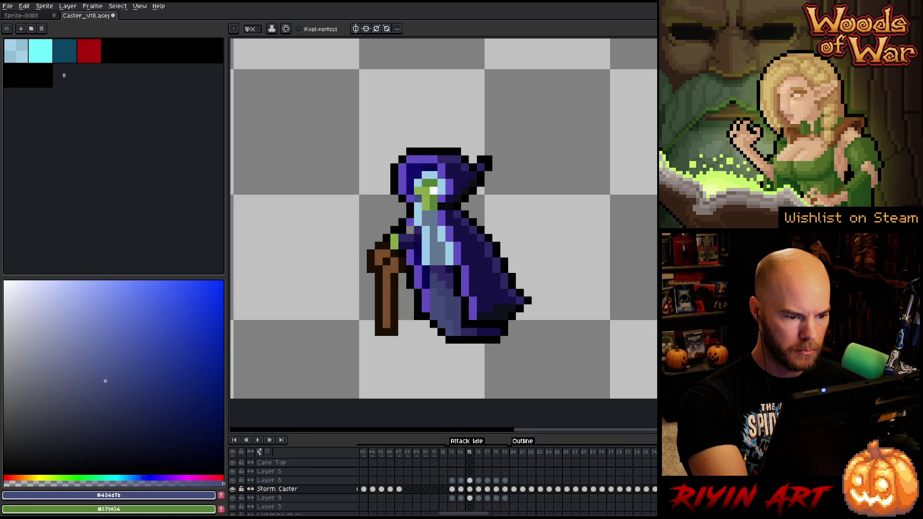
Step: Flip back and forth through frames 14–19 to compare the robe poses frame against frame
{"action": "left_click", "coordinate": [410, 224], "text": "alt"}
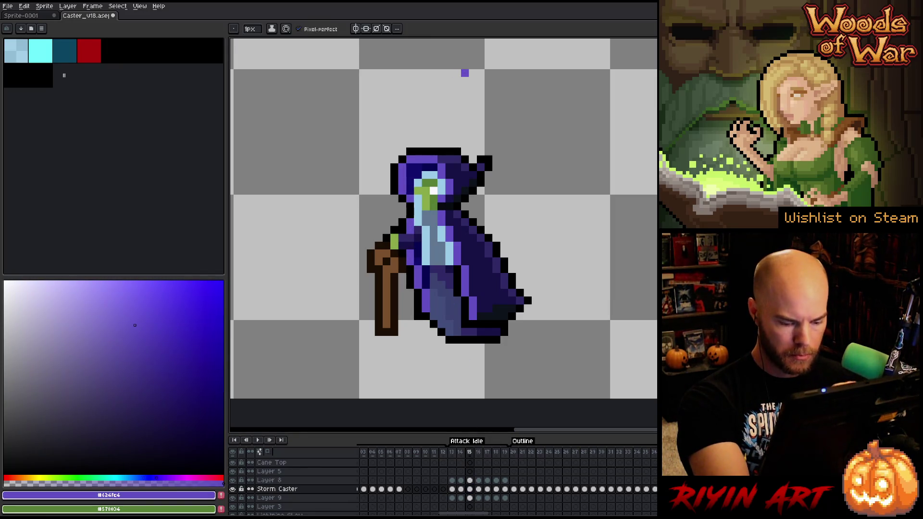
{"action": "key", "text": "Right"}
{"action": "key", "text": "Right"}
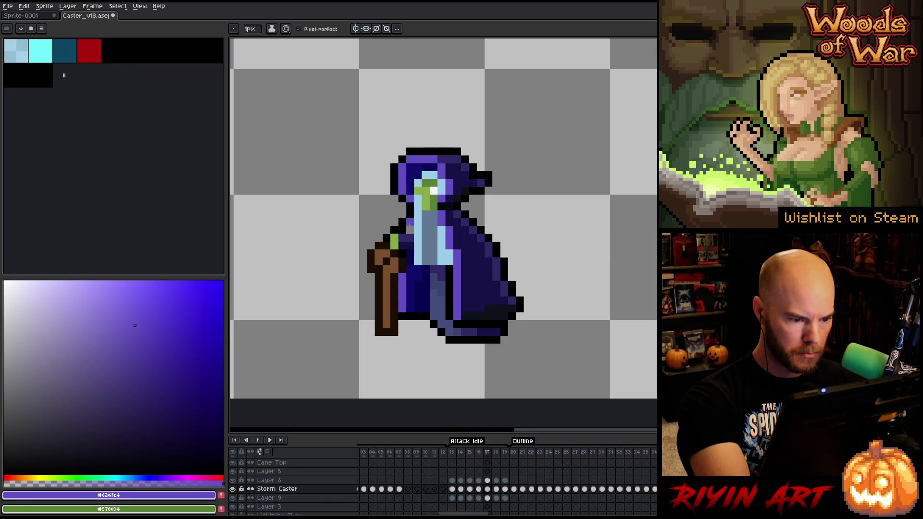
{"action": "key", "text": "Left"}
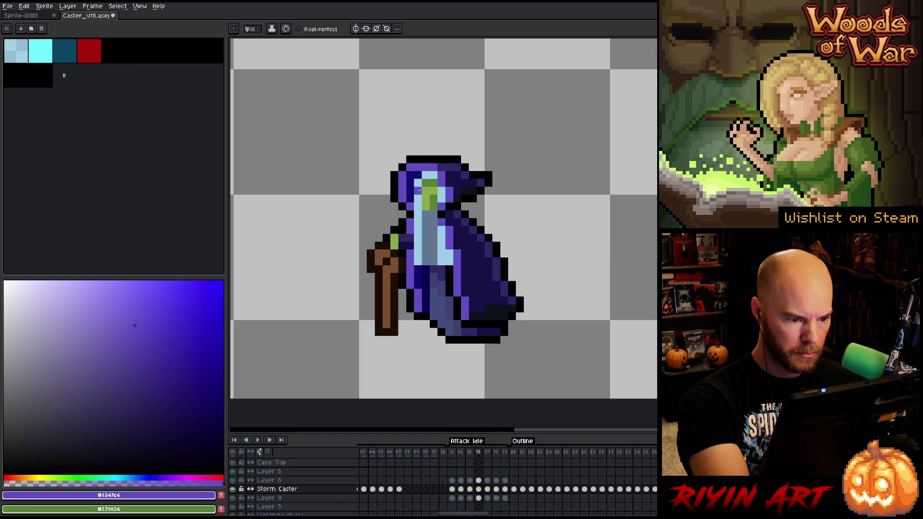
{"action": "key", "text": "Right"}
{"action": "key", "text": "Left"}
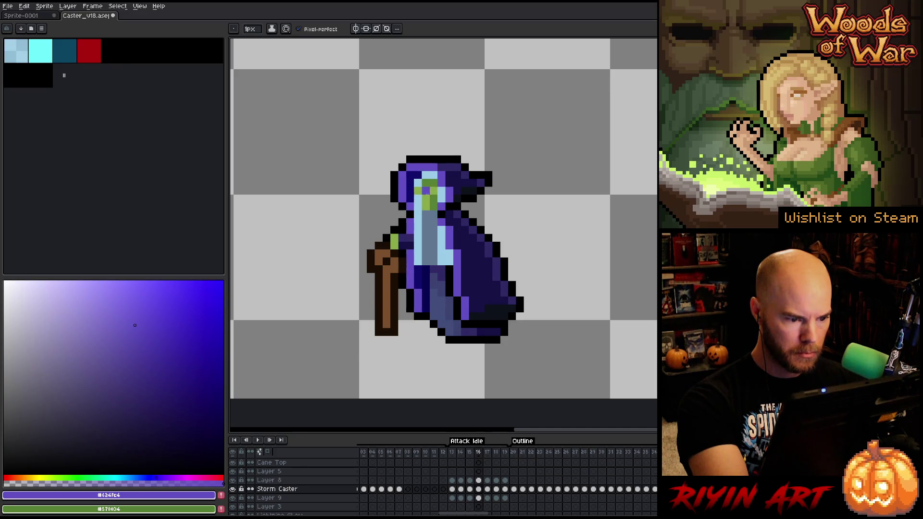
{"action": "key", "text": "Right"}
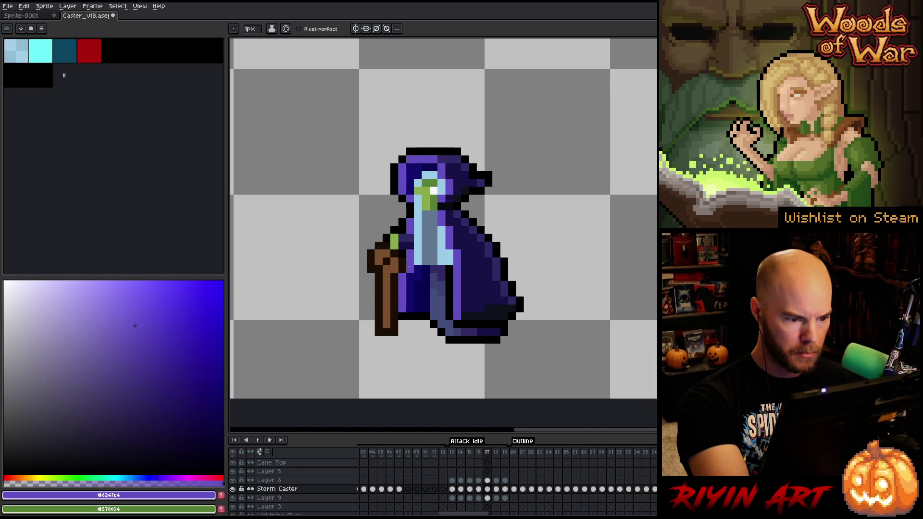
{"action": "key", "text": "Left"}
{"action": "key", "text": "Right"}
{"action": "key", "text": "Left"}
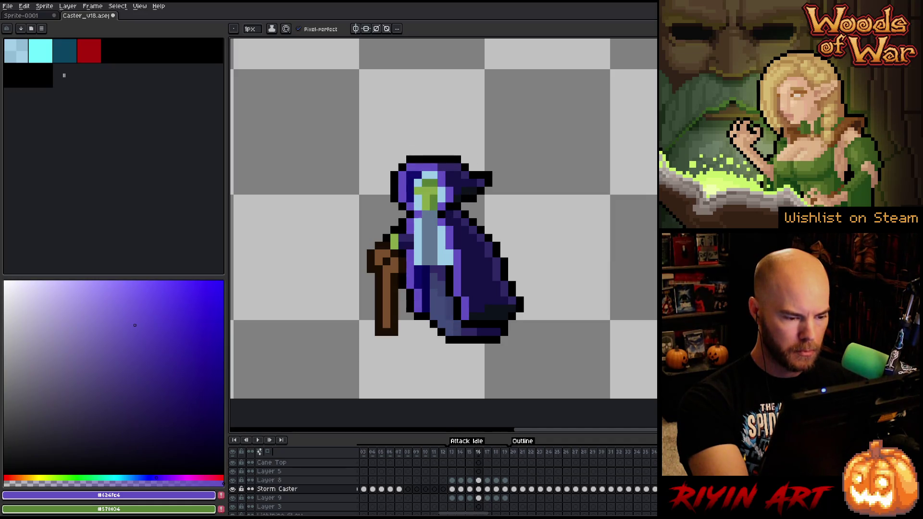
{"action": "key", "text": "Right"}
{"action": "key", "text": "Right"}
{"action": "key", "text": "Left"}
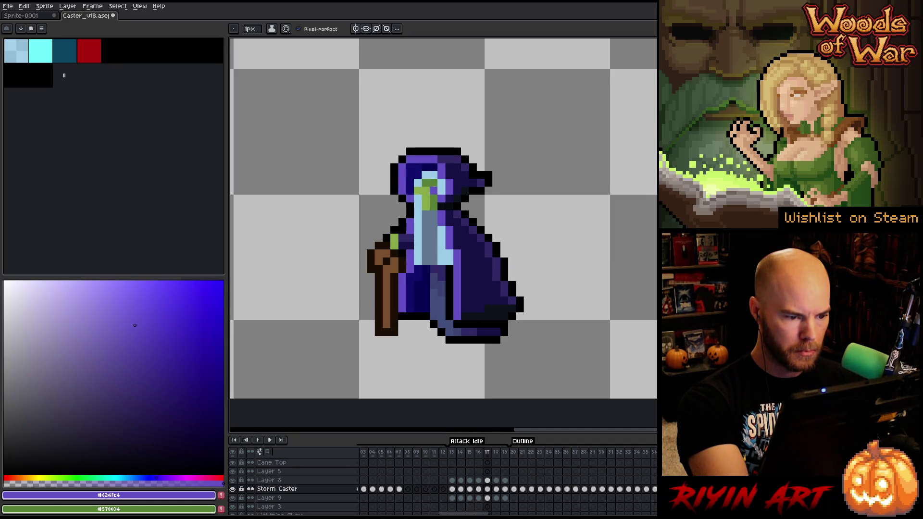
{"action": "key", "text": "Right"}
{"action": "key", "text": "Right"}
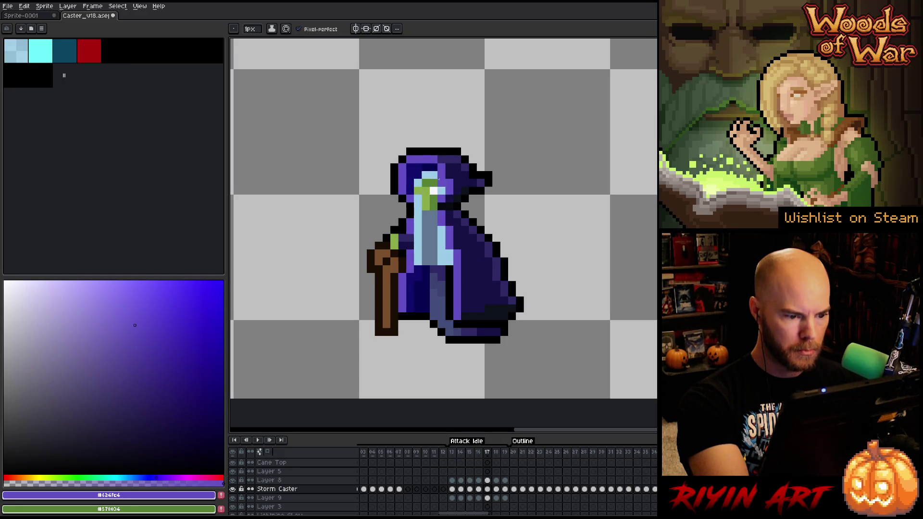
{"action": "key", "text": "Left"}
{"action": "key", "text": "Right"}
{"action": "key", "text": "Left"}
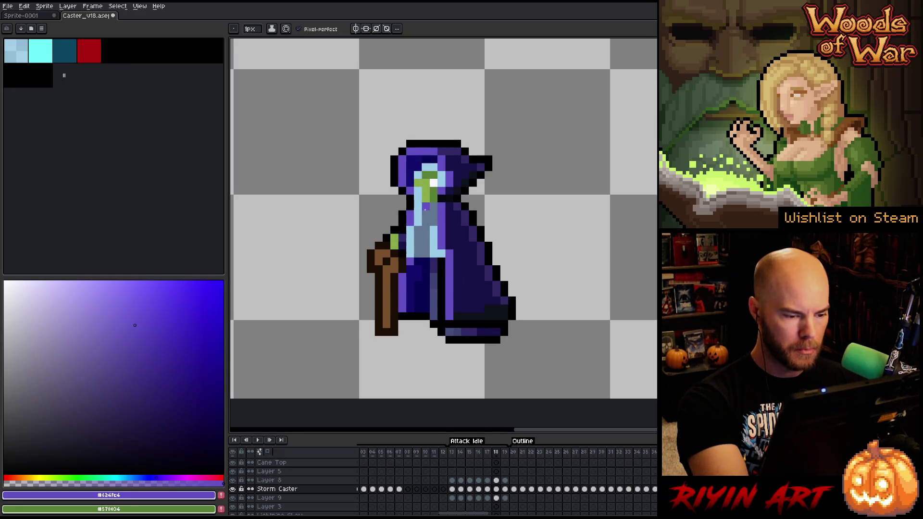
{"action": "key", "text": "Right"}
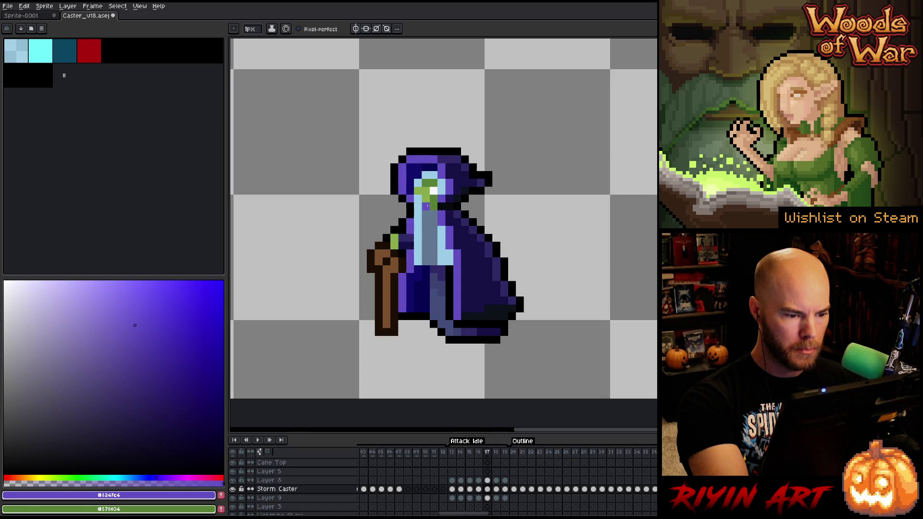
{"action": "key", "text": "Left"}
{"action": "key", "text": "Right"}
{"action": "key", "text": "Left"}
{"action": "key", "text": "Left"}
{"action": "key", "text": "Left"}
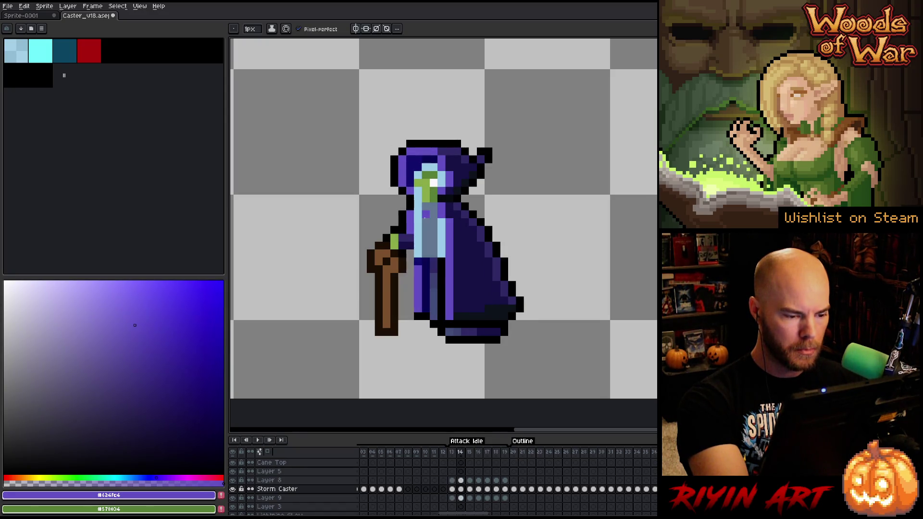
{"action": "key", "text": "Right"}
{"action": "key", "text": "Left"}
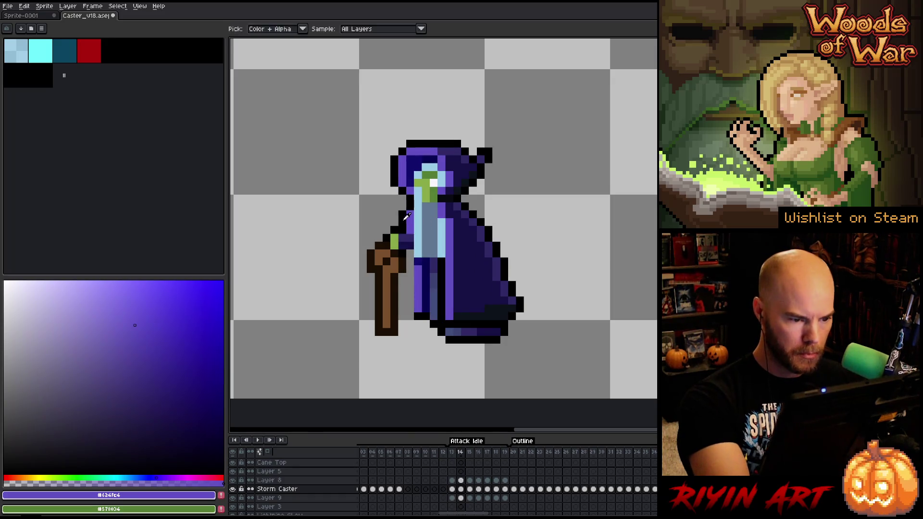
Step: Add a black pixel to the caster's face on frame 14, then sample navy and purple robe shades up to frame 19
{"action": "left_click", "coordinate": [107, 45]}
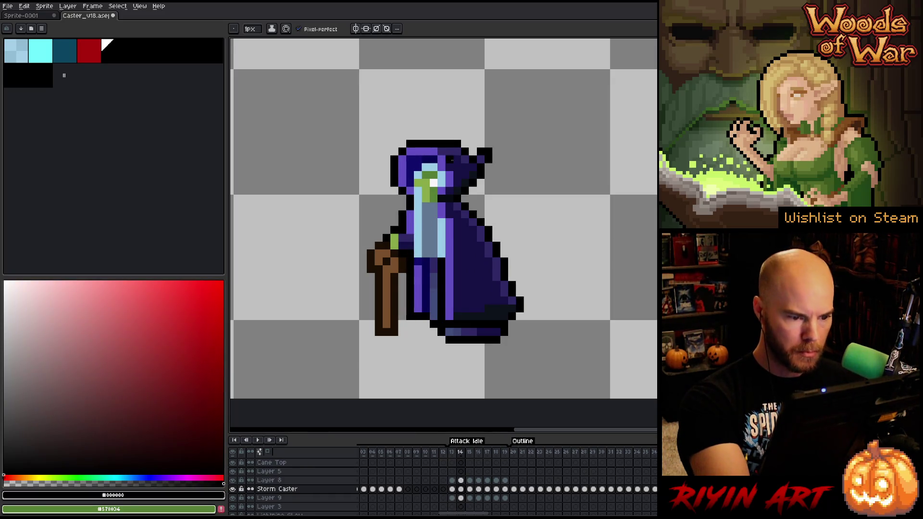
{"action": "left_click", "coordinate": [442, 183]}
{"action": "key", "text": "Right"}
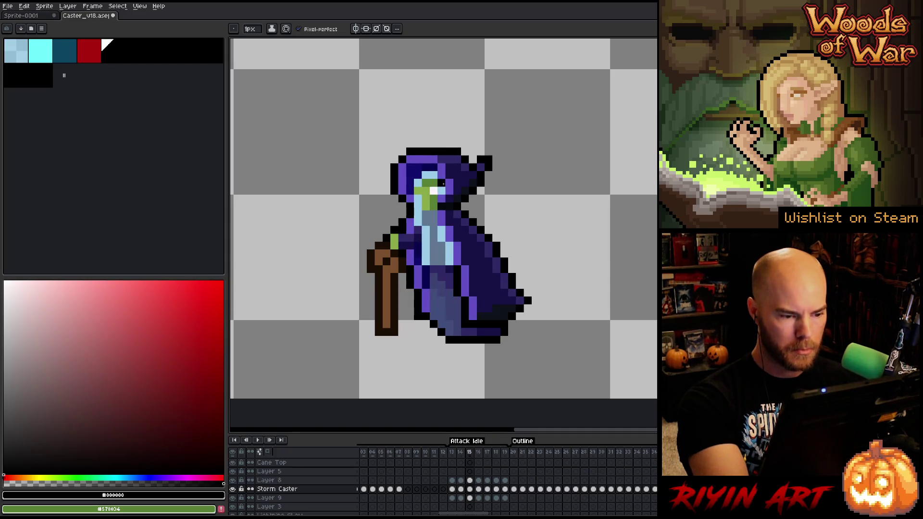
{"action": "key", "text": "Right"}
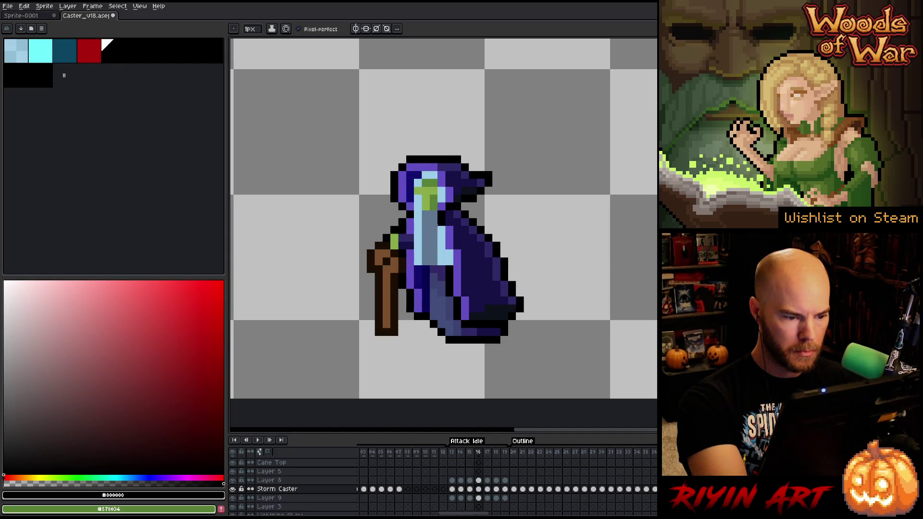
{"action": "left_click", "coordinate": [425, 238], "text": "alt"}
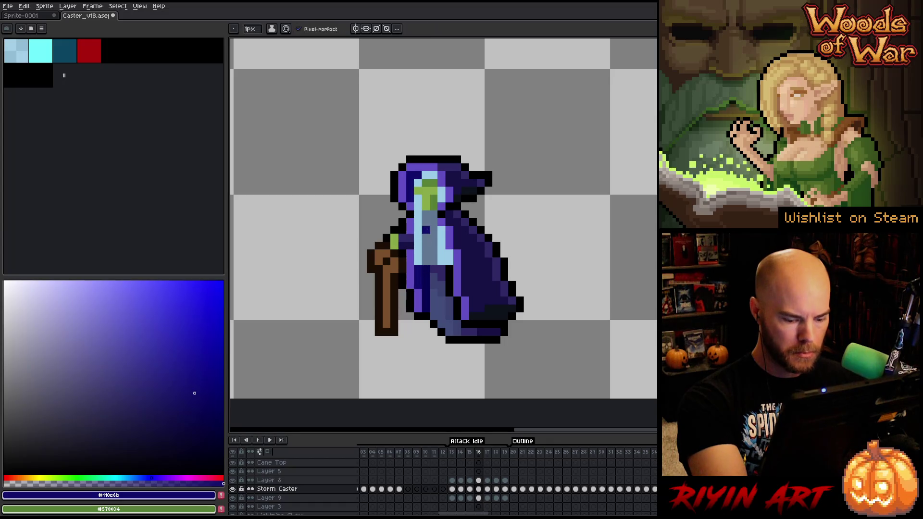
{"action": "key", "text": "Right"}
{"action": "key", "text": "Right"}
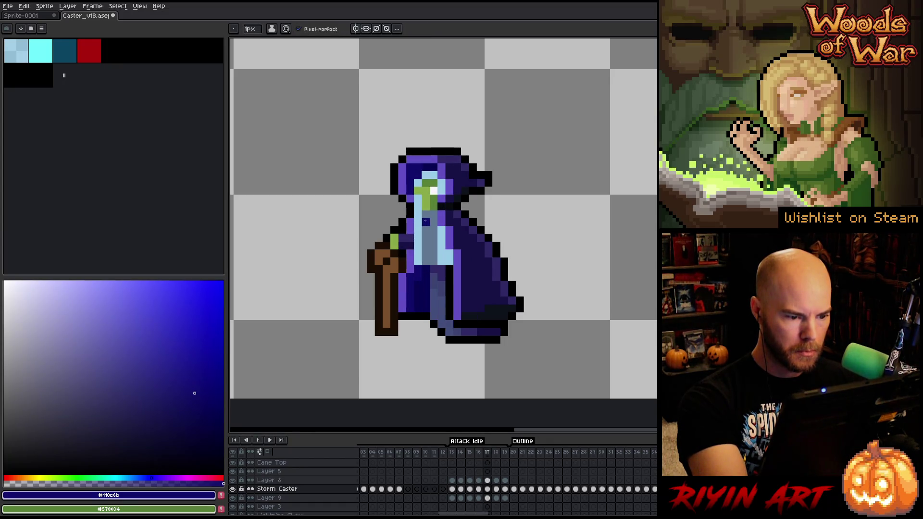
{"action": "key", "text": "Right"}
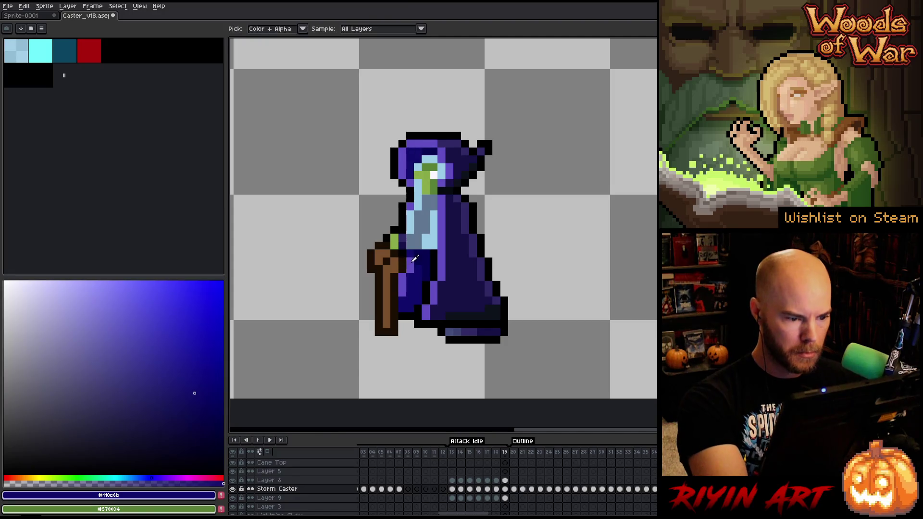
{"action": "left_click", "coordinate": [426, 148], "text": "alt"}
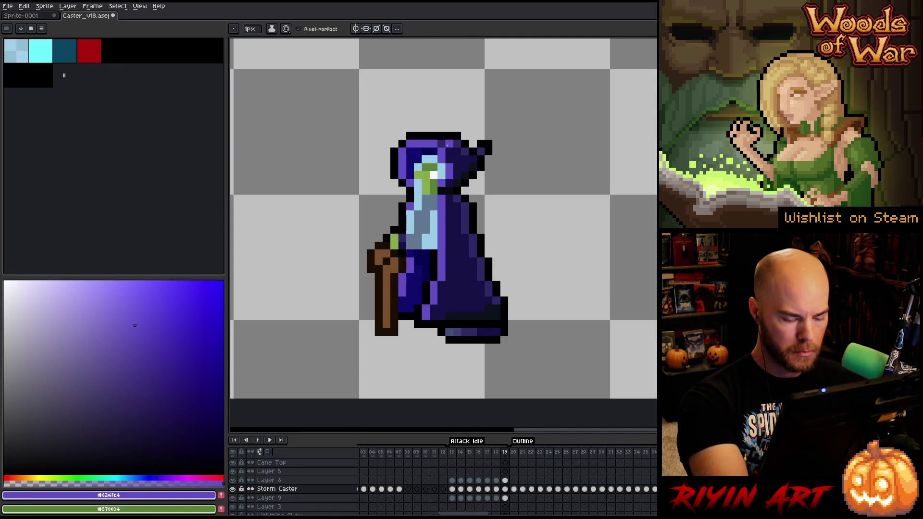
{"action": "left_click", "coordinate": [412, 248], "text": "alt"}
Step: Step back and forth between frames 15 and 18 retouching the robe shading
{"action": "key", "text": "Left"}
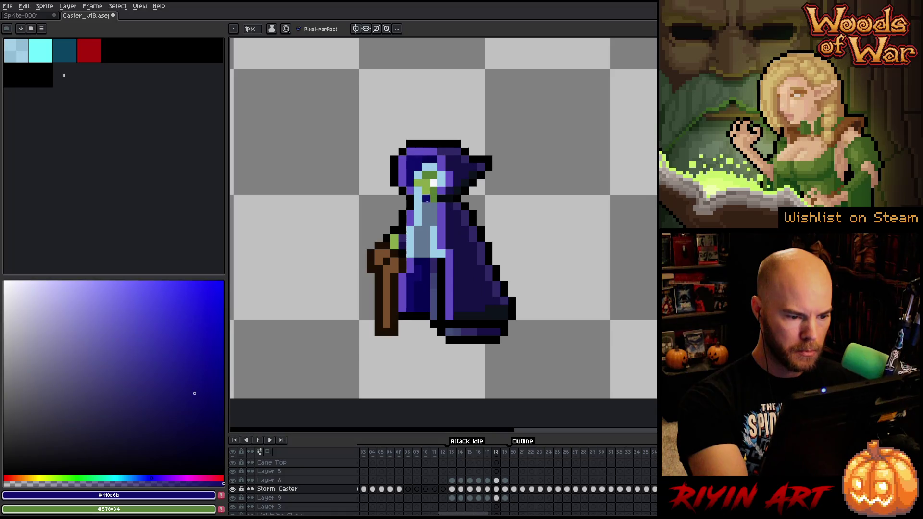
{"action": "key", "text": "Left"}
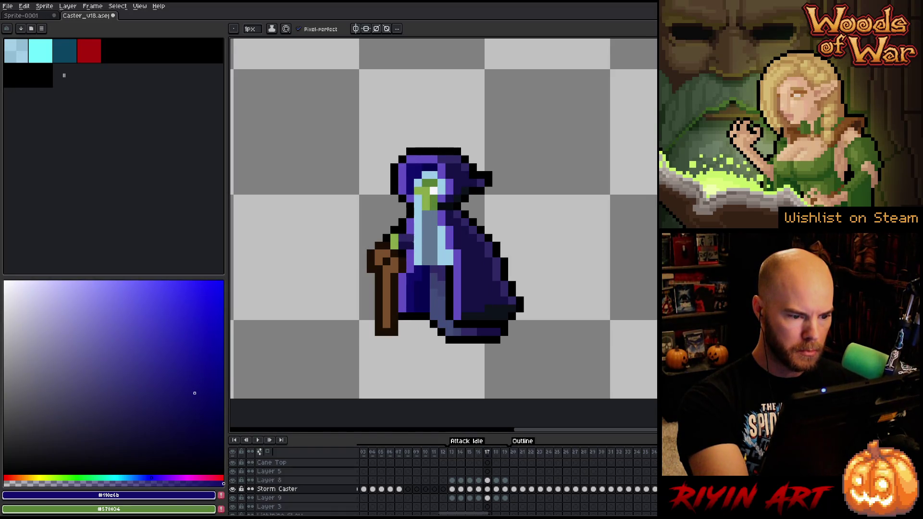
{"action": "key", "text": "Left"}
{"action": "key", "text": "Left"}
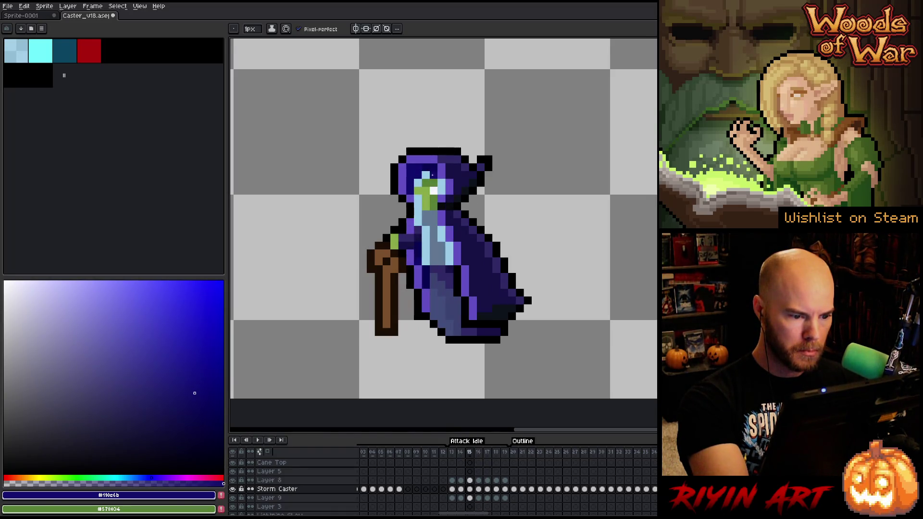
{"action": "key", "text": "Left"}
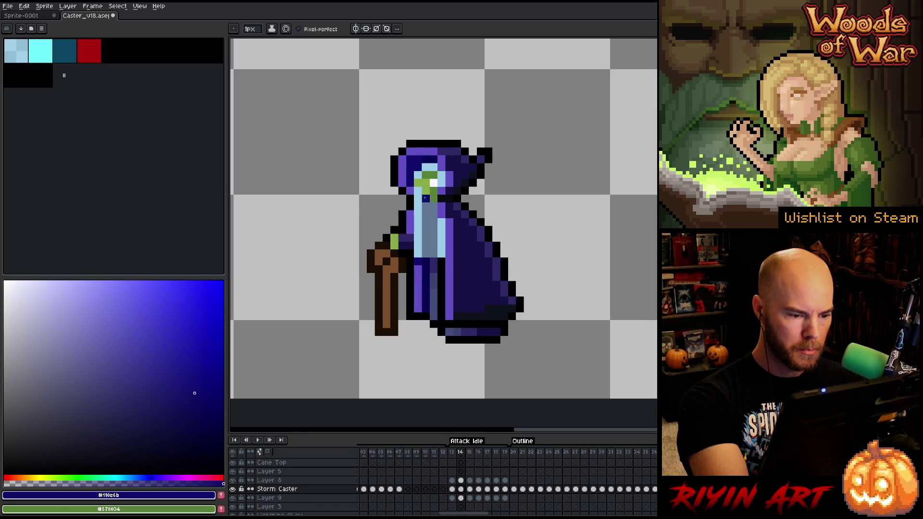
{"action": "key", "text": "Right"}
{"action": "key", "text": "Right"}
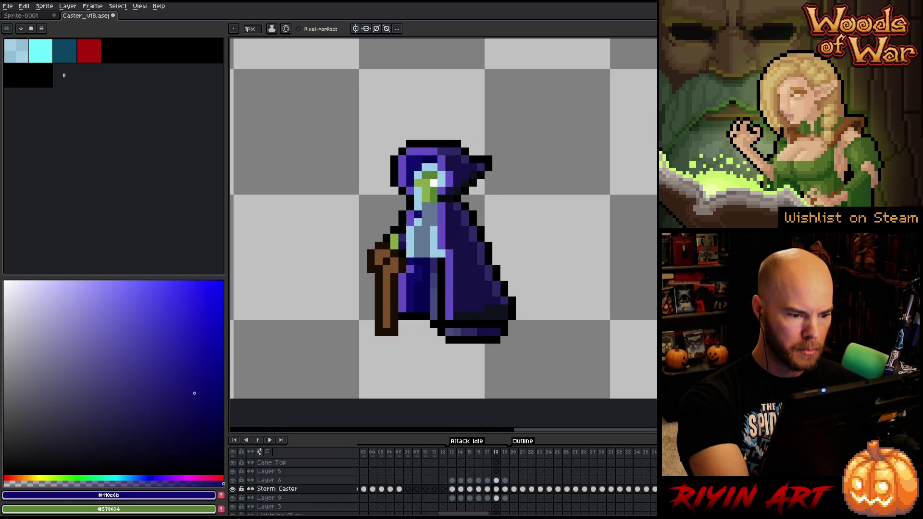
{"action": "key", "text": "Right"}
{"action": "key", "text": "Left"}
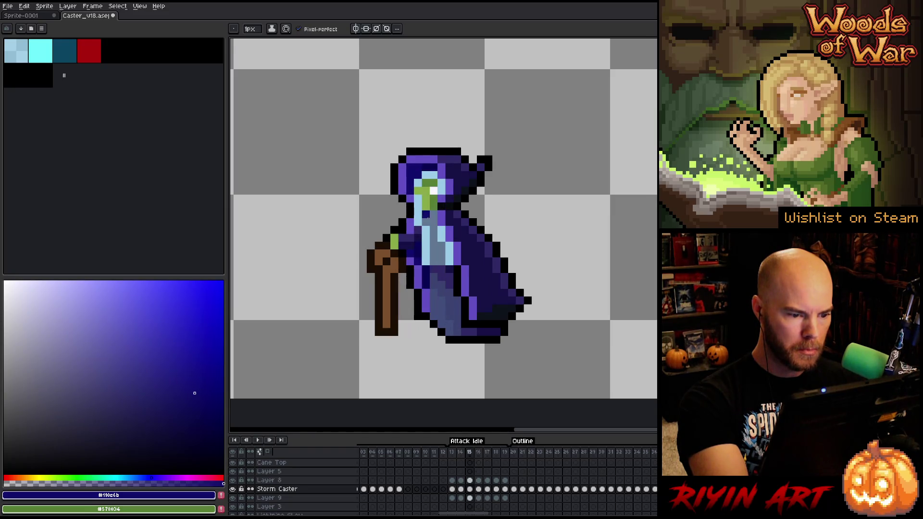
{"action": "key", "text": "Right"}
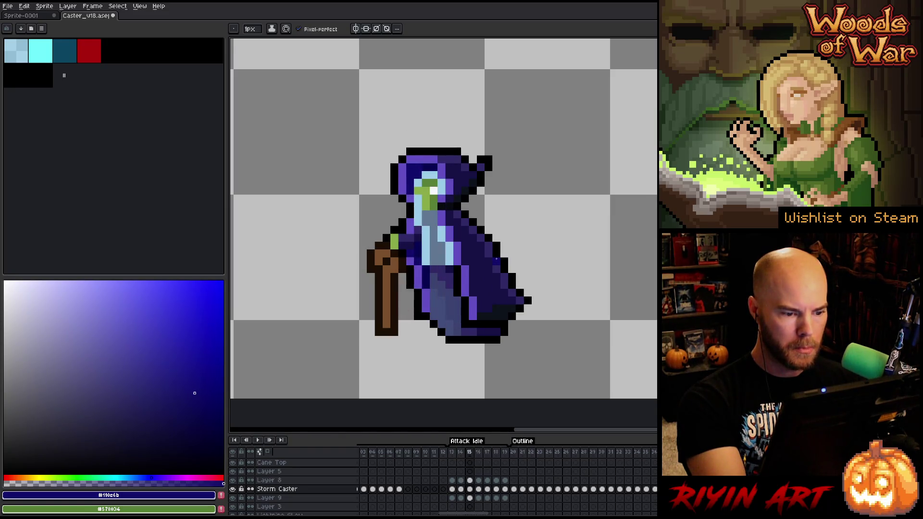
{"action": "key", "text": "Left"}
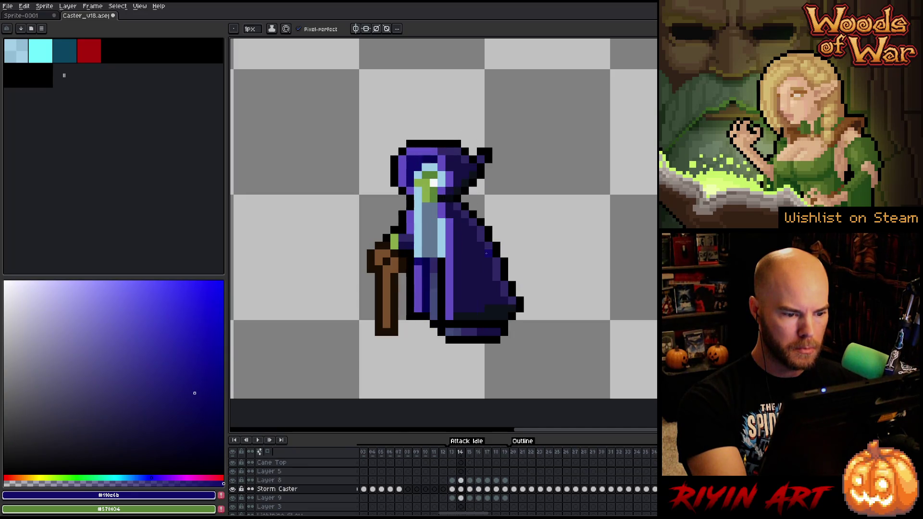
{"action": "key", "text": "Left"}
{"action": "key", "text": "Right"}
{"action": "key", "text": "Right"}
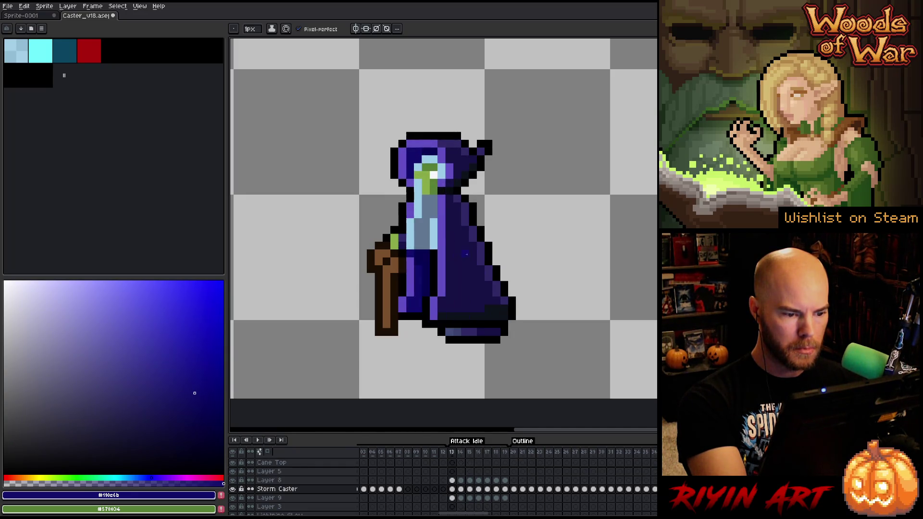
{"action": "key", "text": "Right"}
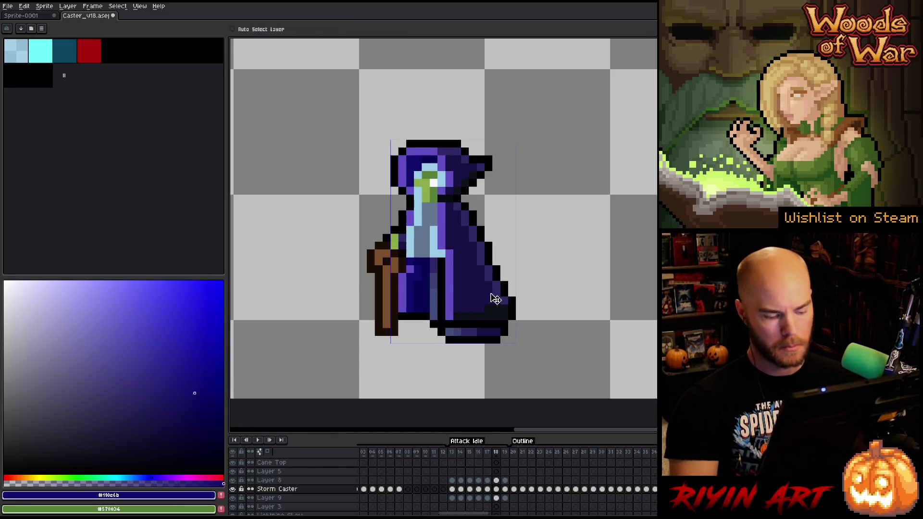
Step: Save the sprite and play the animation to review the changes
{"action": "key", "text": "ctrl+s"}
{"action": "key", "text": "Return"}
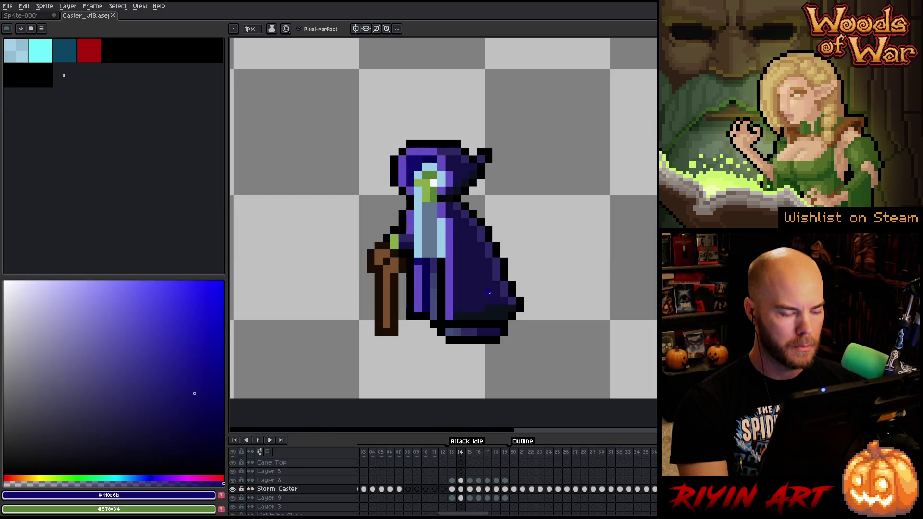
{"action": "key", "text": "m"}
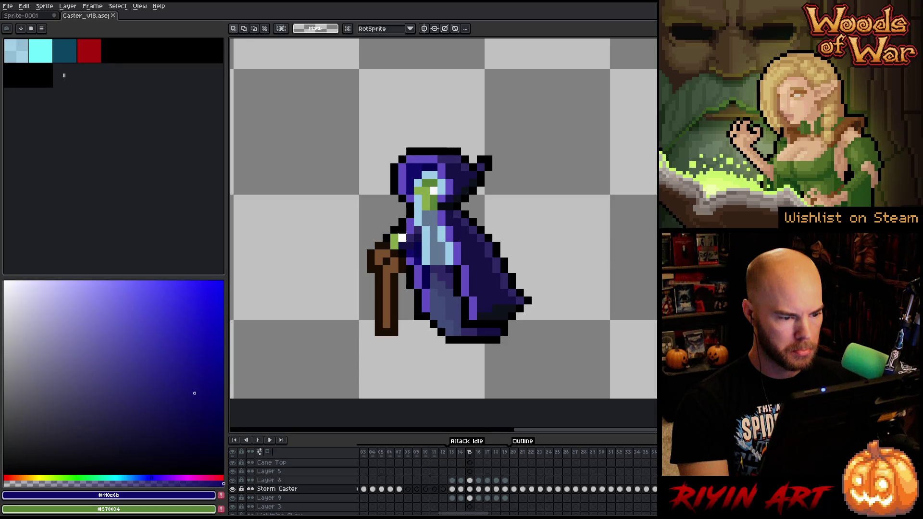
Step: Select the top of the cane on frame 15, drag it left away from the robe and commit the move
{"action": "left_click_drag", "start_coordinate": [349, 226], "coordinate": [407, 298]}
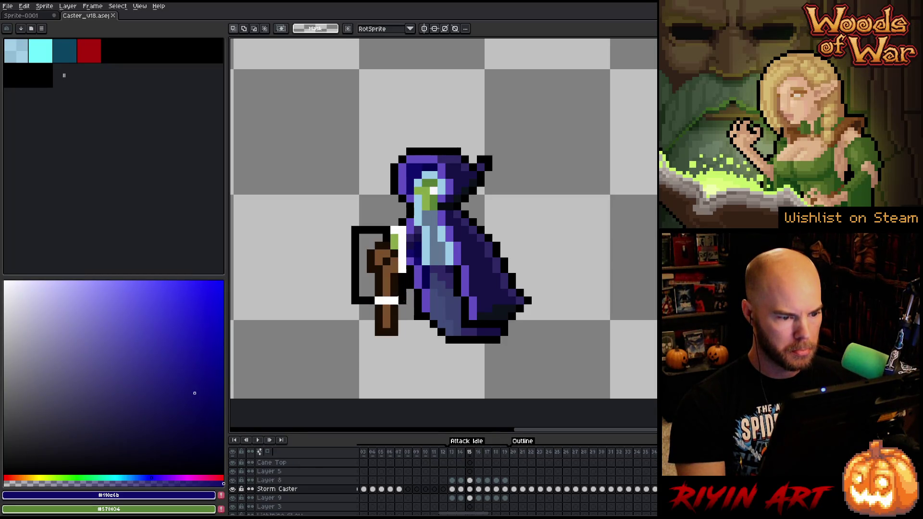
{"action": "left_click_drag", "start_coordinate": [379, 261], "coordinate": [371, 262]}
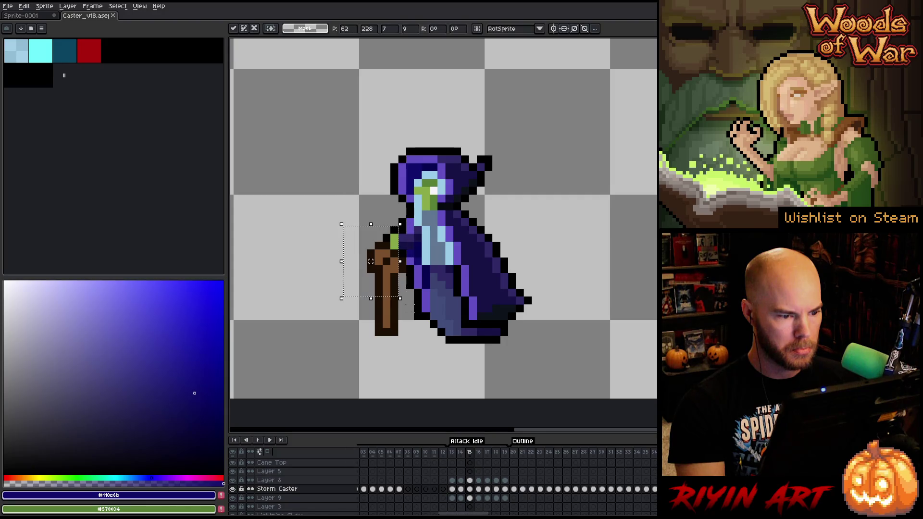
{"action": "left_click", "coordinate": [470, 481]}
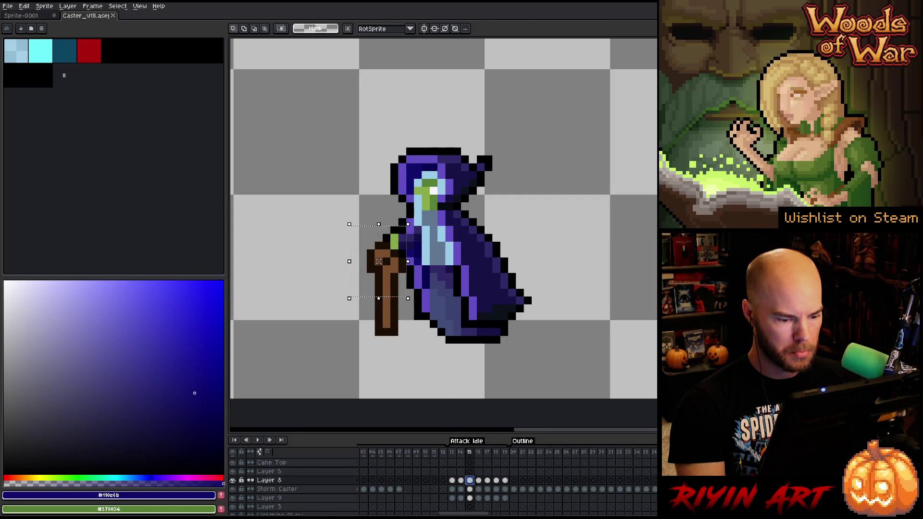
{"action": "key", "text": "ctrl+d"}
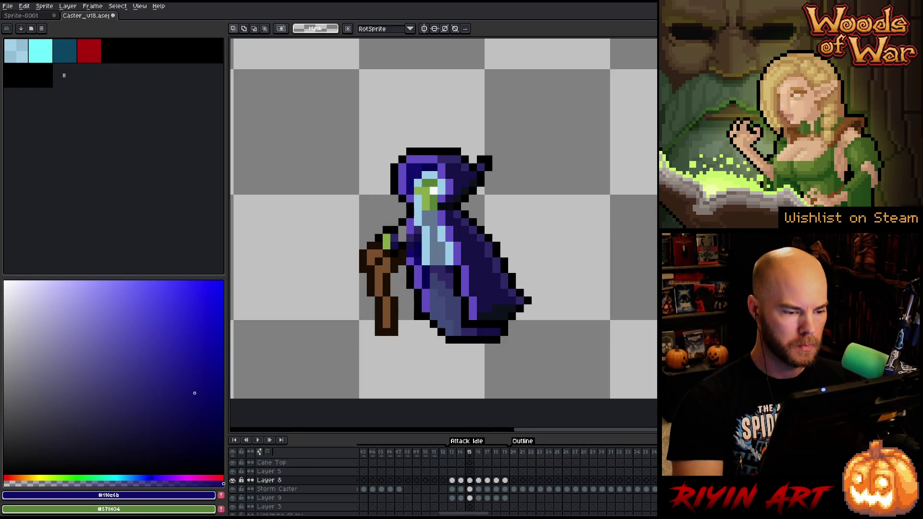
{"action": "key", "text": "b"}
{"action": "left_click", "coordinate": [402, 245], "text": "alt"}
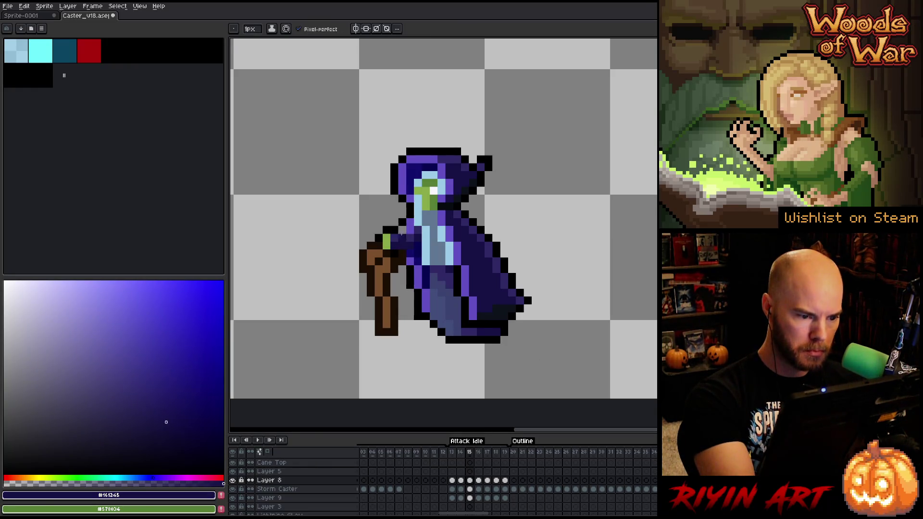
Step: Check frames 16–18, making the cane on frame 17 lean left, then play the Attack Idle loop
{"action": "left_click", "coordinate": [543, 182], "text": "alt"}
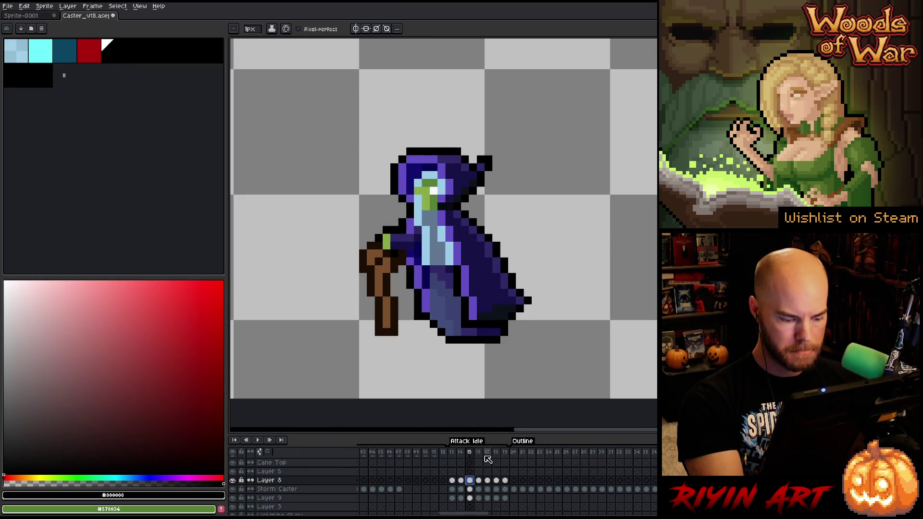
{"action": "left_click", "coordinate": [480, 480]}
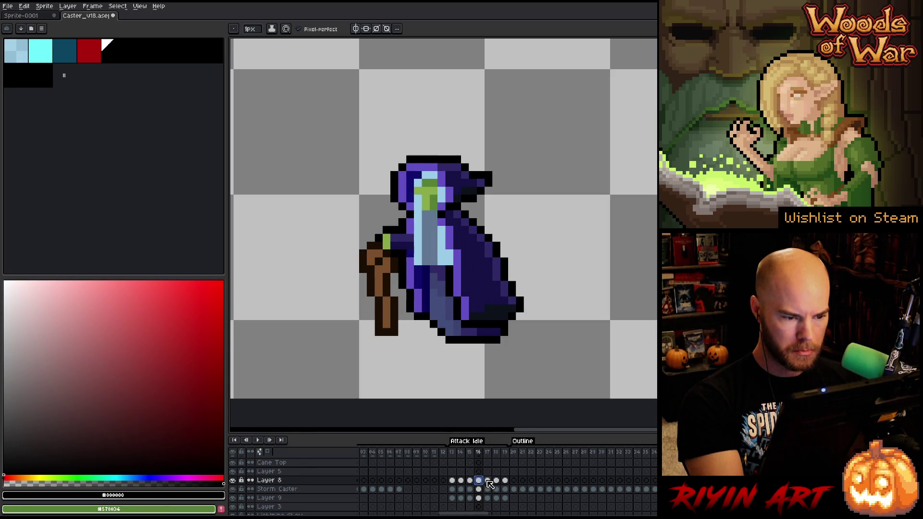
{"action": "left_click", "coordinate": [488, 480]}
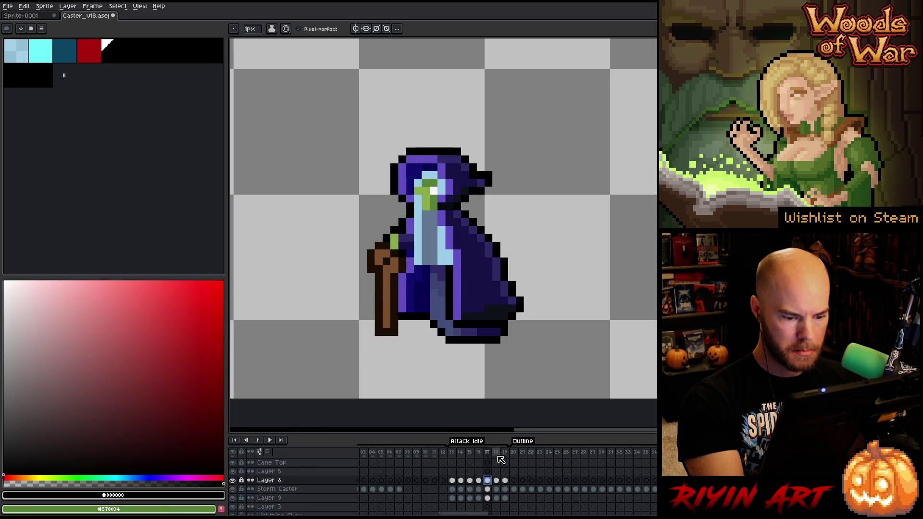
{"action": "key", "text": "ctrl+z"}
{"action": "left_click", "coordinate": [496, 479]}
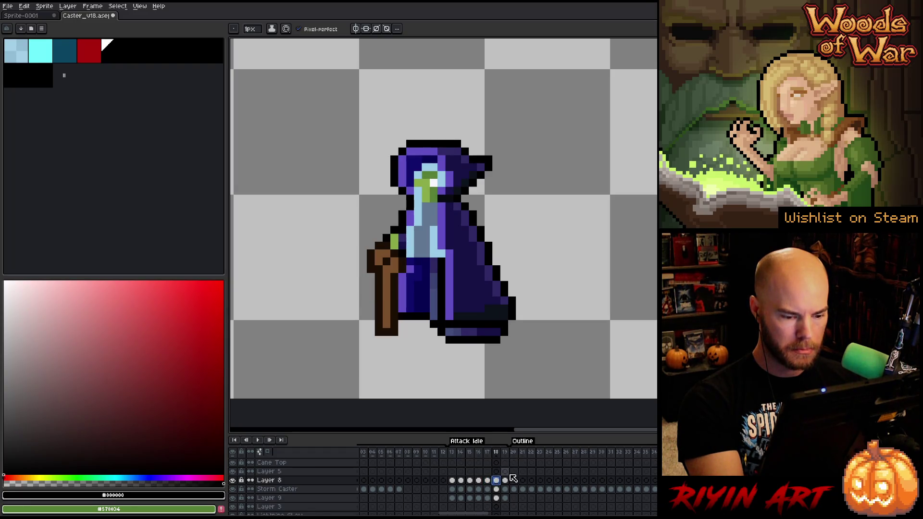
{"action": "key", "text": "Return"}
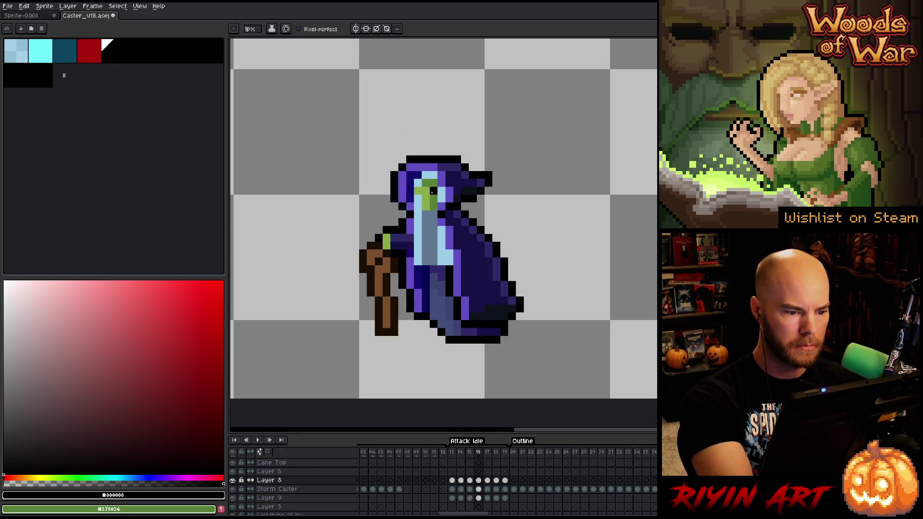
Step: Replay the loop to review it, stop playback and pick black as the drawing colour
{"action": "left_click", "coordinate": [431, 176], "text": "alt"}
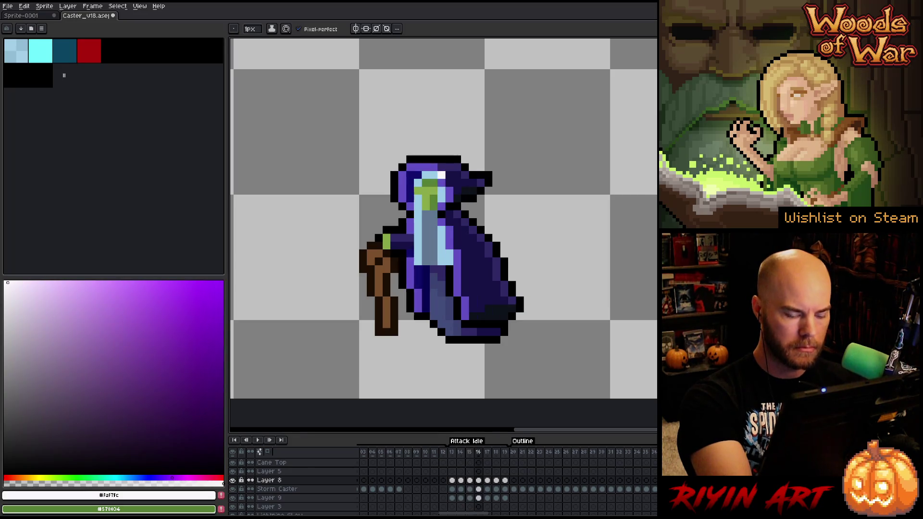
{"action": "key", "text": "Return"}
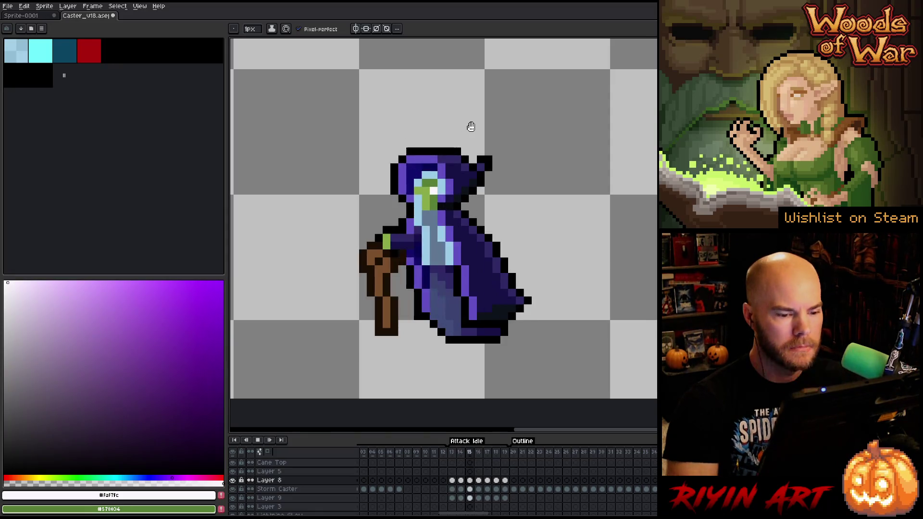
{"action": "key", "text": "Return"}
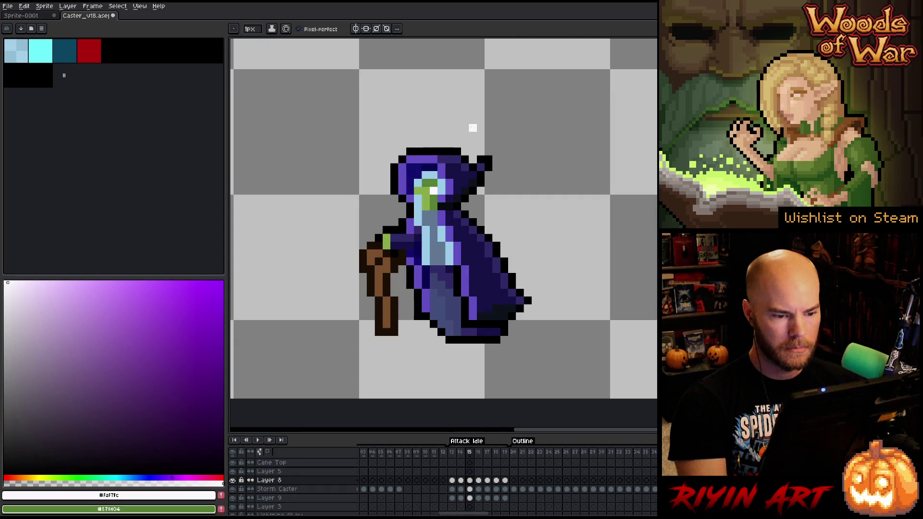
{"action": "key", "text": "alt"}
{"action": "left_click", "coordinate": [515, 292], "text": "alt"}
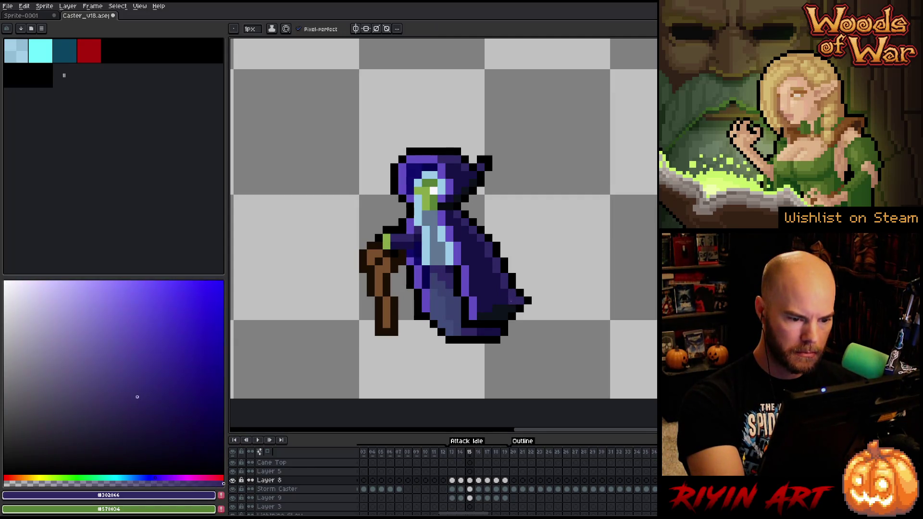
{"action": "left_click", "coordinate": [528, 294], "text": "alt"}
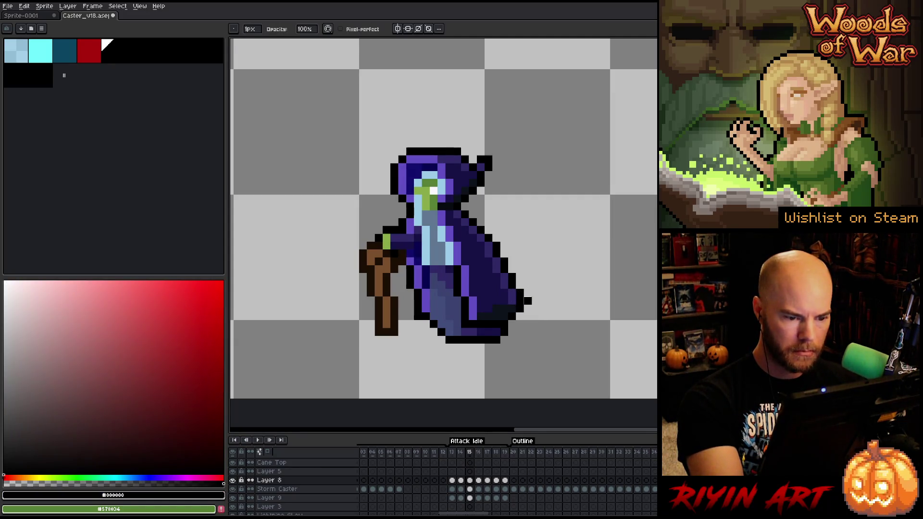
Step: On the Storm Caster layer, repaint robe outline and shading pixels with black and dark blues around frame 17, playing back to check
{"action": "left_click", "coordinate": [528, 286], "text": "ctrl"}
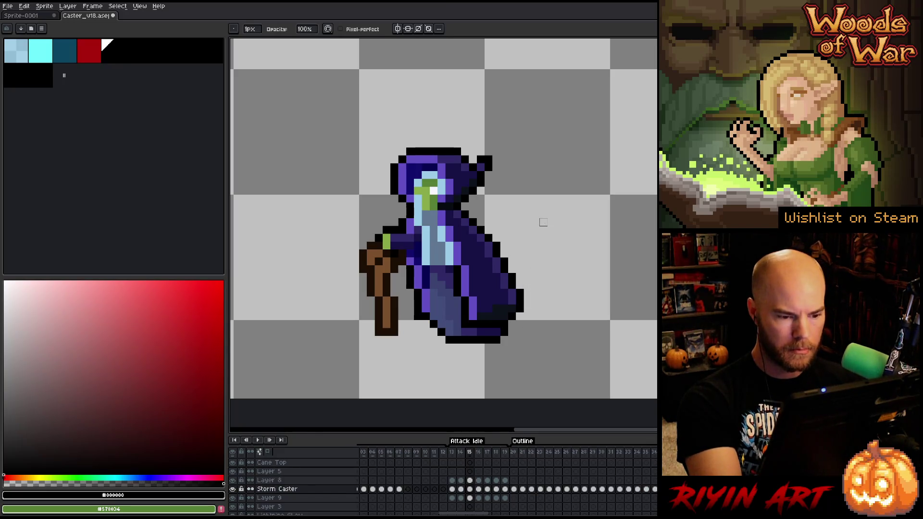
{"action": "key", "text": "Return"}
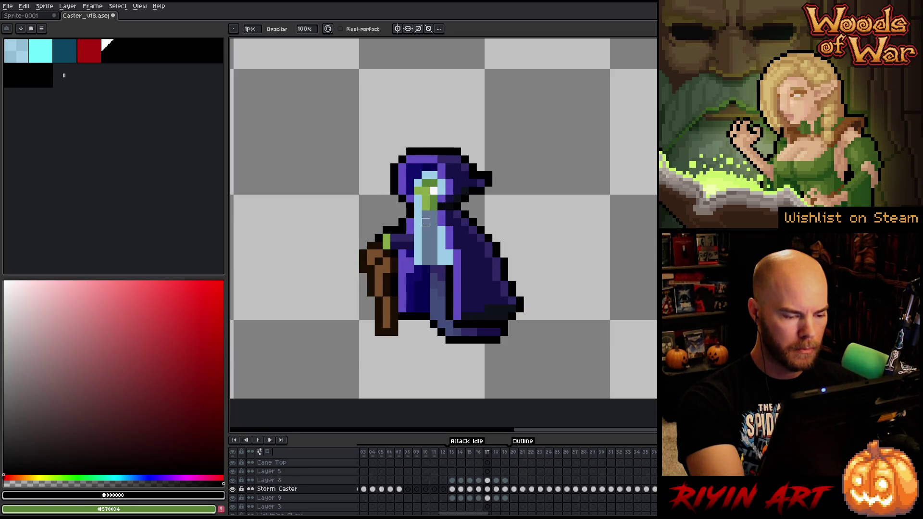
{"action": "left_click", "coordinate": [409, 276], "text": "alt"}
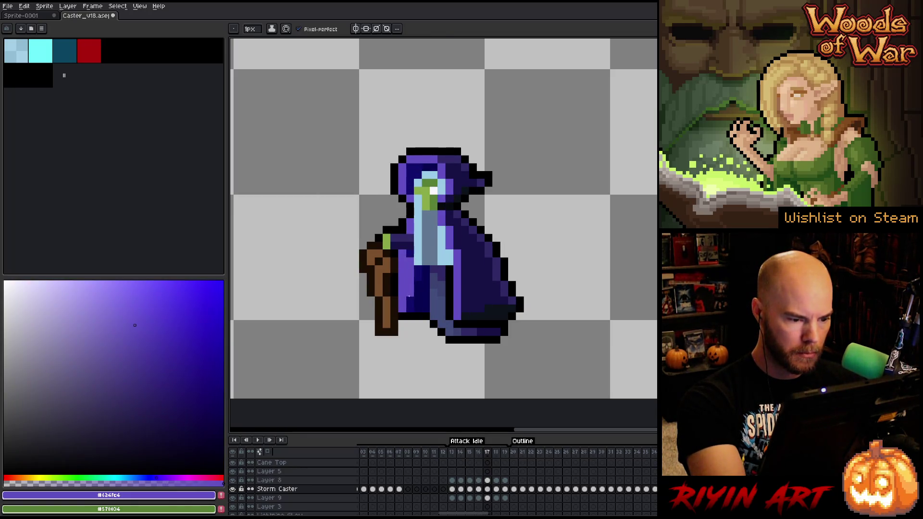
{"action": "left_click", "coordinate": [107, 47]}
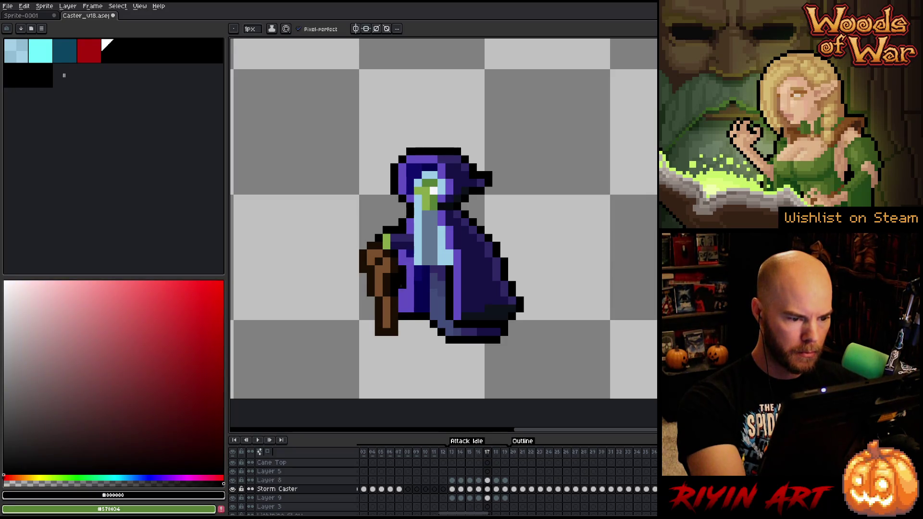
{"action": "key", "text": "e"}
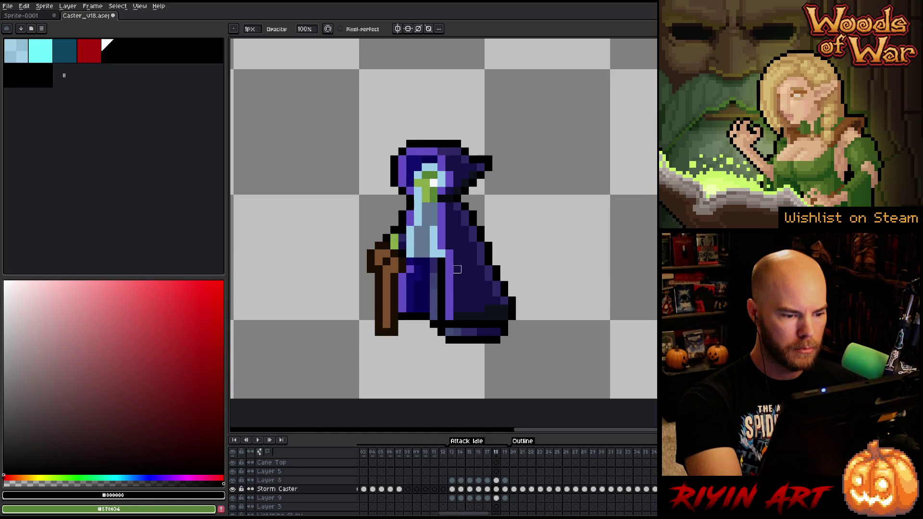
{"action": "left_click", "coordinate": [457, 270], "text": "alt"}
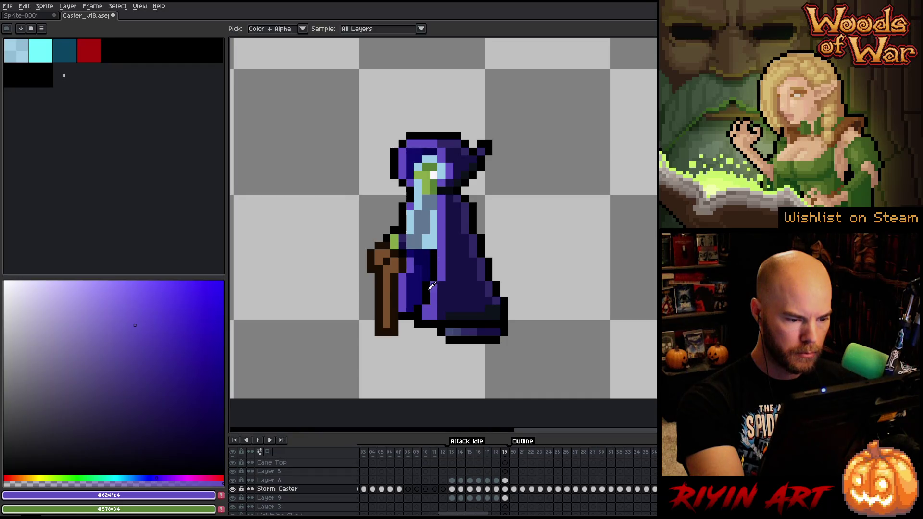
{"action": "left_click", "coordinate": [426, 316], "text": "alt"}
{"action": "left_click", "coordinate": [422, 311], "text": "alt"}
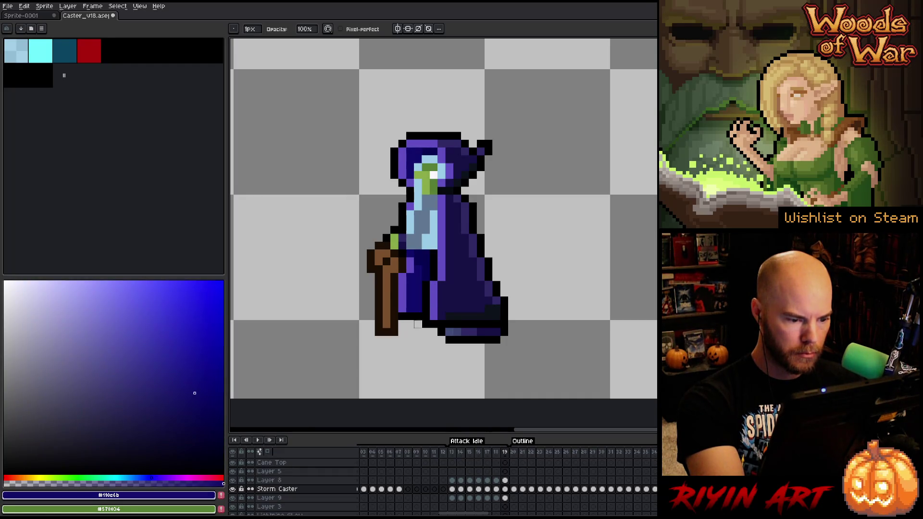
{"action": "key", "text": "Return"}
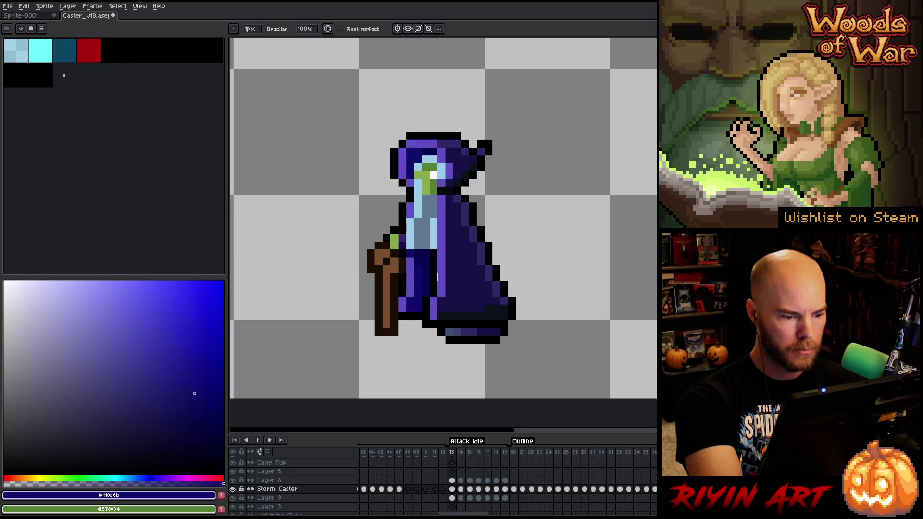
{"action": "left_click", "coordinate": [419, 309], "text": "alt"}
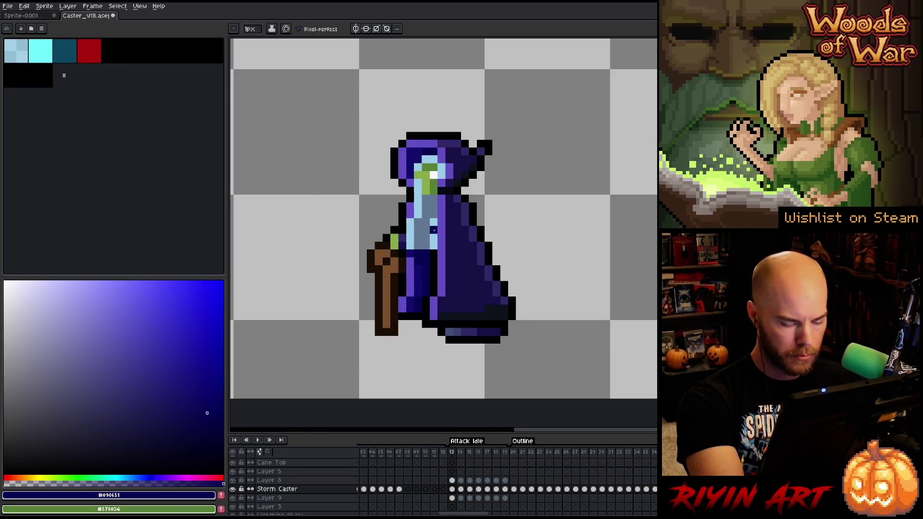
Step: Step through frames 13–19 retouching with the dark navy robe colour, then play the Attack Idle loop
{"action": "key", "text": "Right"}
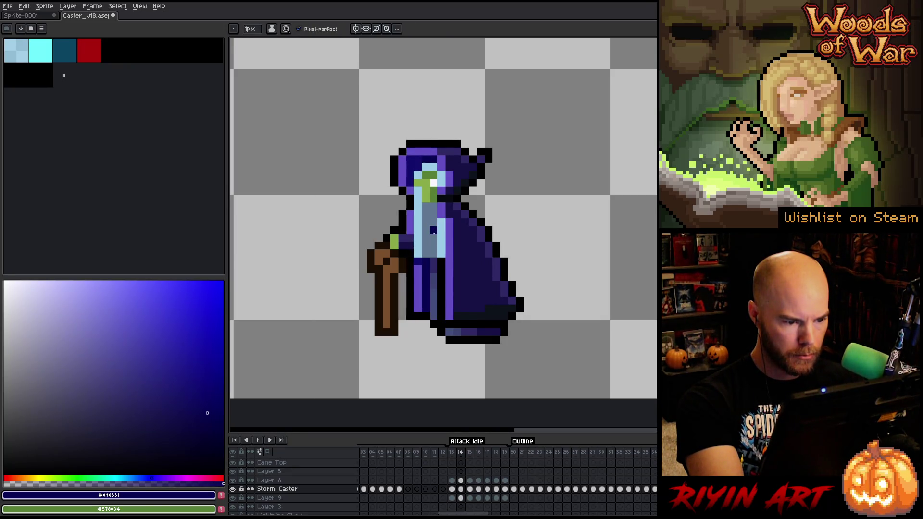
{"action": "key", "text": "Right"}
{"action": "key", "text": "Right"}
{"action": "key", "text": "Right"}
{"action": "key", "text": "Right"}
{"action": "key", "text": "Right"}
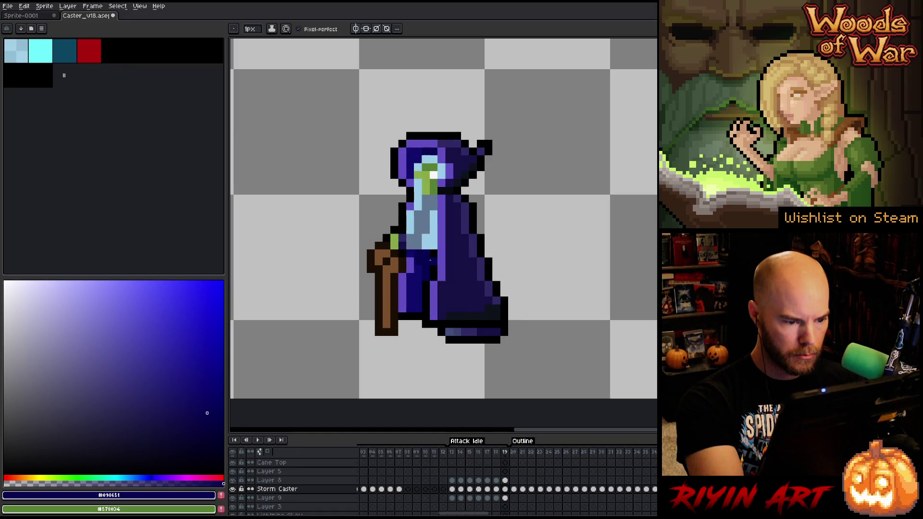
{"action": "key", "text": "Left"}
{"action": "key", "text": "Left"}
{"action": "key", "text": "Right"}
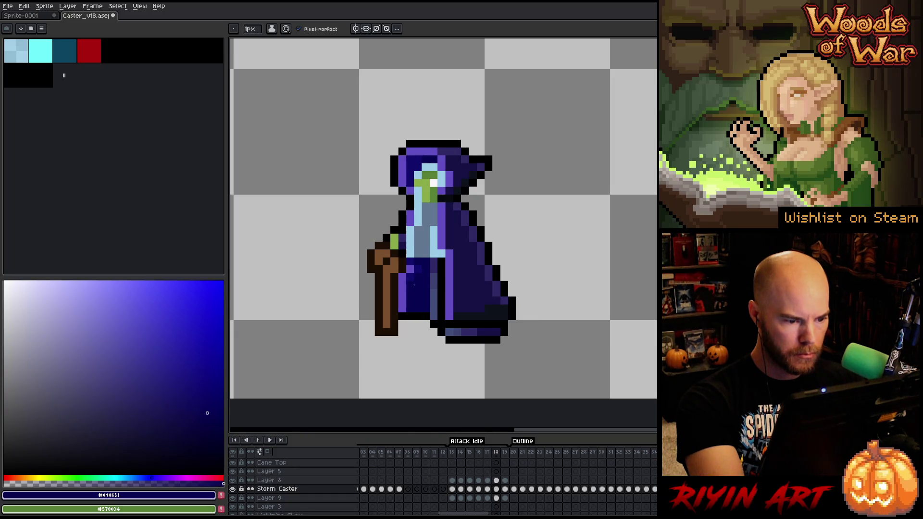
{"action": "key", "text": "Right"}
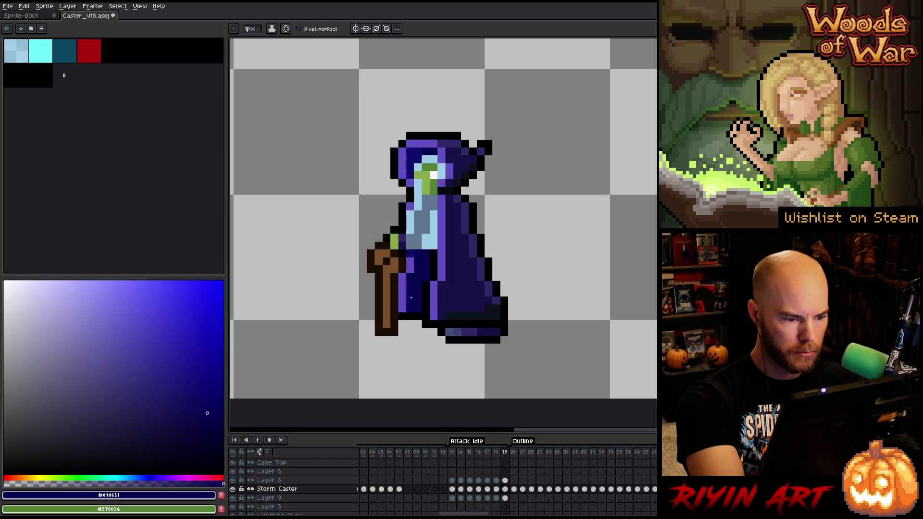
{"action": "key", "text": "Right"}
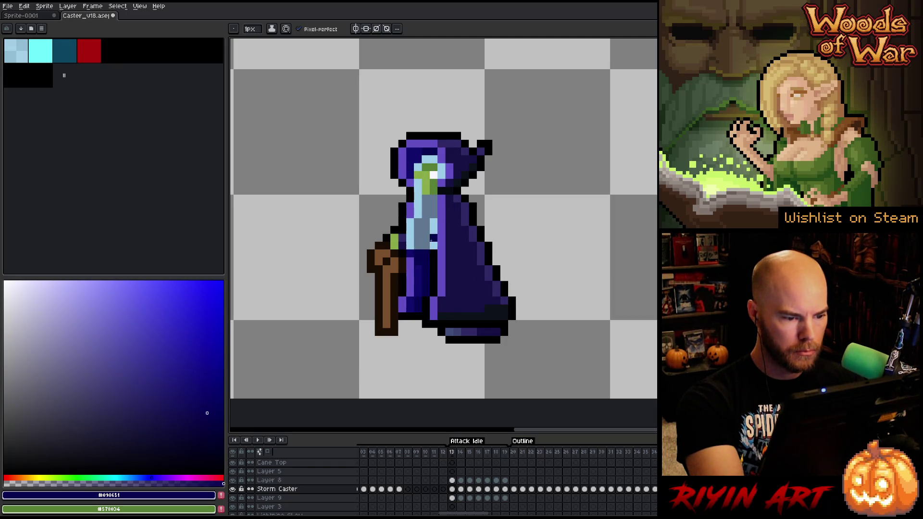
{"action": "left_click", "coordinate": [421, 268], "text": "alt"}
{"action": "key", "text": "Left"}
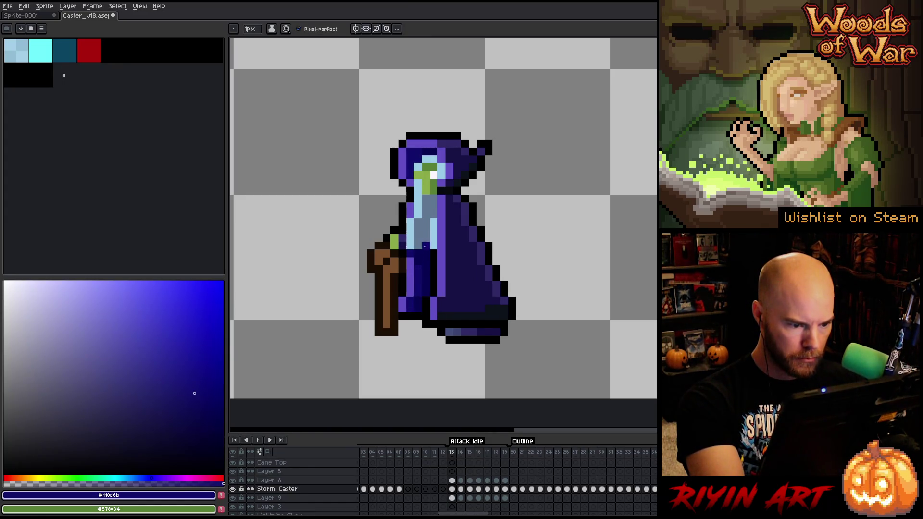
{"action": "key", "text": "Left"}
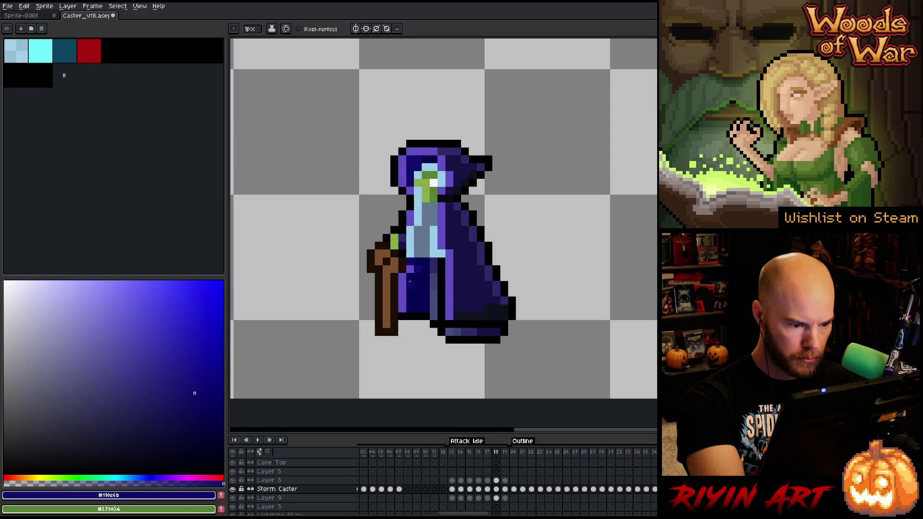
{"action": "key", "text": "Return"}
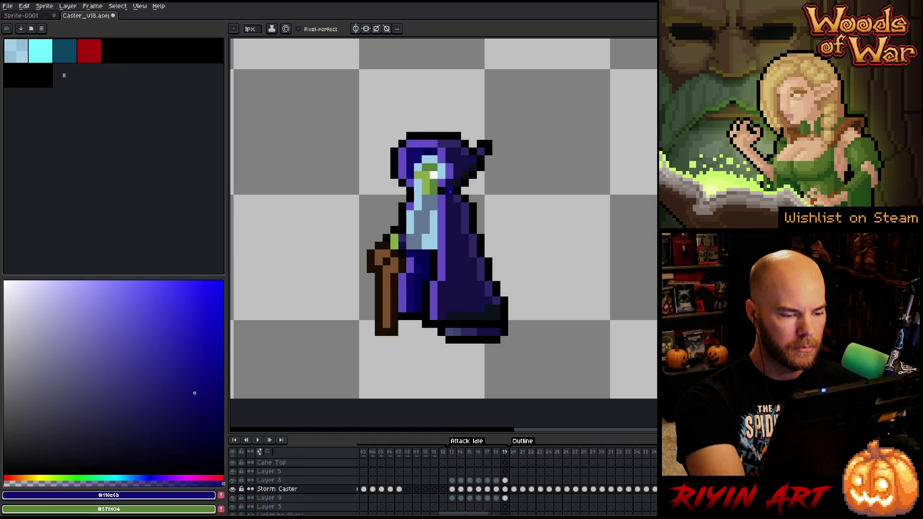
Step: Shade the inner robe with light blue, purple and grey-blue tones on the current frame
{"action": "left_click", "coordinate": [419, 217], "text": "alt"}
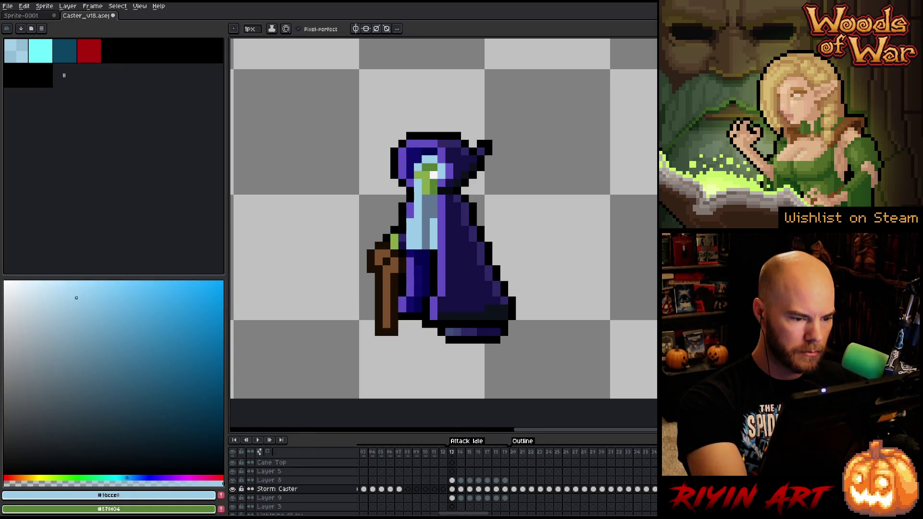
{"action": "left_click", "coordinate": [410, 245], "text": "alt"}
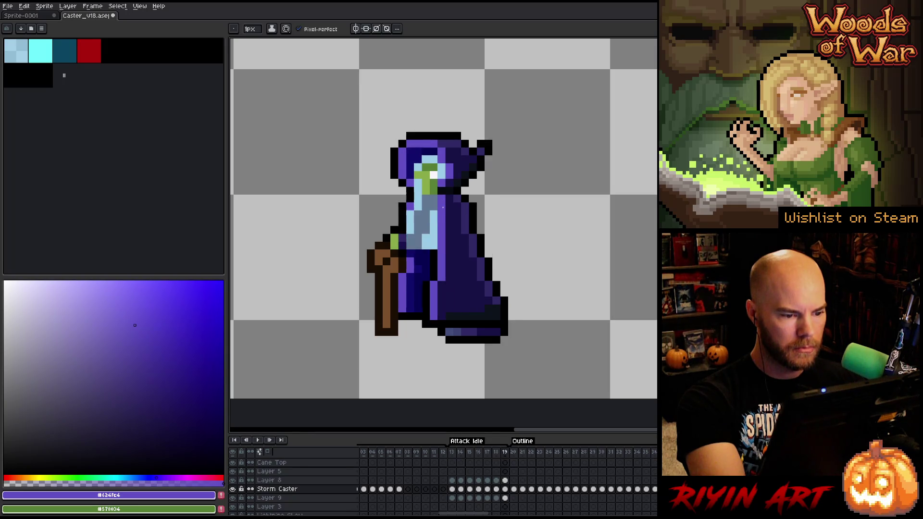
{"action": "left_click", "coordinate": [431, 220], "text": "alt"}
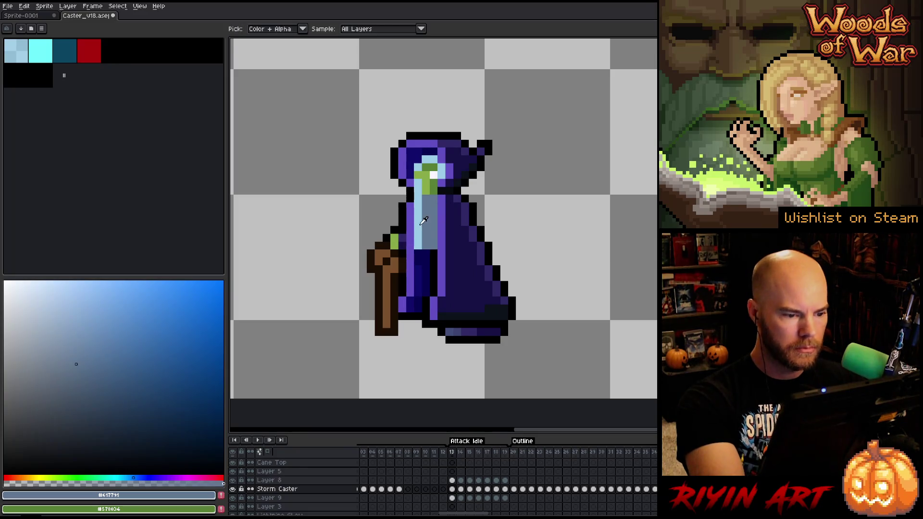
{"action": "left_click", "coordinate": [435, 199], "text": "alt"}
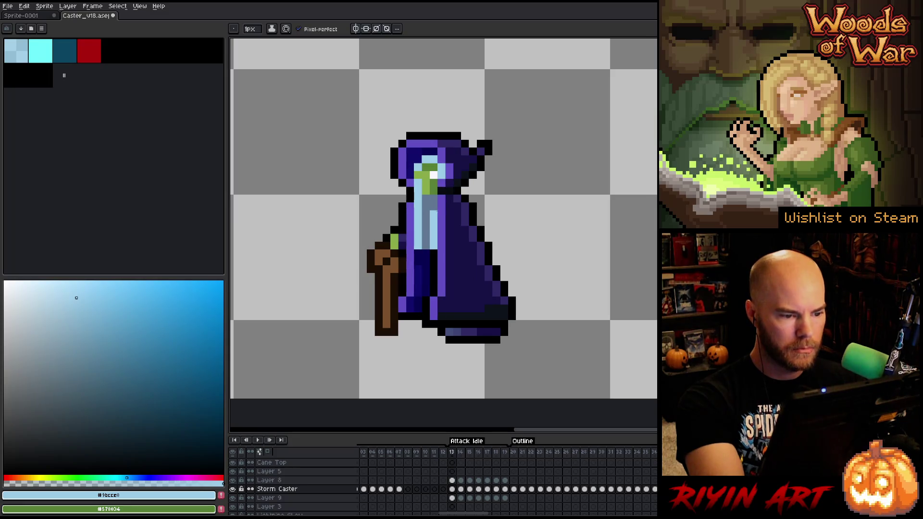
{"action": "left_click", "coordinate": [431, 217], "text": "alt"}
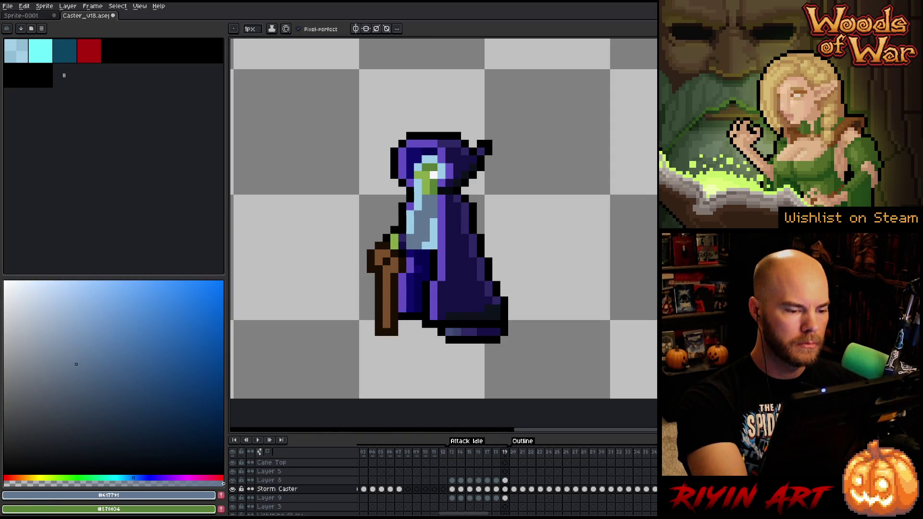
Step: Sample the robe's purple and light blue and carry the shading across frames 13, 18 and 19
{"action": "left_click", "coordinate": [416, 224], "text": "alt"}
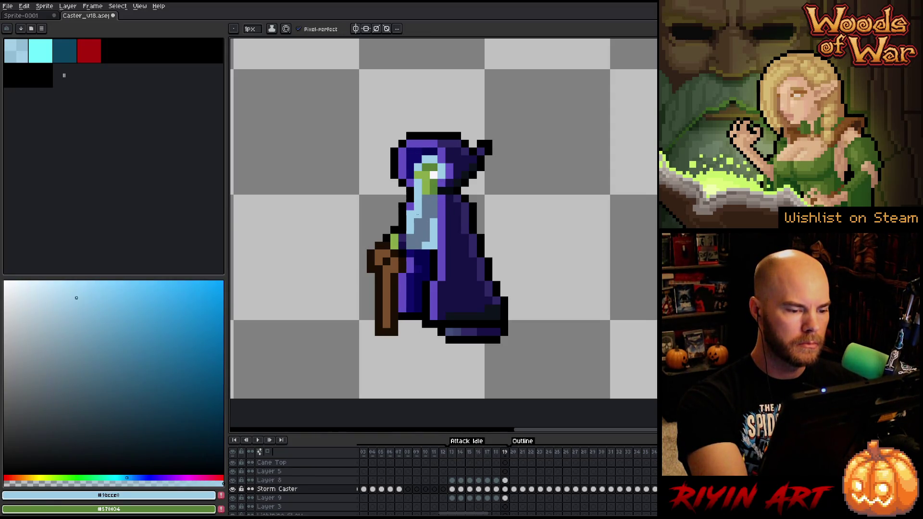
{"action": "left_click", "coordinate": [416, 225], "text": "alt"}
{"action": "key", "text": "Right"}
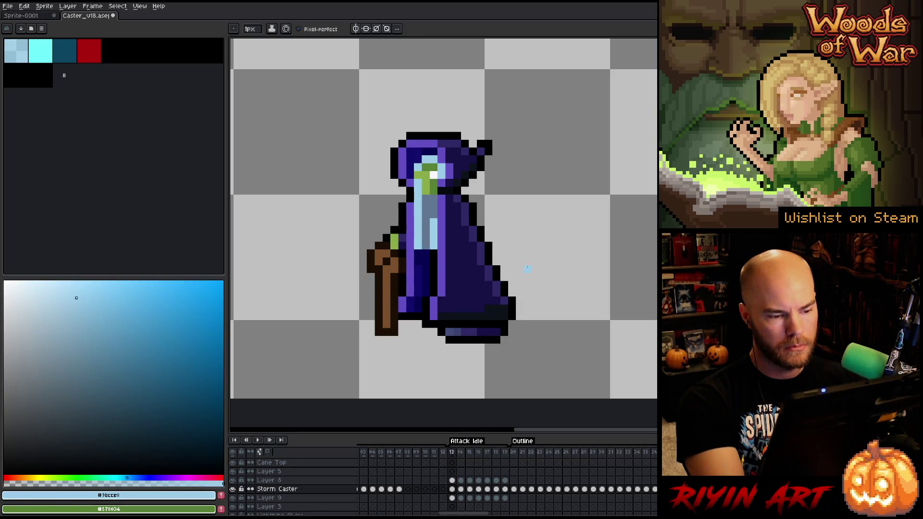
{"action": "key", "text": "Left"}
{"action": "key", "text": "Left"}
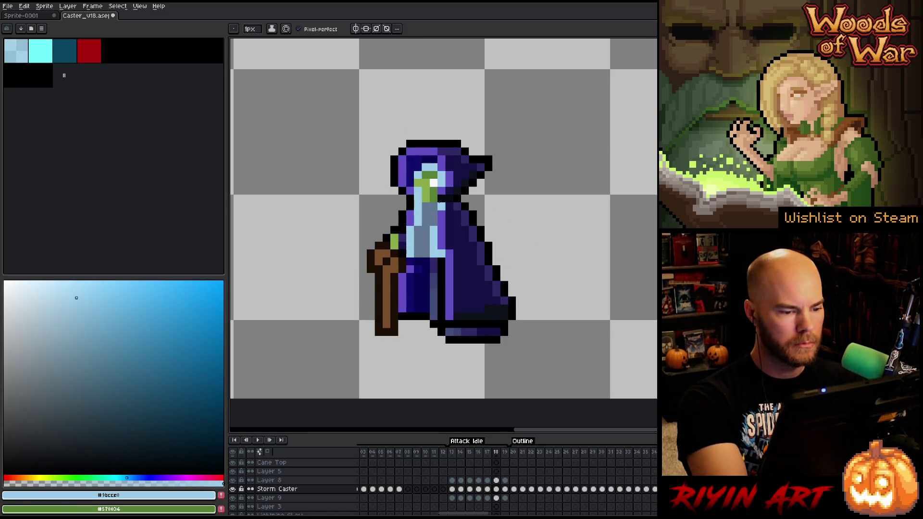
{"action": "key", "text": "Right"}
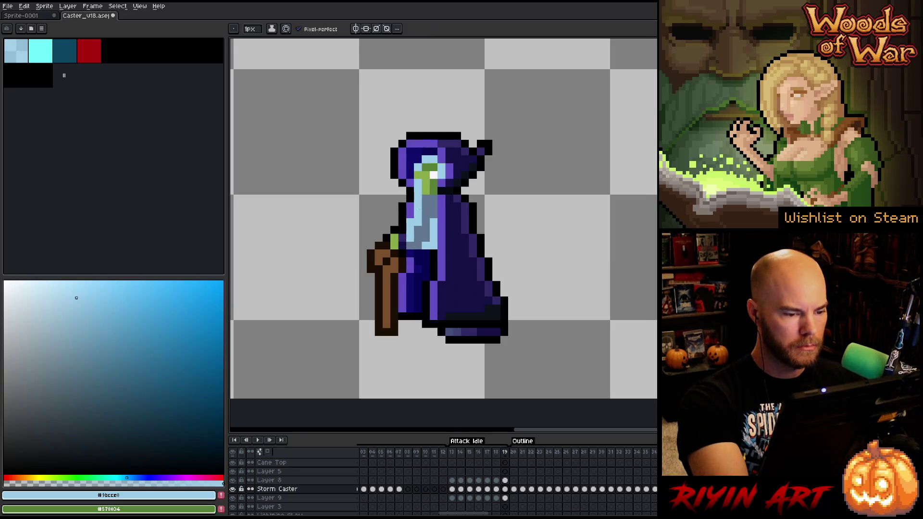
{"action": "left_click", "coordinate": [408, 220], "text": "alt"}
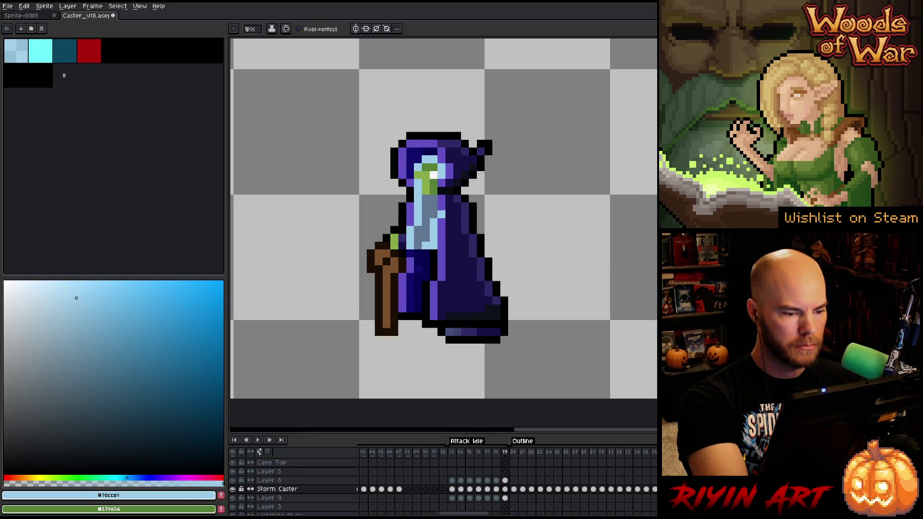
{"action": "left_click", "coordinate": [434, 215], "text": "alt"}
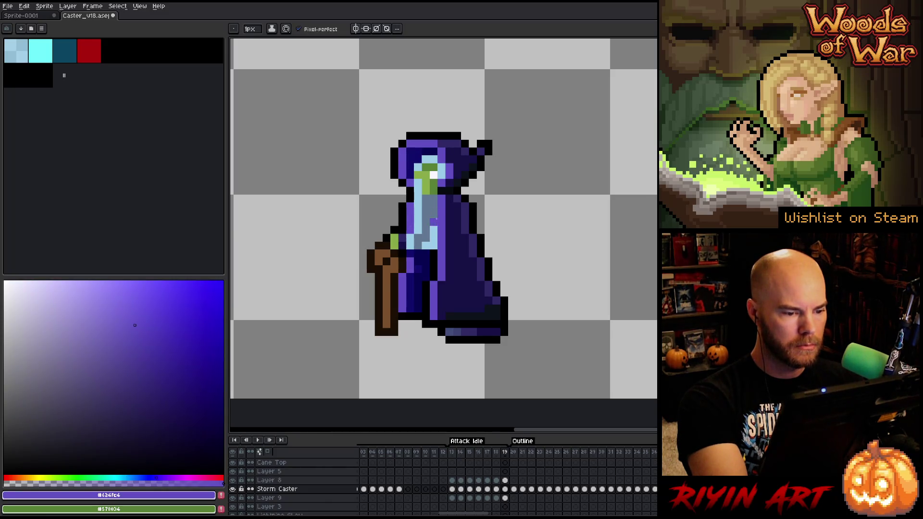
{"action": "left_click", "coordinate": [431, 218], "text": "alt"}
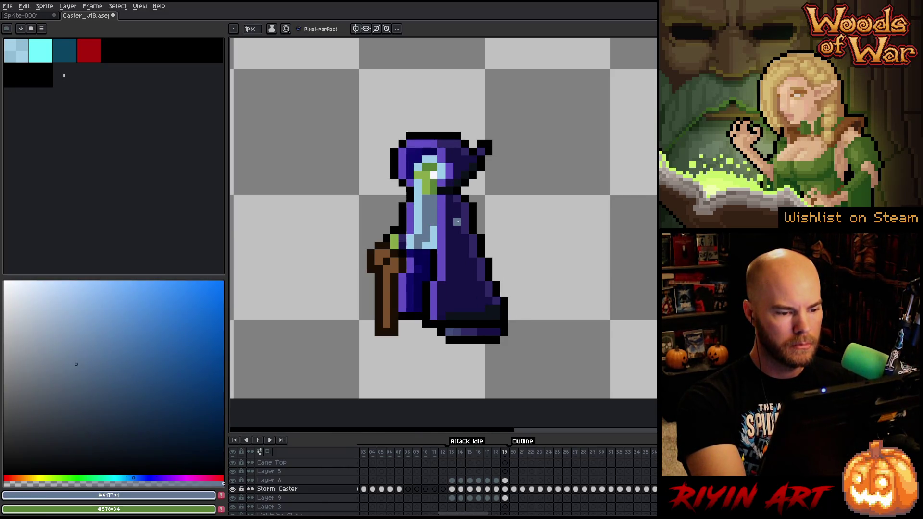
Step: Finish light blue and darker grey-blue shading on frames 18–19 and play the loop to review
{"action": "key", "text": "comma"}
{"action": "left_click", "coordinate": [437, 227], "text": "alt"}
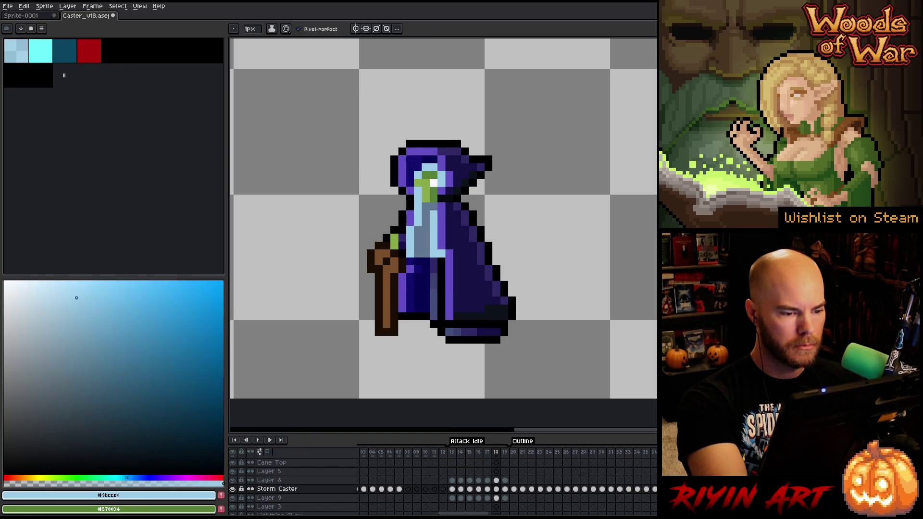
{"action": "key", "text": "period"}
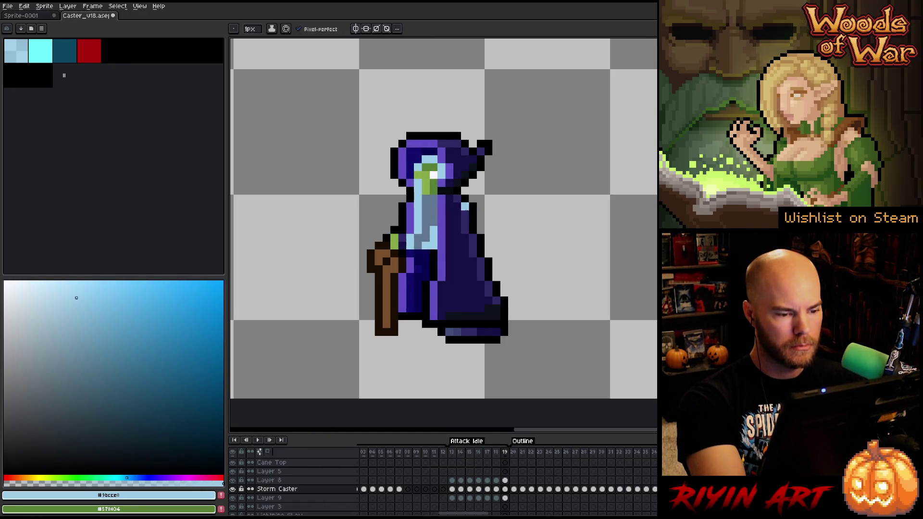
{"action": "key", "text": "Return"}
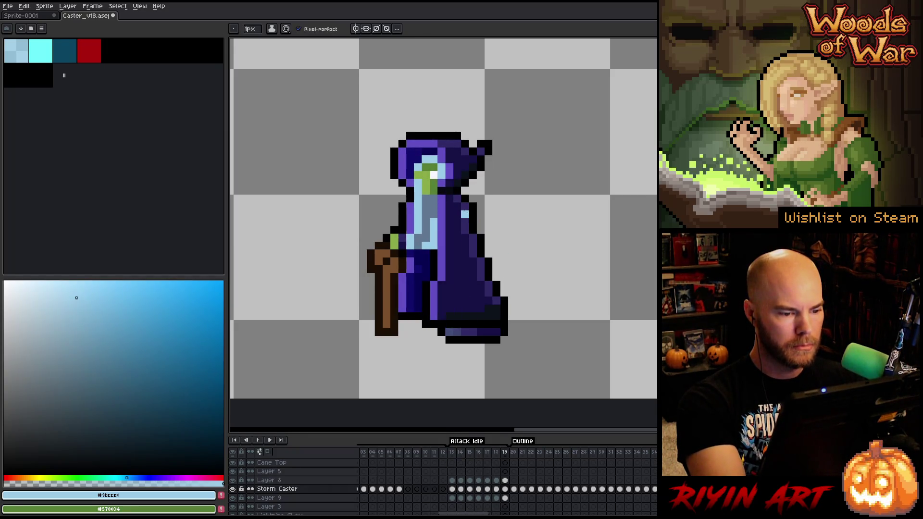
{"action": "left_click", "coordinate": [476, 199], "text": "alt"}
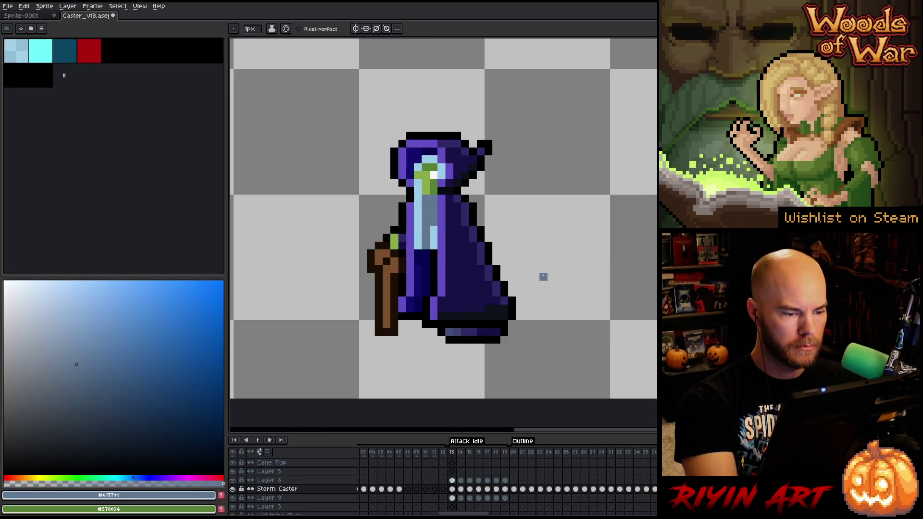
{"action": "key", "text": "Return"}
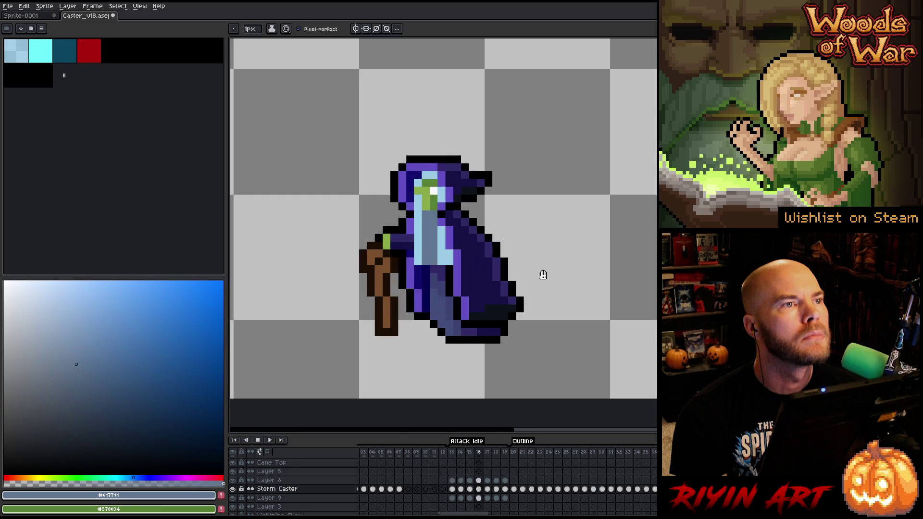
Step: Stop playback and flip through frames 13–17 to compare poses, settling on frame 15
{"action": "key", "text": "Return"}
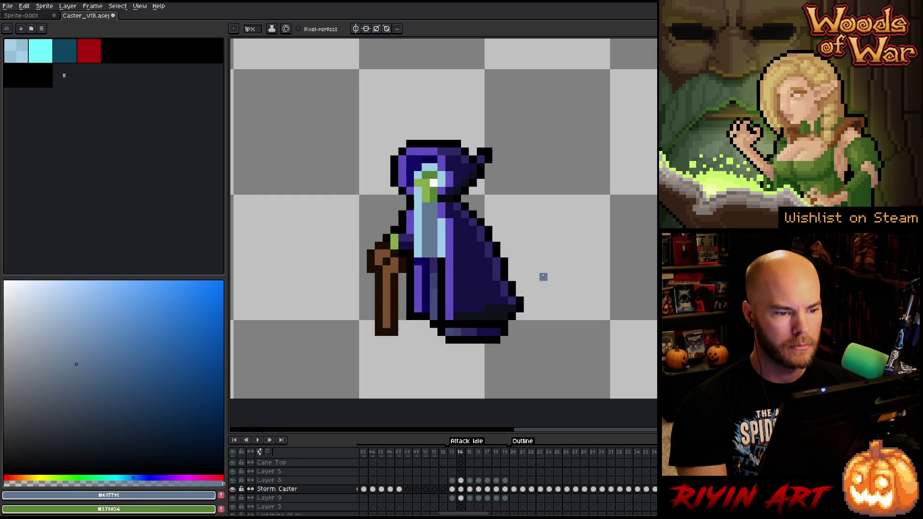
{"action": "key", "text": "Left"}
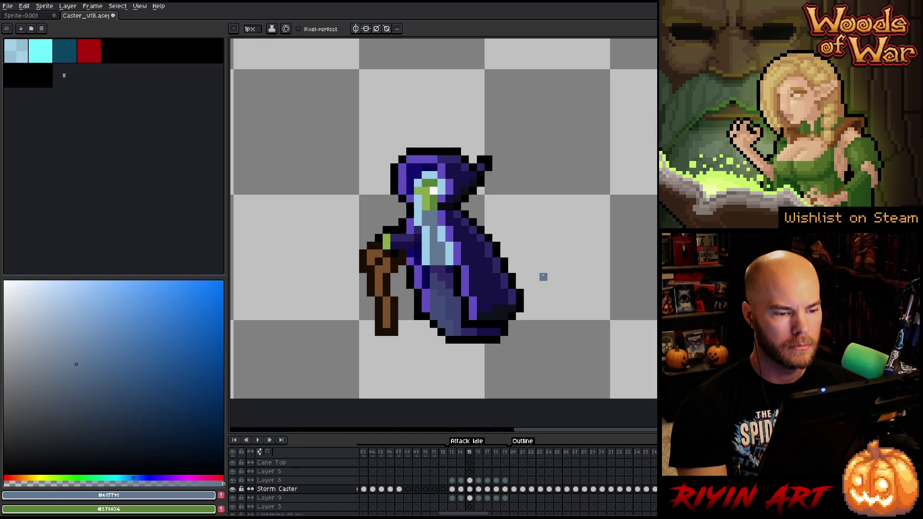
{"action": "key", "text": "Right"}
{"action": "key", "text": "Left"}
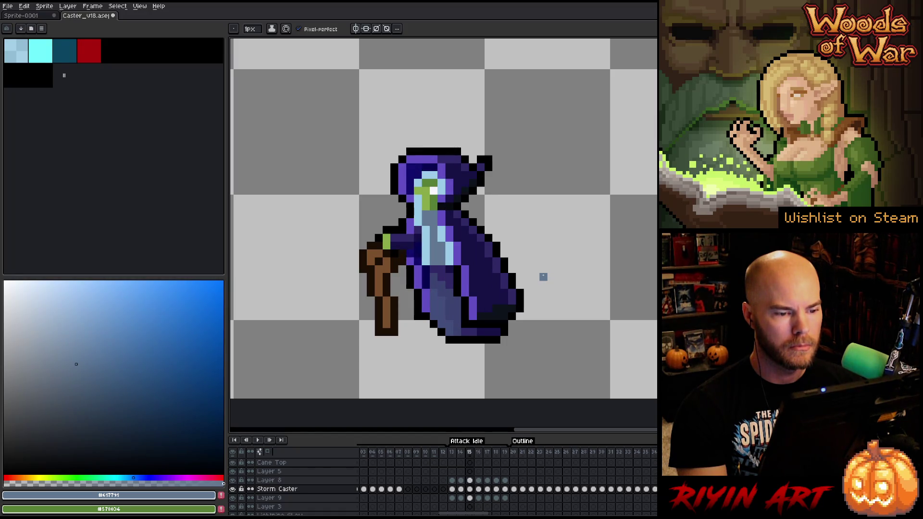
{"action": "key", "text": "Right"}
{"action": "key", "text": "m"}
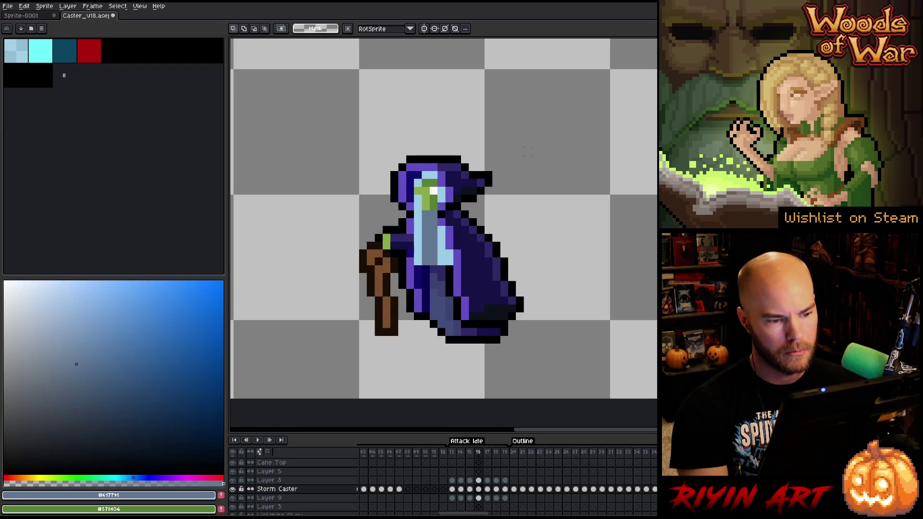
{"action": "key", "text": "Right"}
{"action": "key", "text": "Left"}
{"action": "key", "text": "Left"}
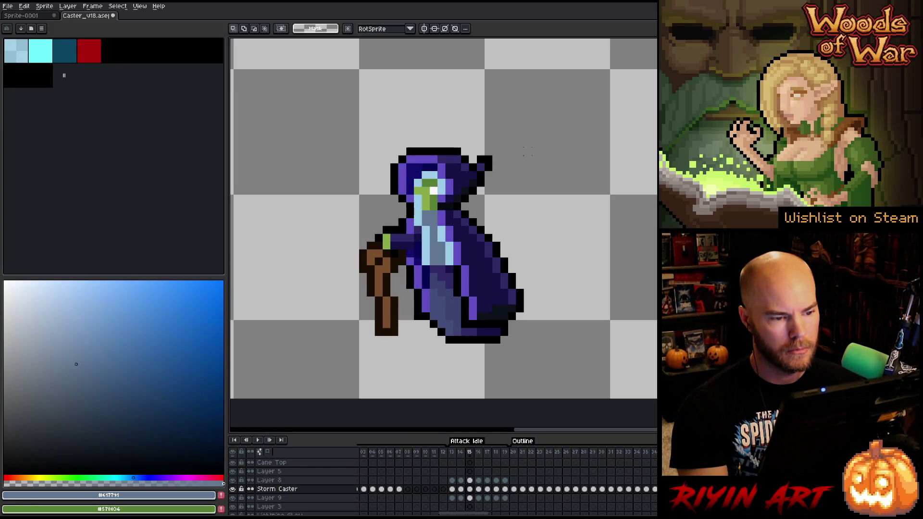
{"action": "key", "text": "Right"}
{"action": "key", "text": "Left"}
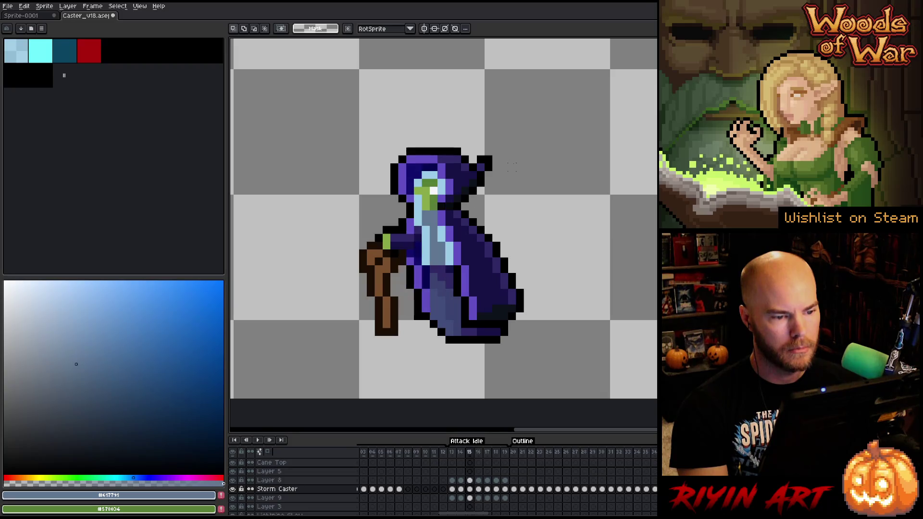
{"action": "key", "text": "Left"}
{"action": "key", "text": "Right"}
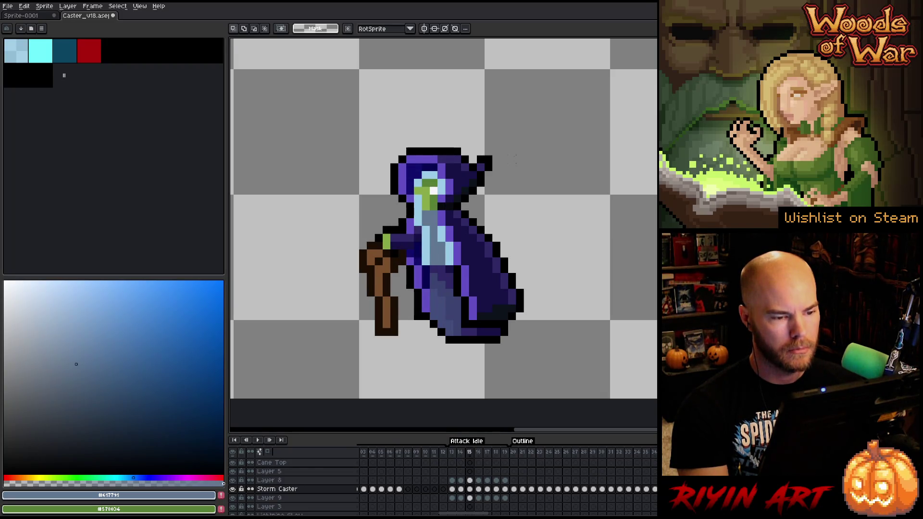
Step: Extend the hood tip with black pixels and shift it downward on frame 15, then commit
{"action": "left_click_drag", "start_coordinate": [515, 160], "coordinate": [503, 168]}
{"action": "left_click_drag", "start_coordinate": [484, 163], "coordinate": [500, 183]}
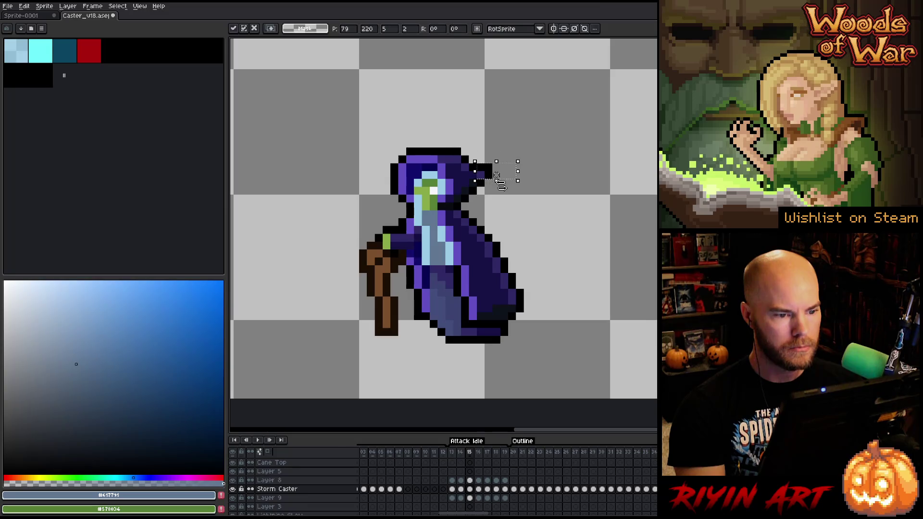
{"action": "key", "text": "Return"}
{"action": "key", "text": "Right"}
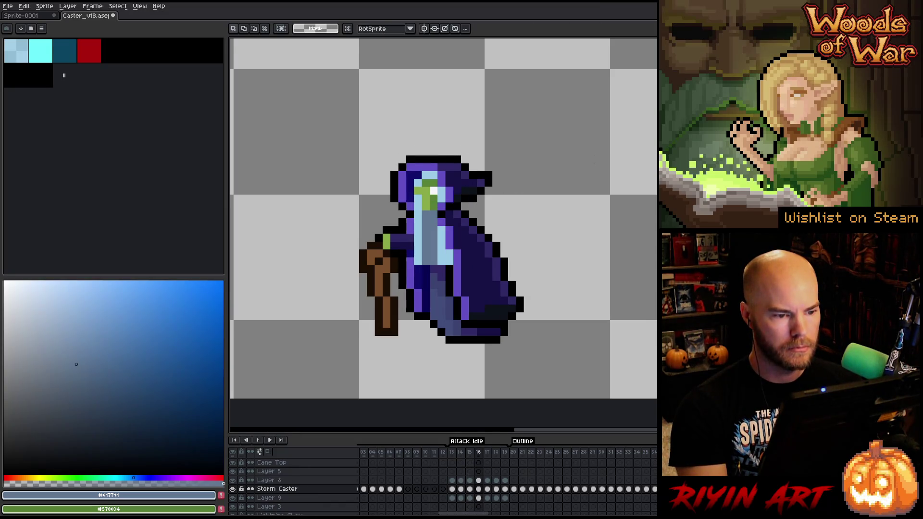
Step: Step through frames 14–19 and stretch the hood-tip pixels rightward on frame 19, committing the move
{"action": "key", "text": "Left"}
{"action": "key", "text": "Left"}
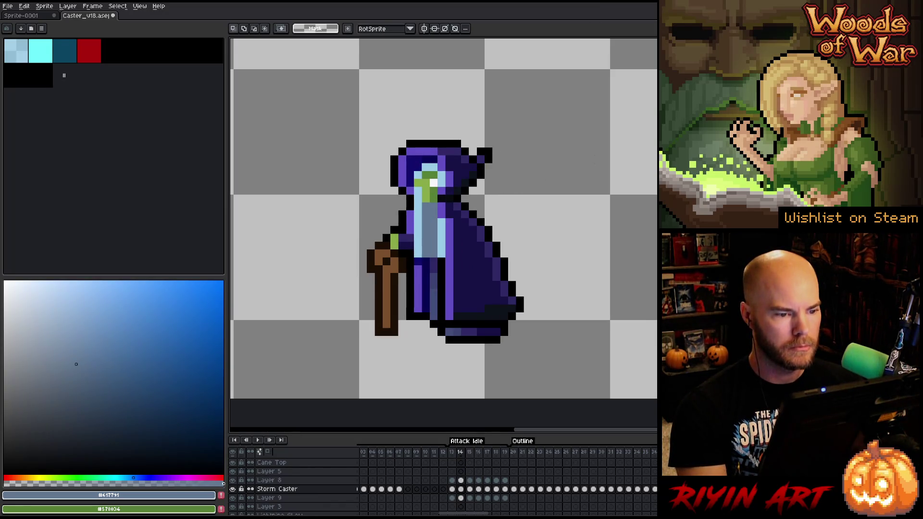
{"action": "key", "text": "Right"}
{"action": "key", "text": "Left"}
{"action": "key", "text": "Right"}
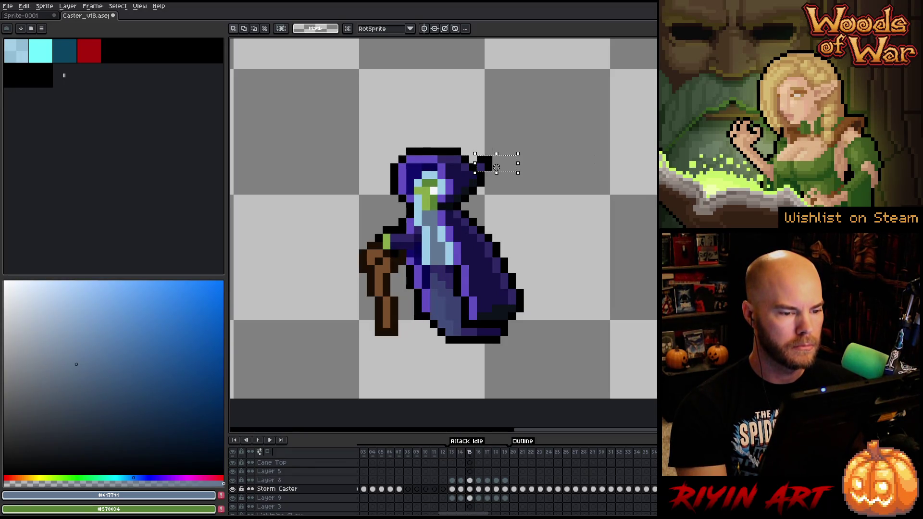
{"action": "key", "text": "Right"}
{"action": "key", "text": "Right"}
{"action": "key", "text": "Right"}
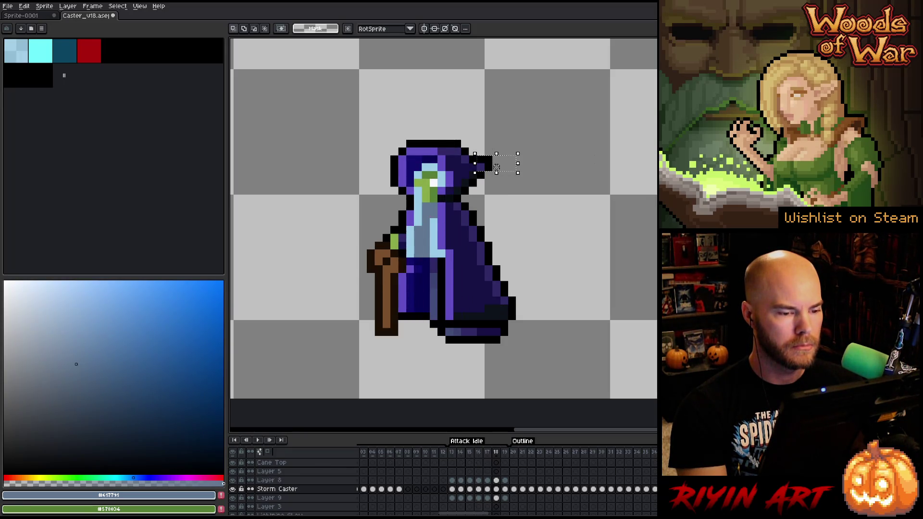
{"action": "key", "text": "Right"}
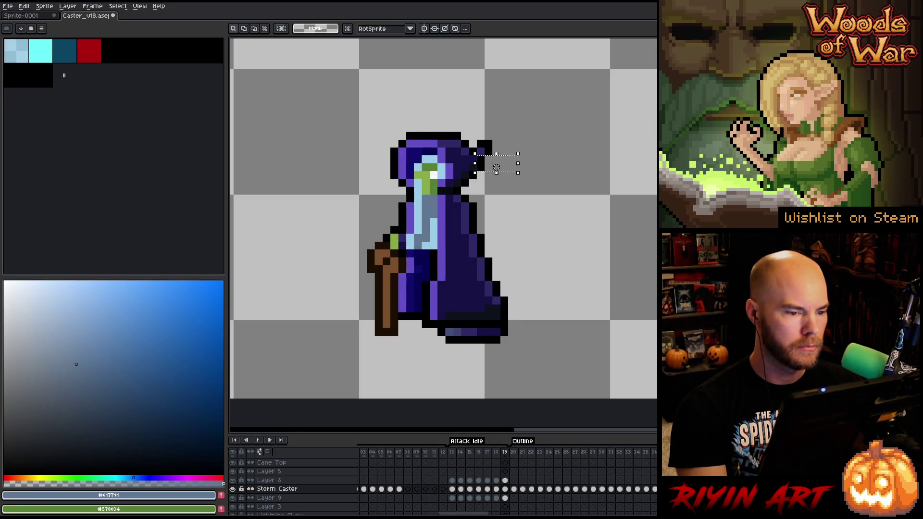
{"action": "key", "text": "Left"}
{"action": "key", "text": "Right"}
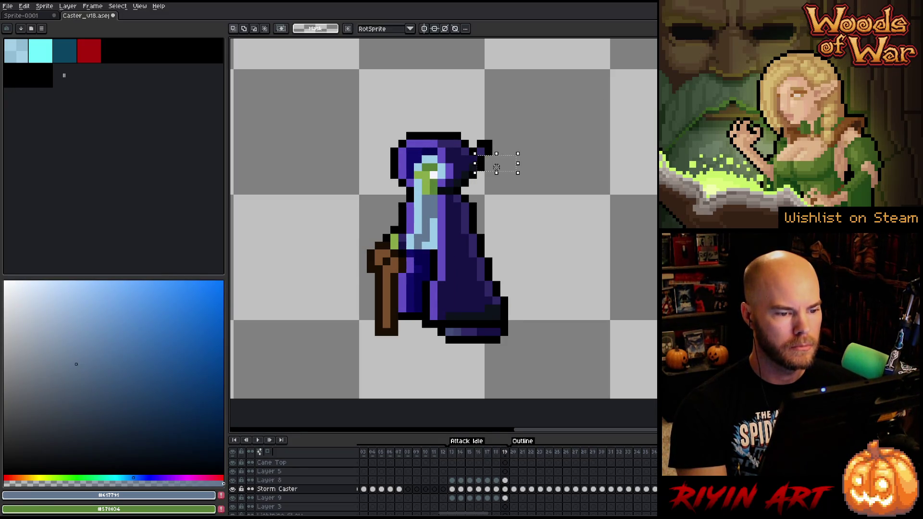
{"action": "left_click_drag", "start_coordinate": [496, 167], "coordinate": [590, 144]}
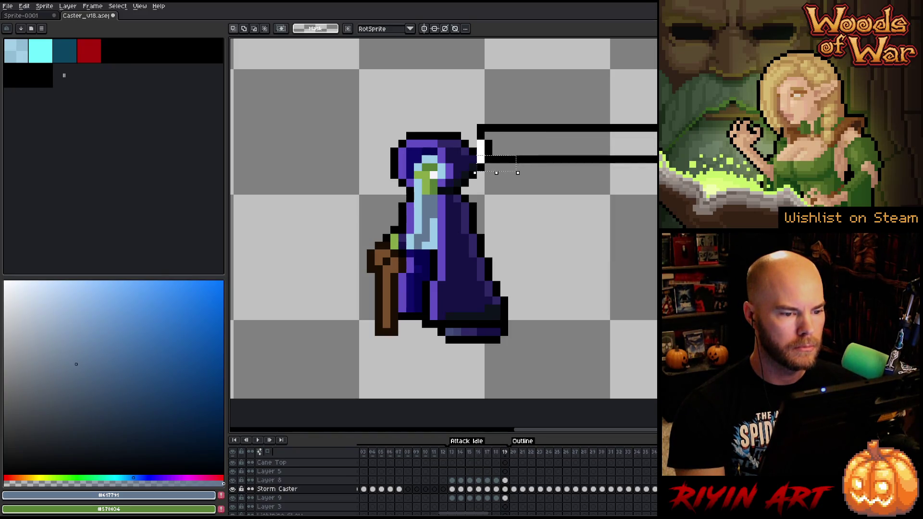
{"action": "key", "text": "Return"}
{"action": "key", "text": "Return"}
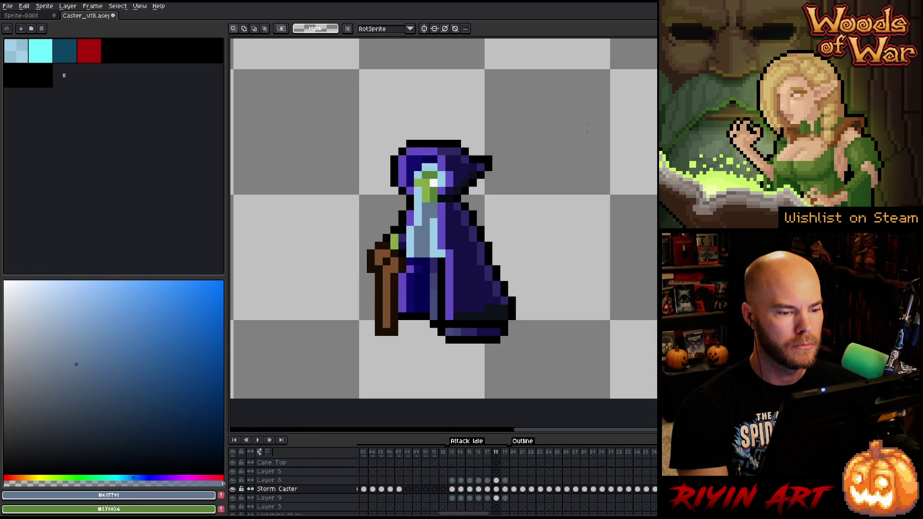
Step: Select the hood tip and upper robe, shift them down and right, commit and play the animation
{"action": "left_click_drag", "start_coordinate": [588, 130], "coordinate": [475, 181]}
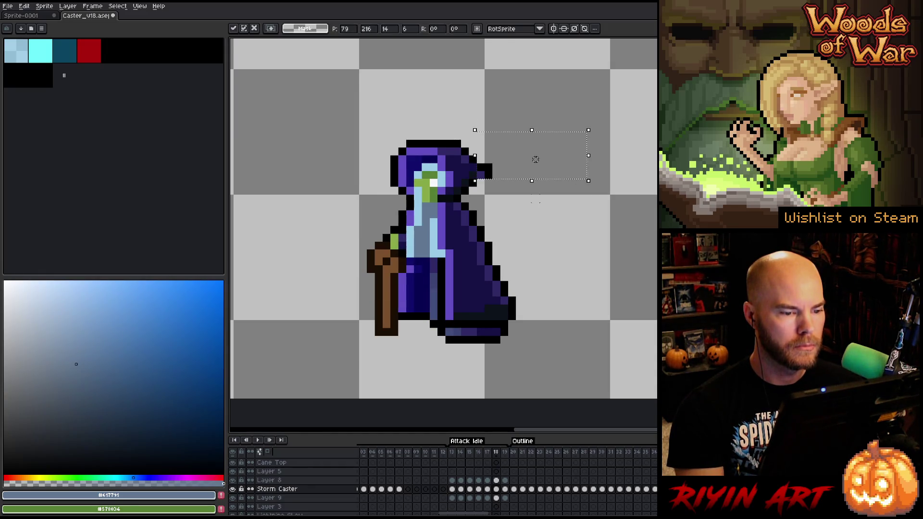
{"action": "left_click_drag", "start_coordinate": [528, 219], "coordinate": [469, 156]}
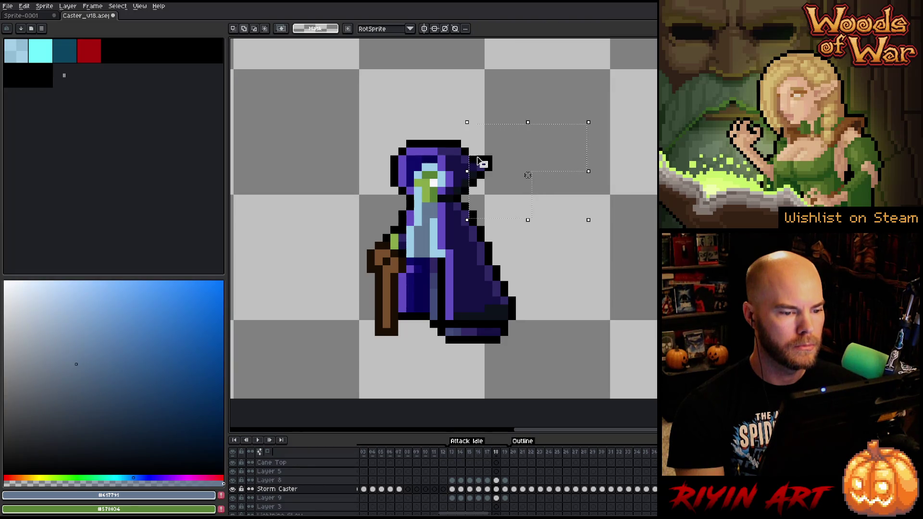
{"action": "left_click_drag", "start_coordinate": [528, 174], "coordinate": [535, 182]}
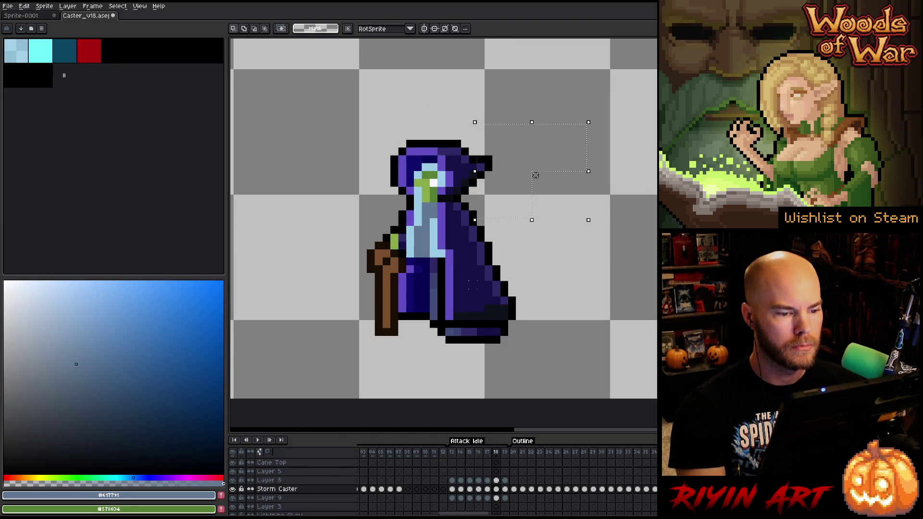
{"action": "key", "text": "Return"}
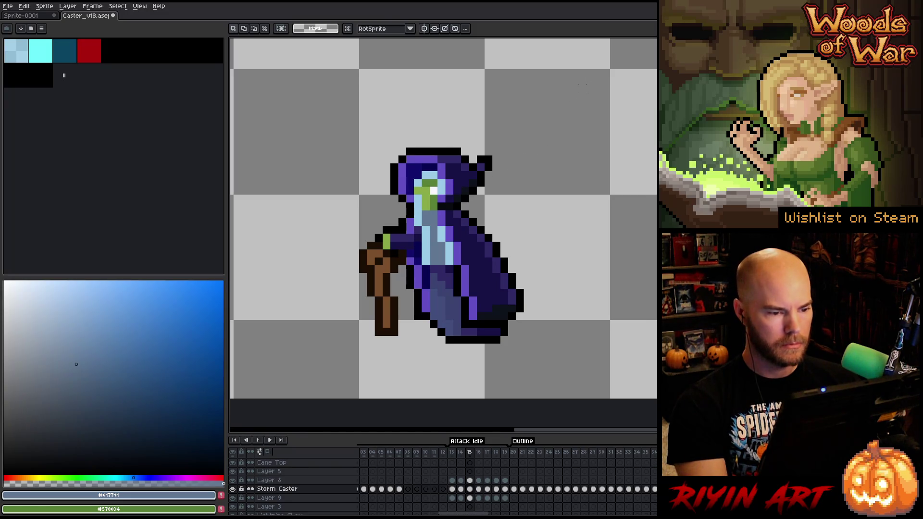
Step: Marquee-select the head region and raise it one pixel
{"action": "left_click_drag", "start_coordinate": [586, 86], "coordinate": [425, 247]}
{"action": "left_click_drag", "start_coordinate": [314, 117], "coordinate": [533, 205]}
{"action": "left_click_drag", "start_coordinate": [504, 175], "coordinate": [504, 175]}
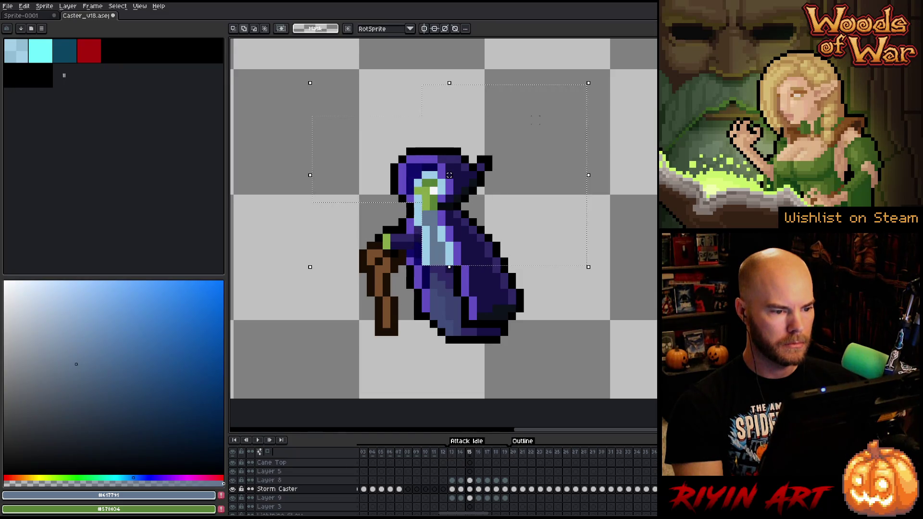
{"action": "left_click_drag", "start_coordinate": [635, 92], "coordinate": [416, 220]}
{"action": "left_click_drag", "start_coordinate": [472, 173], "coordinate": [473, 167]}
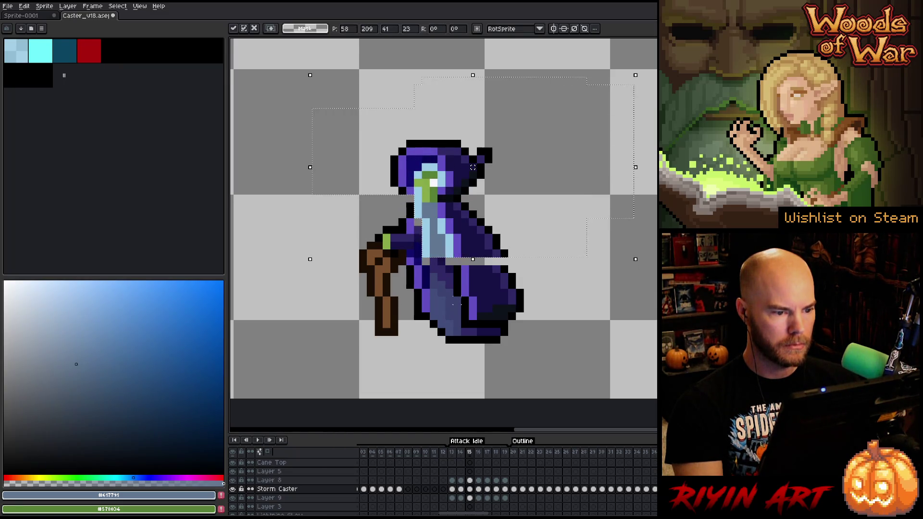
Step: Flip neighbouring frames to compare, then nudge the head up one pixel on frame 15
{"action": "key", "text": "Right"}
{"action": "key", "text": "Left"}
{"action": "key", "text": "Right"}
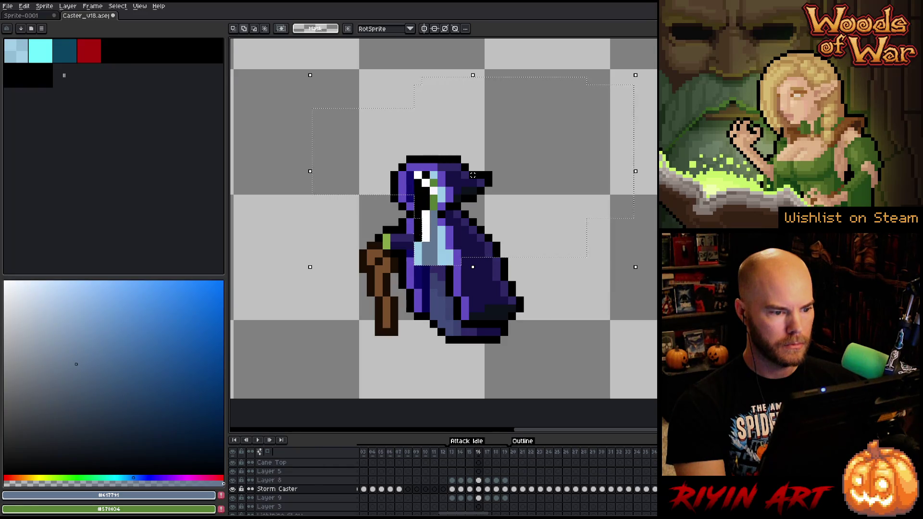
{"action": "key", "text": "Left"}
{"action": "key", "text": "Right"}
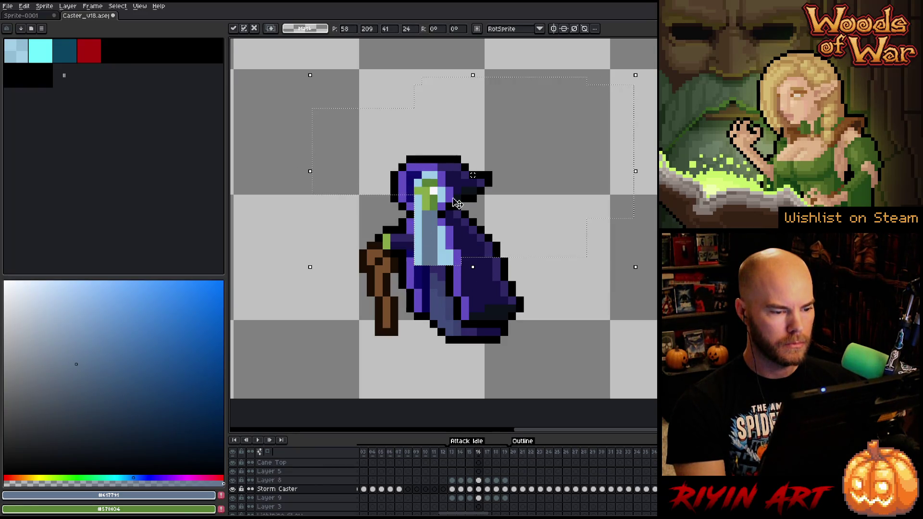
{"action": "key", "text": "Right"}
{"action": "key", "text": "Left"}
{"action": "left_click_drag", "start_coordinate": [472, 174], "coordinate": [473, 167]}
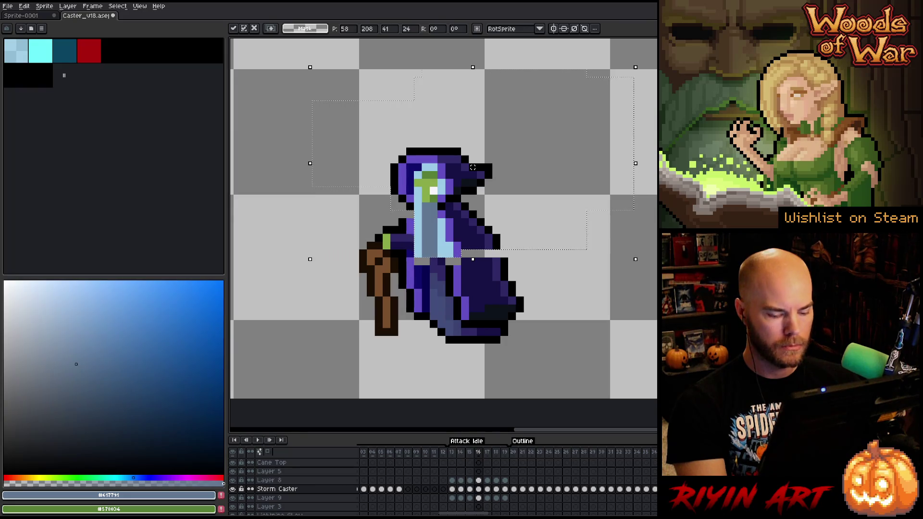
Step: Compare frames 15–16, switch to Layer 8 on frame 16 and nudge the selection up one pixel
{"action": "key", "text": "Right"}
{"action": "key", "text": "Left"}
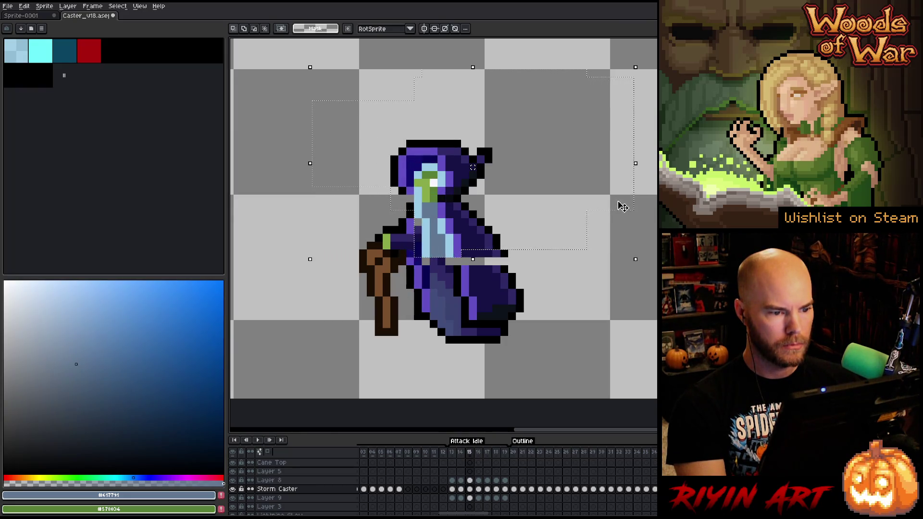
{"action": "key", "text": "Right"}
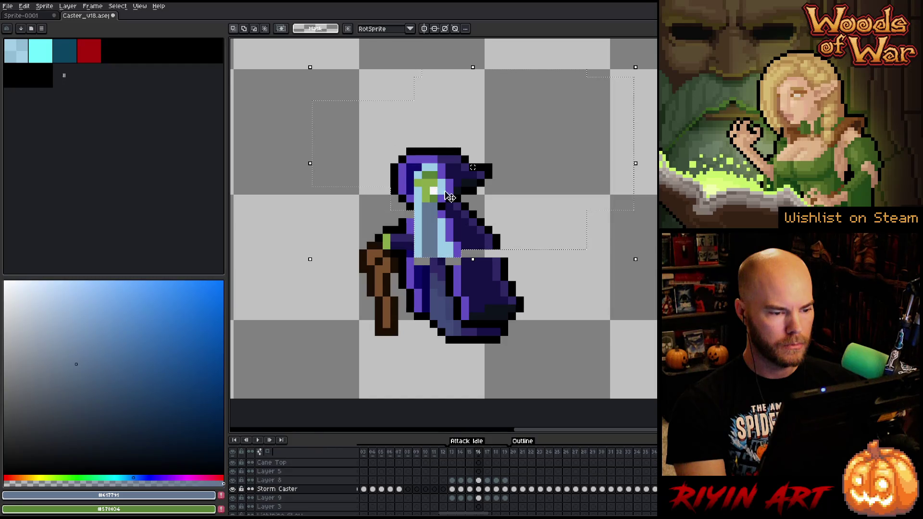
{"action": "key", "text": "Left"}
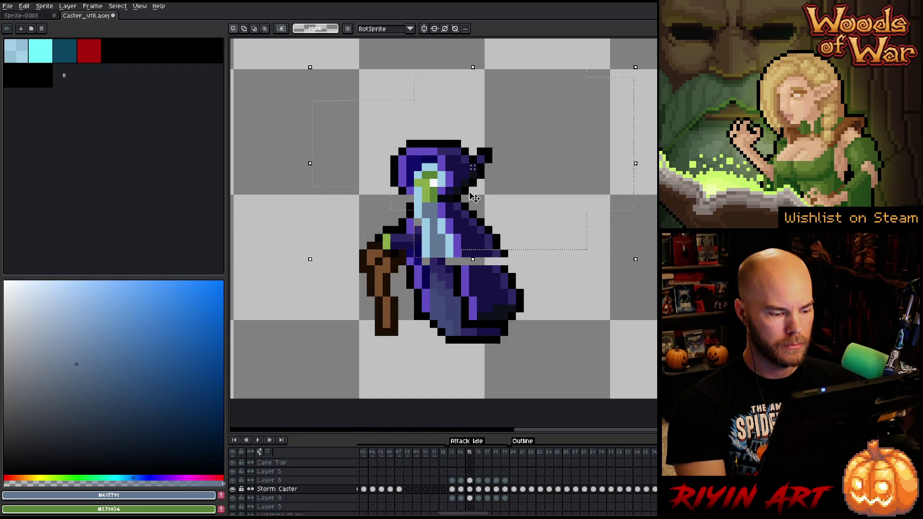
{"action": "key", "text": "Right"}
{"action": "left_click", "coordinate": [483, 481]}
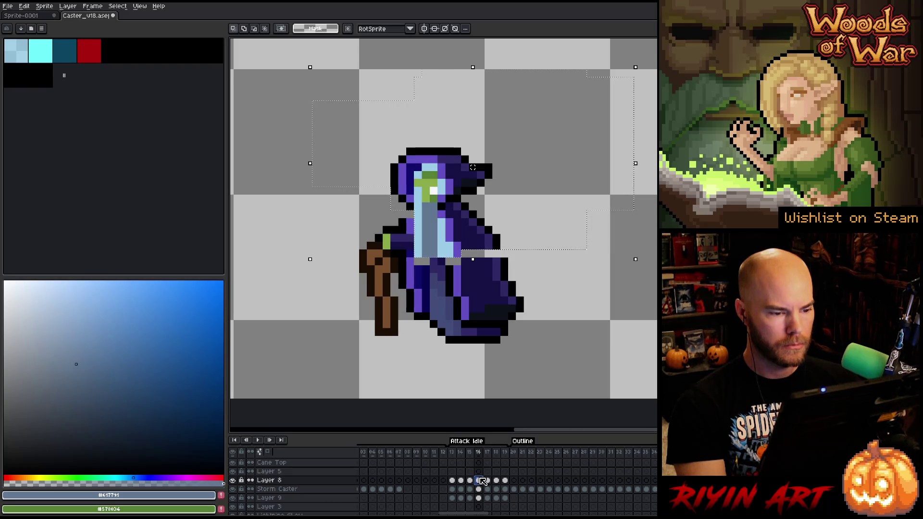
{"action": "key", "text": "Up"}
Step: Check frame 17 against its neighbours, return to the Storm Caster layer and draw a black rectangle over the head
{"action": "key", "text": "Right"}
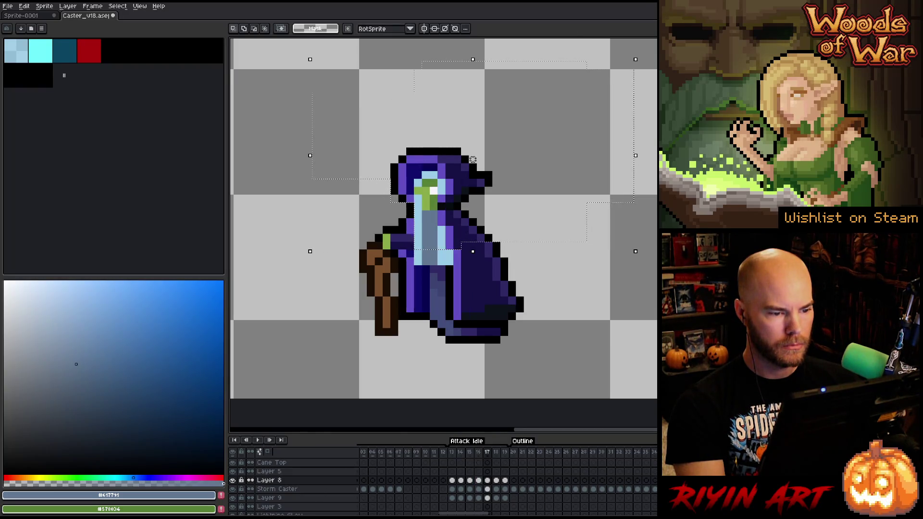
{"action": "key", "text": "Left"}
{"action": "key", "text": "Right"}
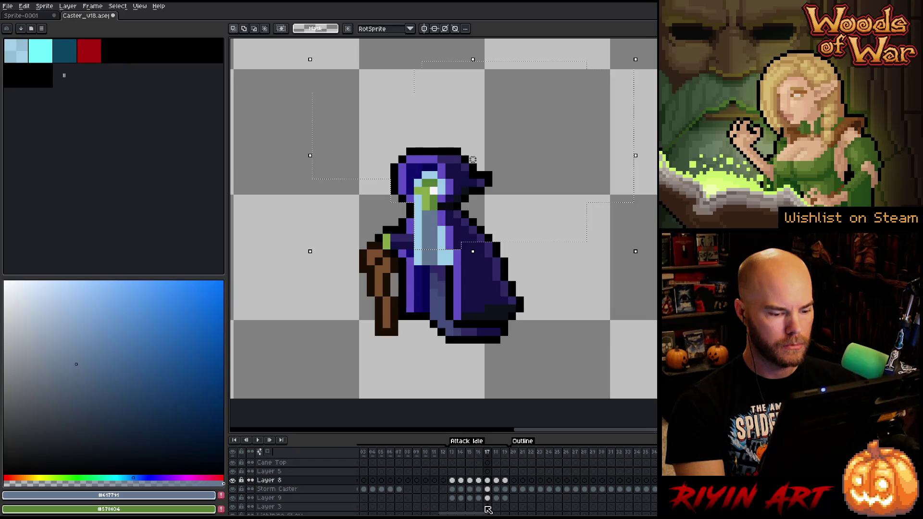
{"action": "left_click", "coordinate": [489, 489]}
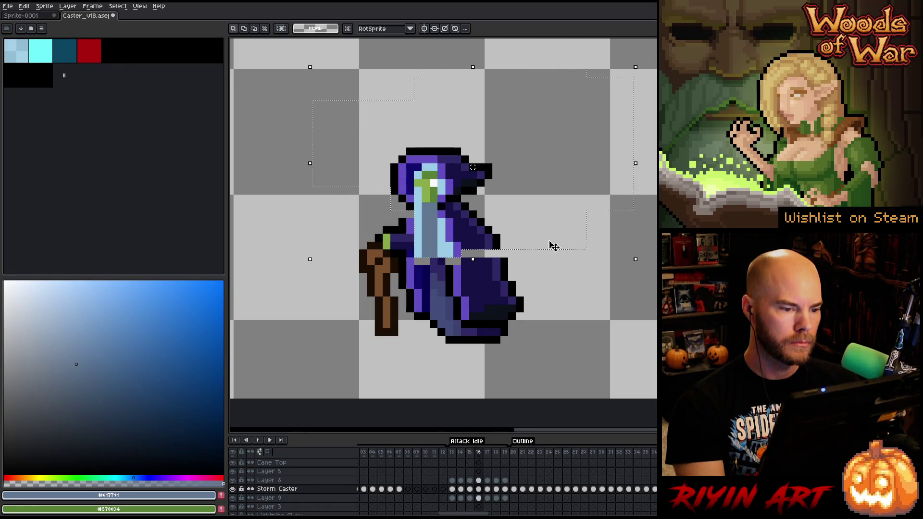
{"action": "left_click_drag", "start_coordinate": [362, 102], "coordinate": [626, 200]}
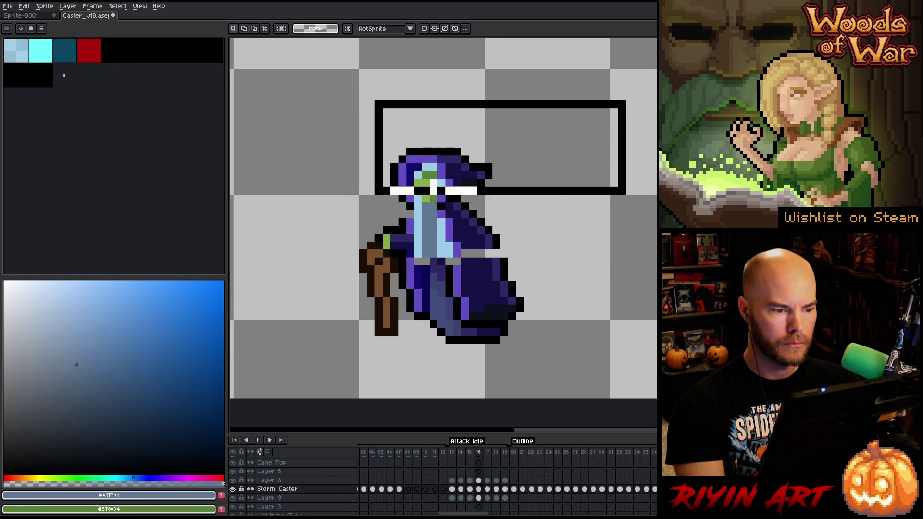
Step: Undo the stray black rectangle and commit the lifted head selection on frame 15
{"action": "key", "text": "ctrl+z"}
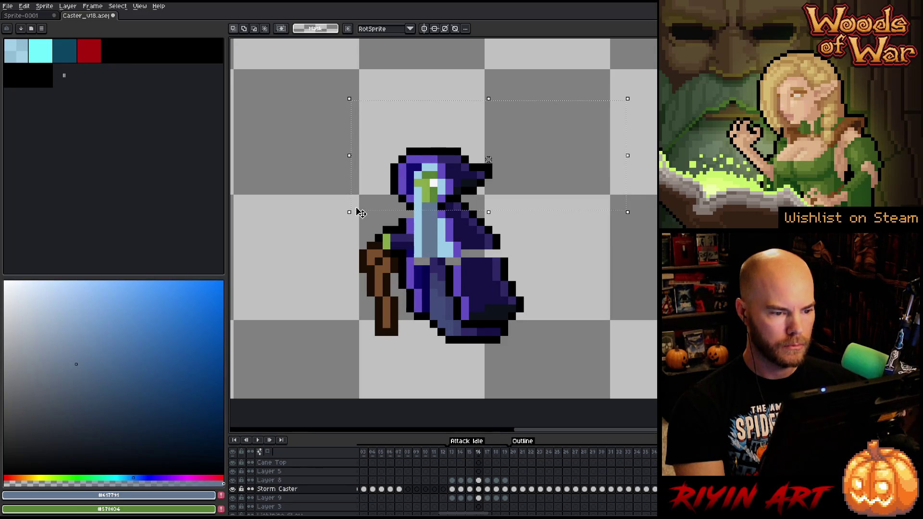
{"action": "key", "text": "Left"}
{"action": "left_click", "coordinate": [360, 213]}
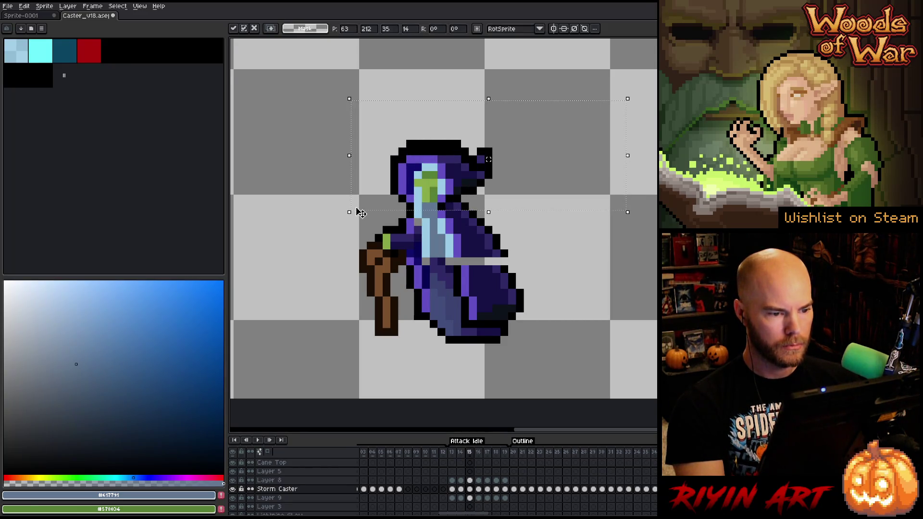
{"action": "key", "text": "Return"}
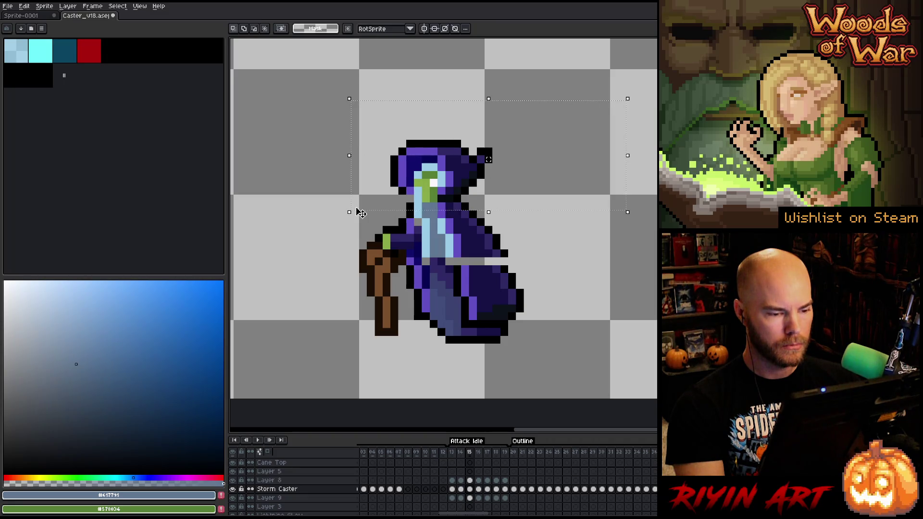
Step: Re-transform the head on frame 15, remove the two pixels above the hood top and compare neighbouring frames
{"action": "key", "text": "Right"}
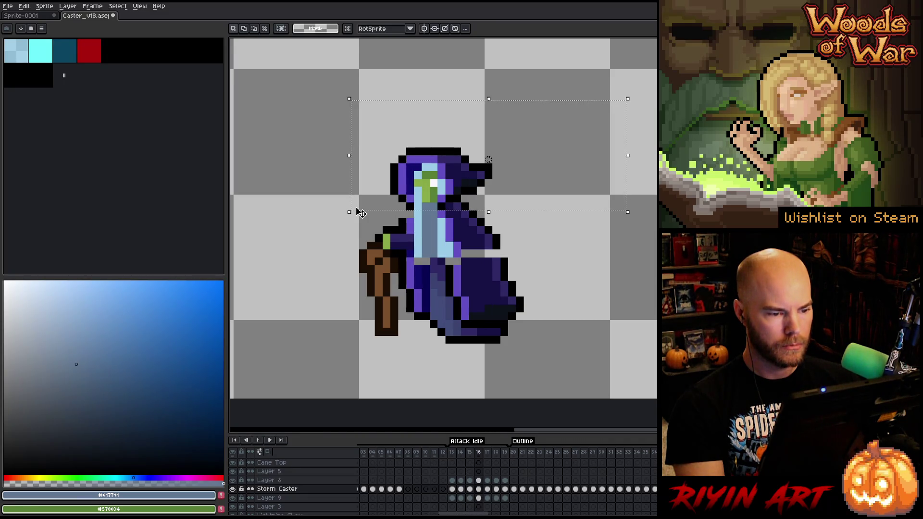
{"action": "key", "text": "Left"}
{"action": "left_click", "coordinate": [360, 212]}
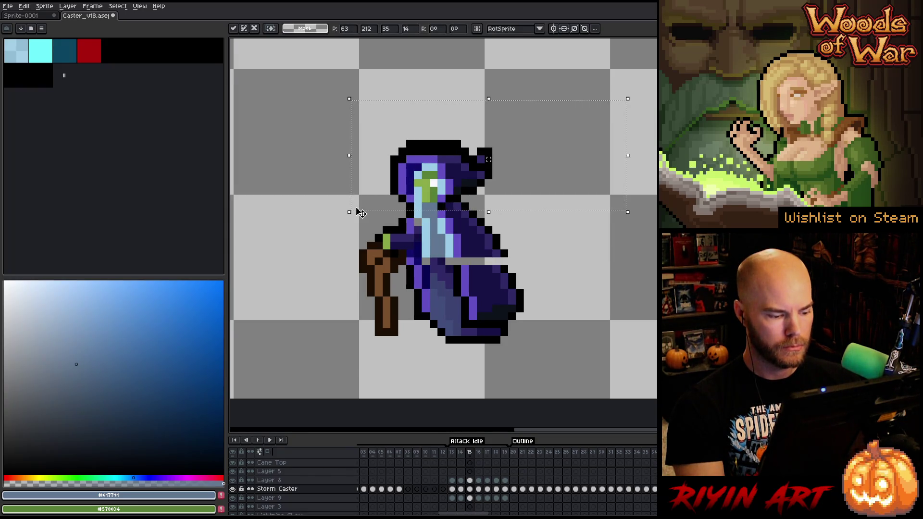
{"action": "key", "text": "Return"}
{"action": "key", "text": "b"}
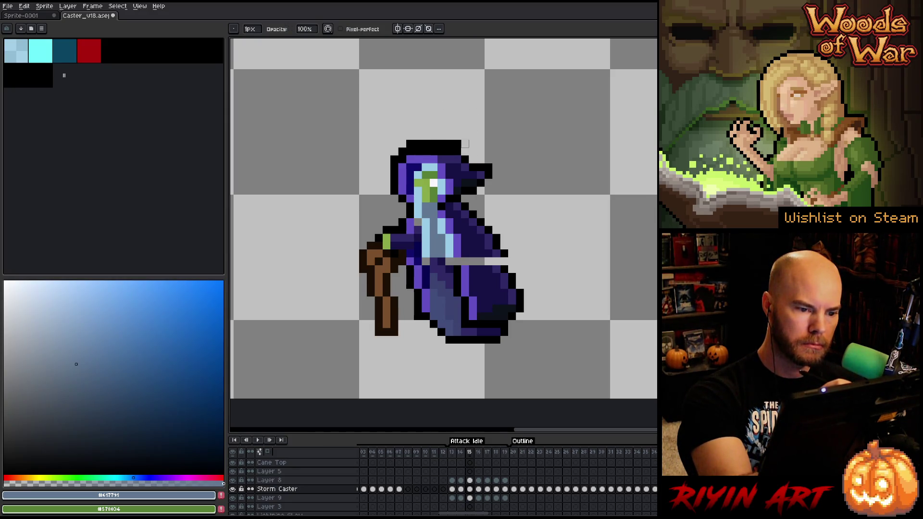
{"action": "key", "text": "ctrl+z"}
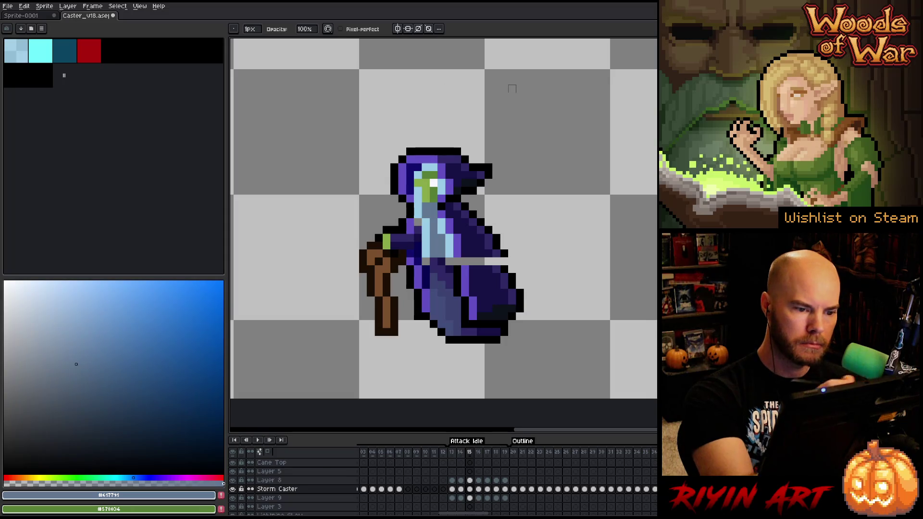
{"action": "key", "text": "Left"}
{"action": "key", "text": "Right"}
{"action": "key", "text": "Right"}
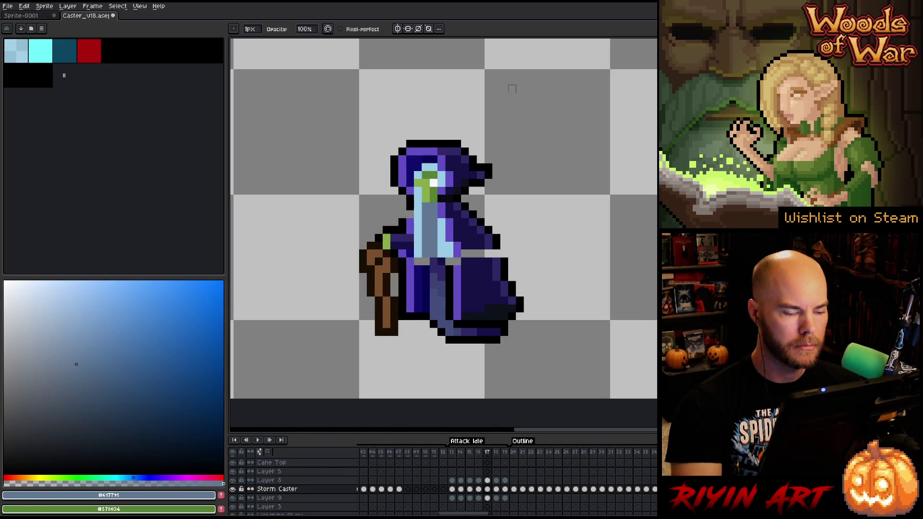
Step: Eyedrop dark blue #161245 from the sprite and play the loop to review the changes
{"action": "key", "text": "e"}
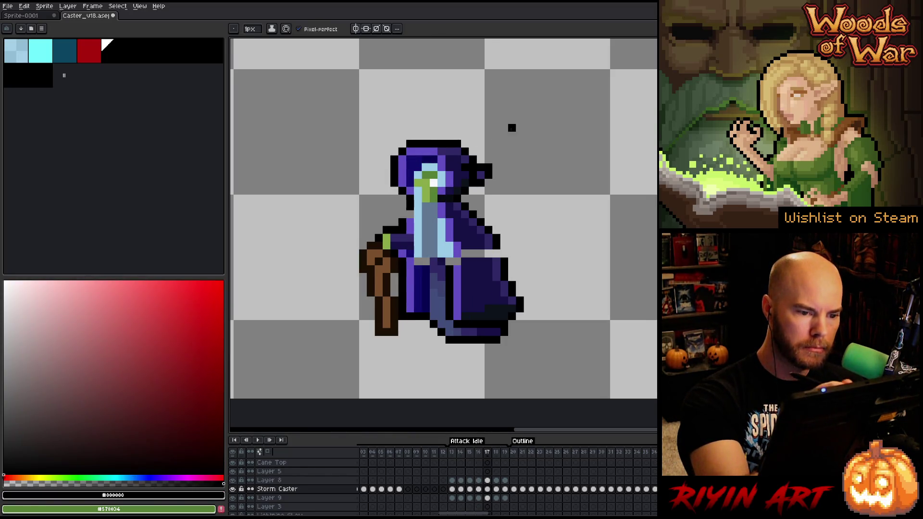
{"action": "left_click", "coordinate": [465, 168], "text": "alt"}
{"action": "key", "text": "Return"}
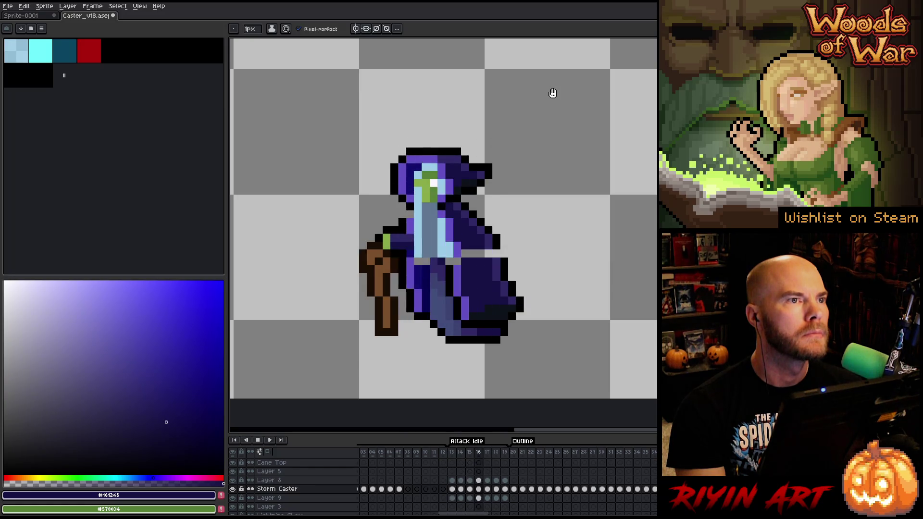
{"action": "key", "text": "Return"}
Step: Flip between frames 13 and 14 to compare poses, then marquee-select the robe's right side on frame 14
{"action": "key", "text": "Left"}
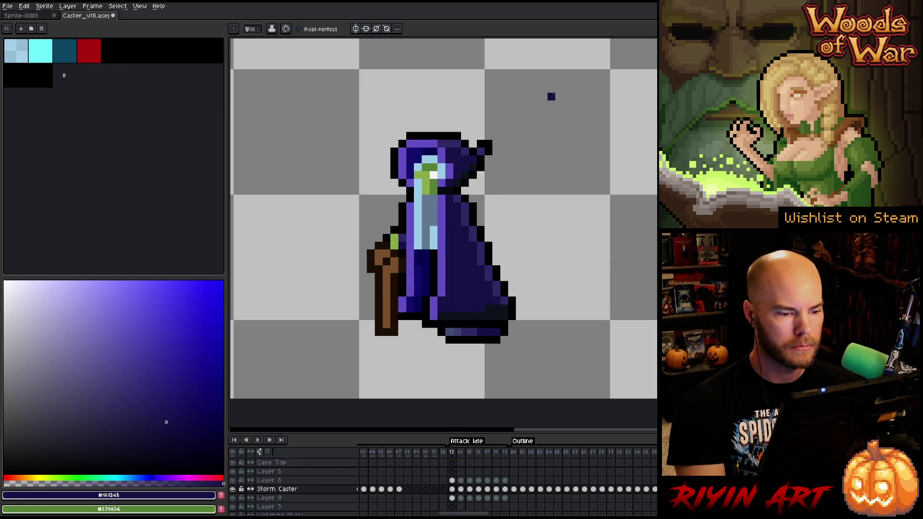
{"action": "key", "text": "Right"}
{"action": "key", "text": "Left"}
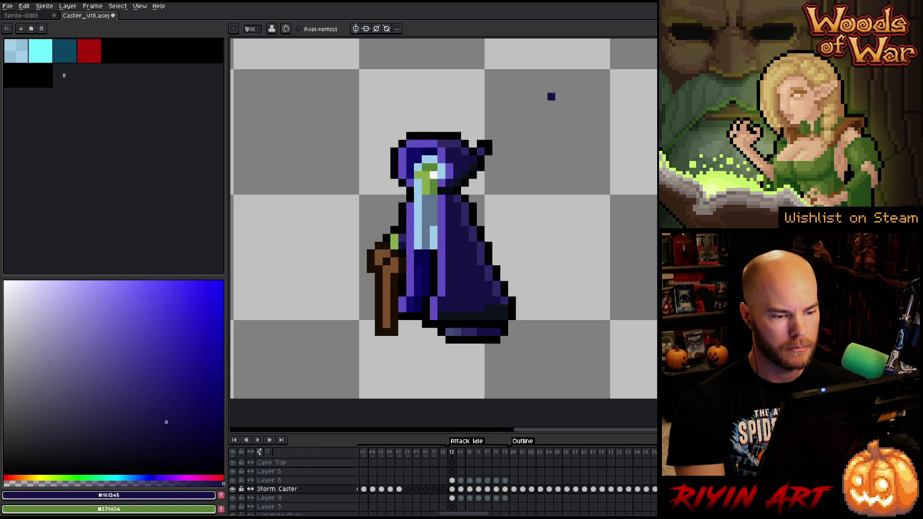
{"action": "key", "text": "Right"}
{"action": "key", "text": "Left"}
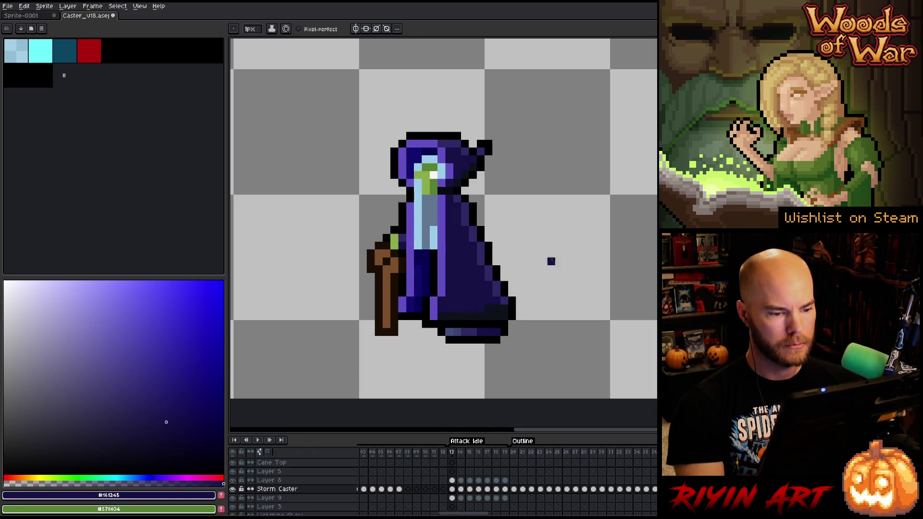
{"action": "key", "text": "Right"}
{"action": "key", "text": "Left"}
{"action": "key", "text": "Right"}
{"action": "key", "text": "Left"}
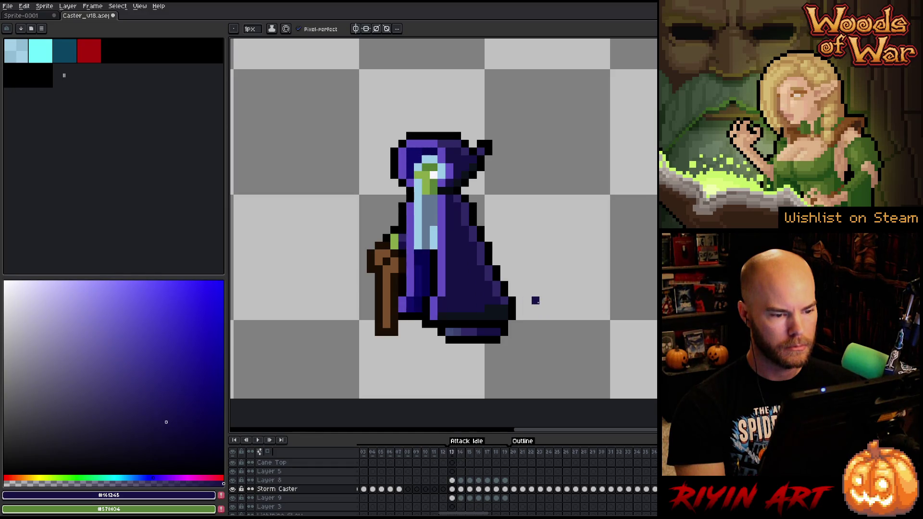
{"action": "key", "text": "Right"}
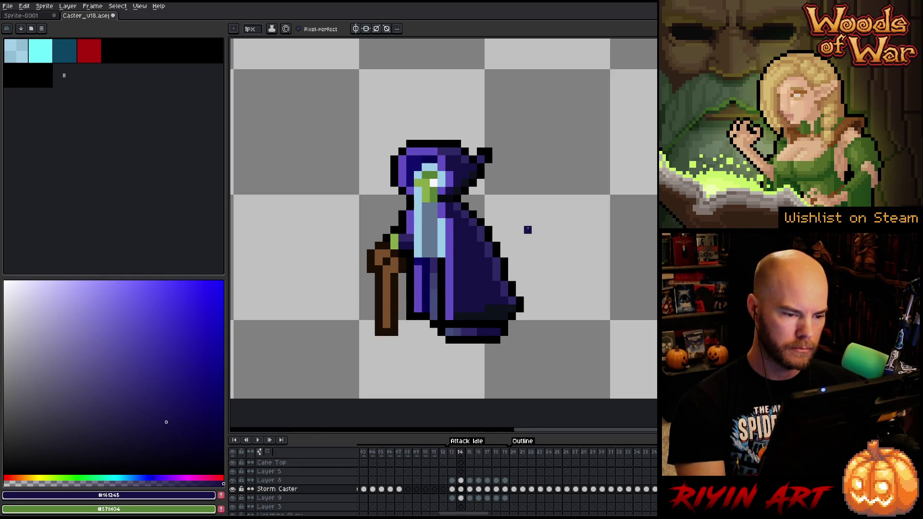
{"action": "key", "text": "m"}
{"action": "left_click_drag", "start_coordinate": [469, 217], "coordinate": [555, 311]}
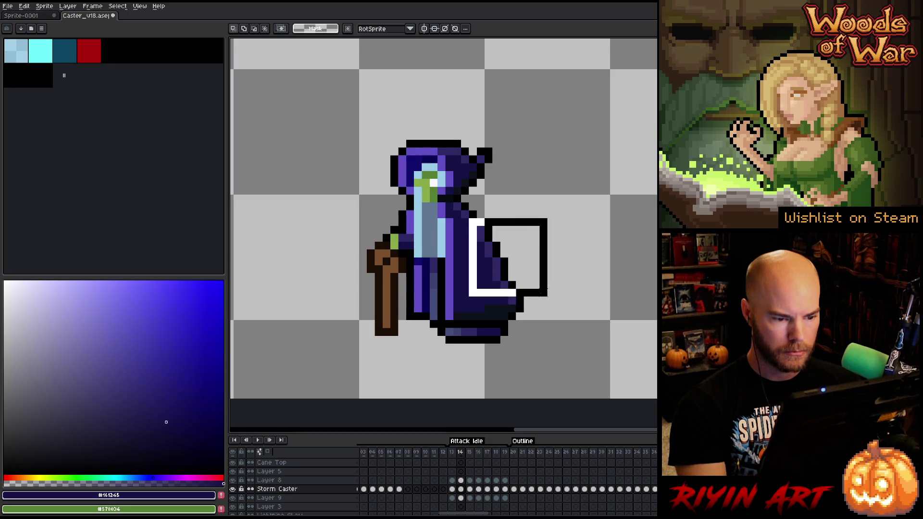
Step: Nudge the selected robe one pixel left on frame 14, deselect and move to frame 15
{"action": "key", "text": "Left"}
{"action": "key", "text": "ctrl+d"}
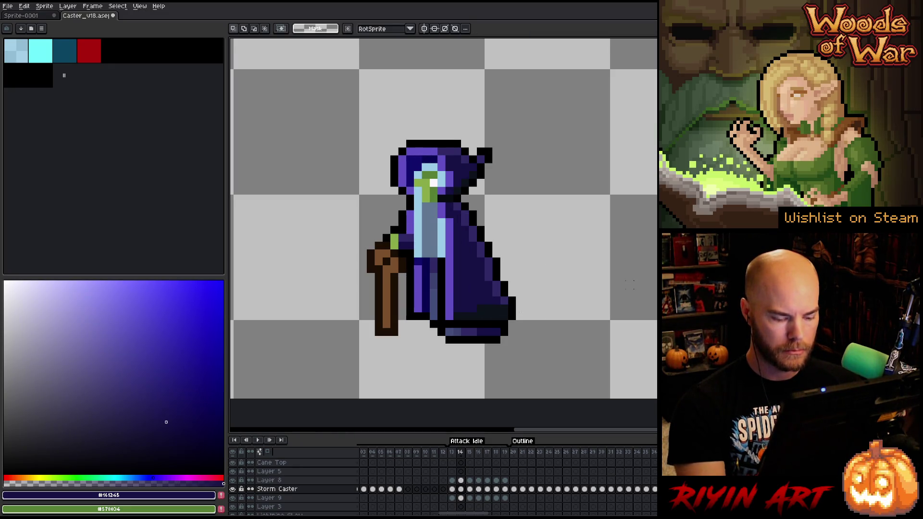
{"action": "key", "text": "Left"}
{"action": "key", "text": "Right"}
{"action": "key", "text": "Right"}
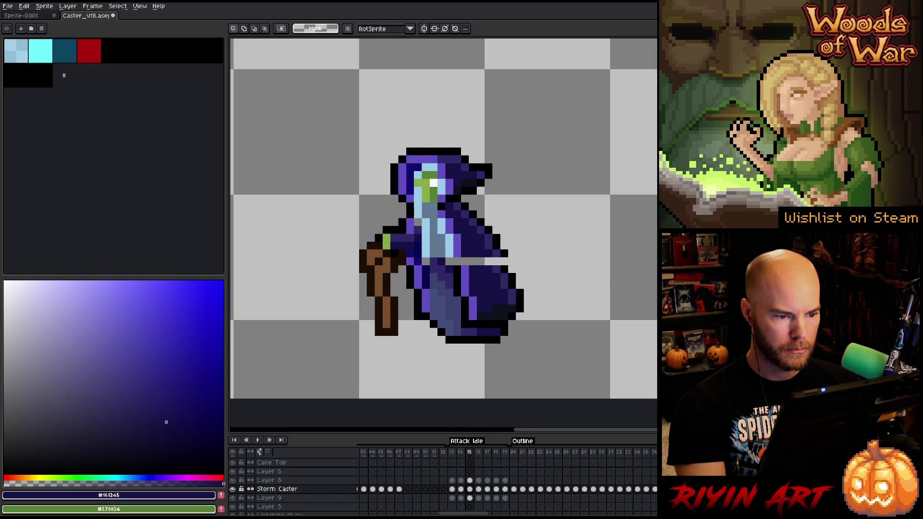
Step: Select the middle and lower robe on frame 15 and shift it one pixel left
{"action": "left_click_drag", "start_coordinate": [444, 232], "coordinate": [479, 275]}
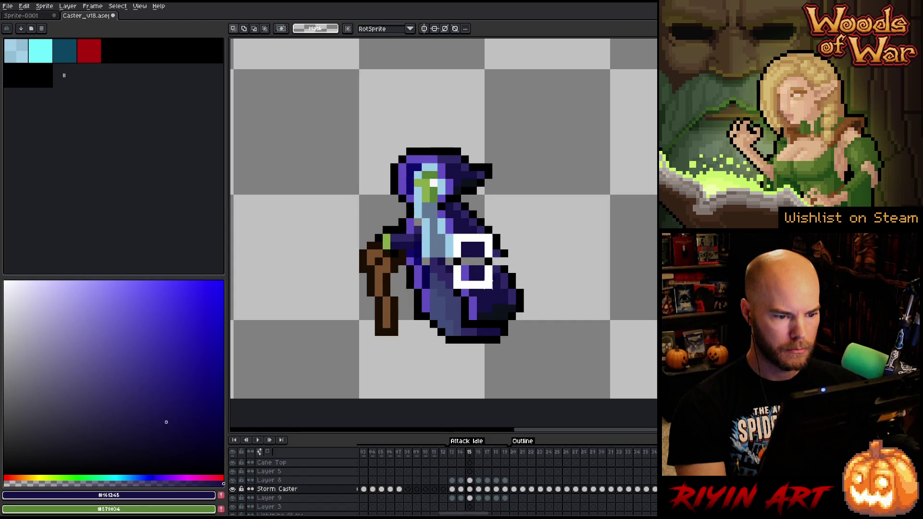
{"action": "mouse_move", "coordinate": [476, 274]}
{"action": "left_mouse_down"}
{"action": "mouse_move", "coordinate": [555, 281]}
{"action": "mouse_move", "coordinate": [557, 322]}
{"action": "left_mouse_up"}
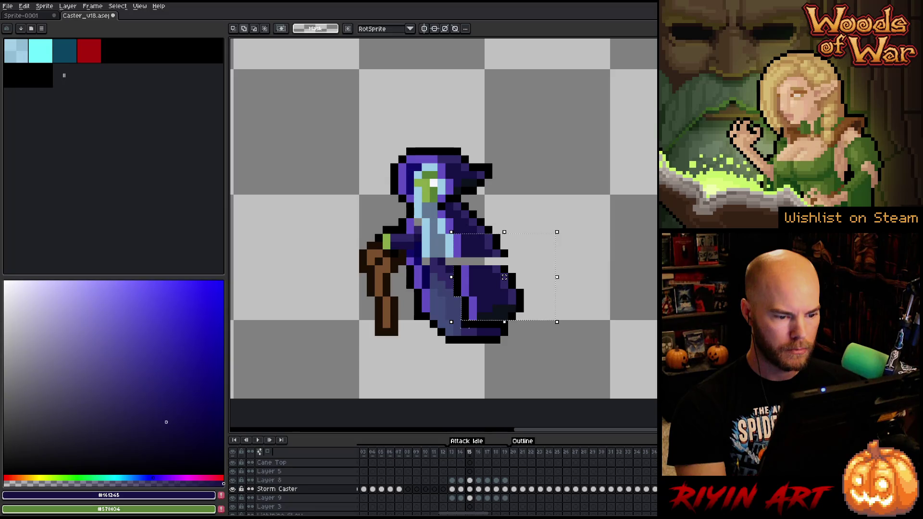
{"action": "left_click_drag", "start_coordinate": [504, 276], "coordinate": [573, 330]}
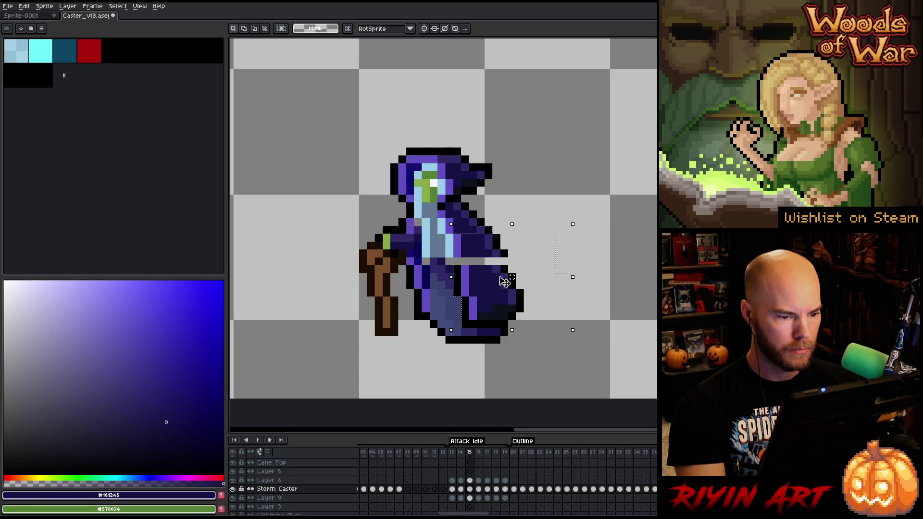
{"action": "key", "text": "Left"}
{"action": "key", "text": "ctrl+d"}
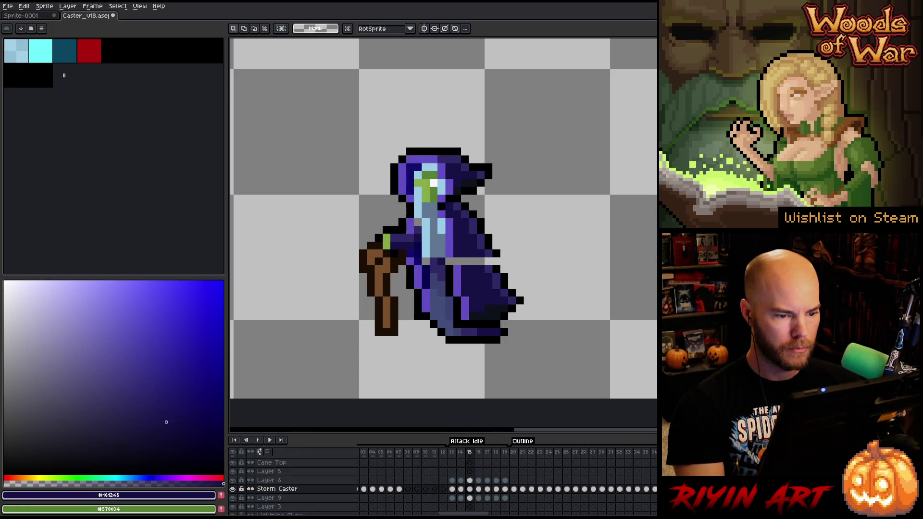
{"action": "key", "text": "Return"}
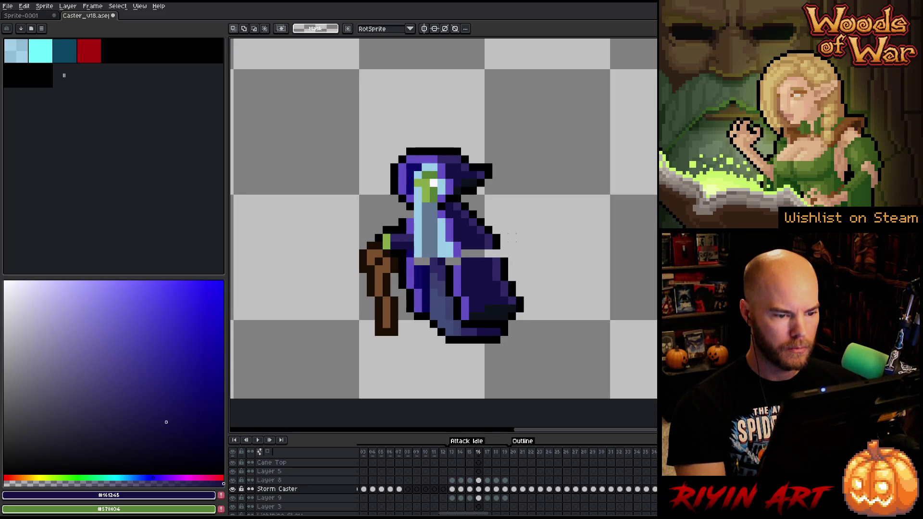
Step: Select the lower robe on frame 16 and move it slightly right, then commit
{"action": "mouse_move", "coordinate": [488, 236]}
{"action": "left_mouse_down"}
{"action": "mouse_move", "coordinate": [545, 318]}
{"action": "mouse_move", "coordinate": [541, 330]}
{"action": "left_mouse_up"}
{"action": "mouse_move", "coordinate": [503, 277]}
{"action": "left_mouse_down"}
{"action": "mouse_move", "coordinate": [512, 278]}
{"action": "mouse_move", "coordinate": [504, 277]}
{"action": "left_mouse_up"}
{"action": "key", "text": "ctrl+d"}
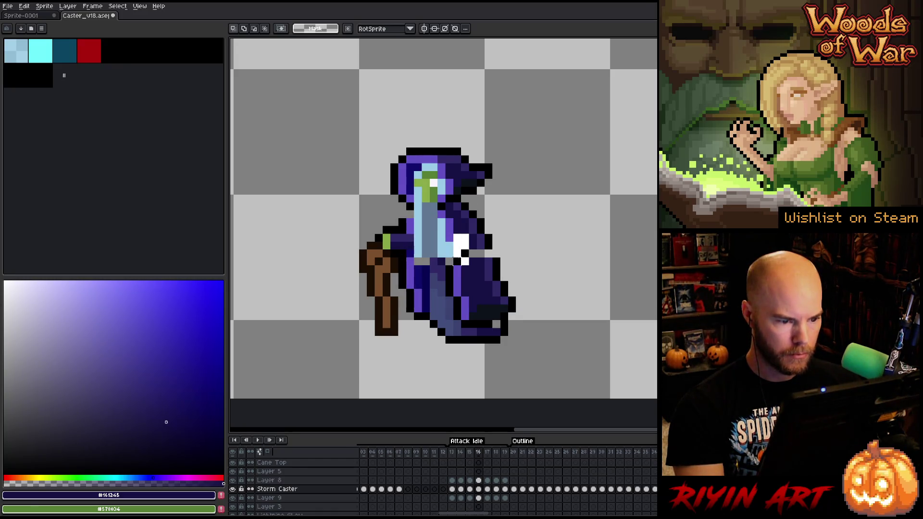
Step: Move a small chest area on frame 16, commit it and advance to frame 17
{"action": "mouse_move", "coordinate": [444, 232]}
{"action": "left_mouse_down"}
{"action": "mouse_move", "coordinate": [463, 267]}
{"action": "mouse_move", "coordinate": [463, 251]}
{"action": "left_mouse_up"}
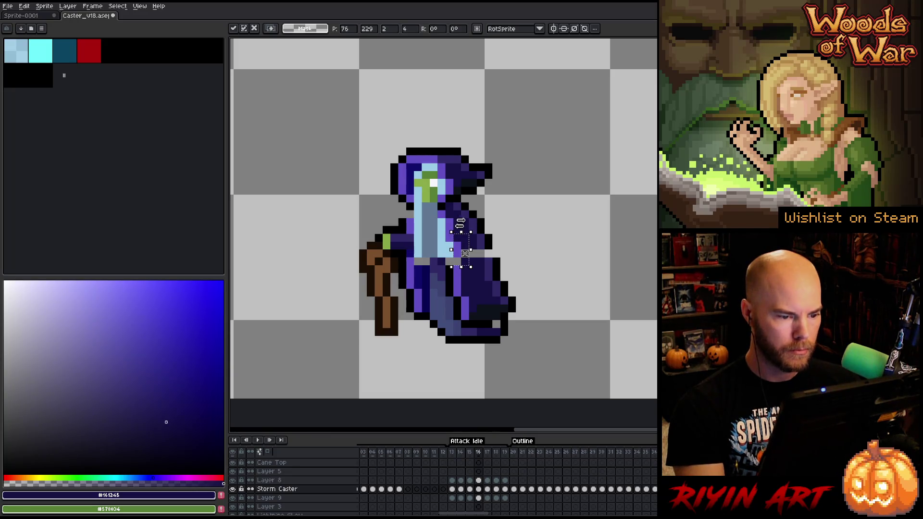
{"action": "key", "text": "Return"}
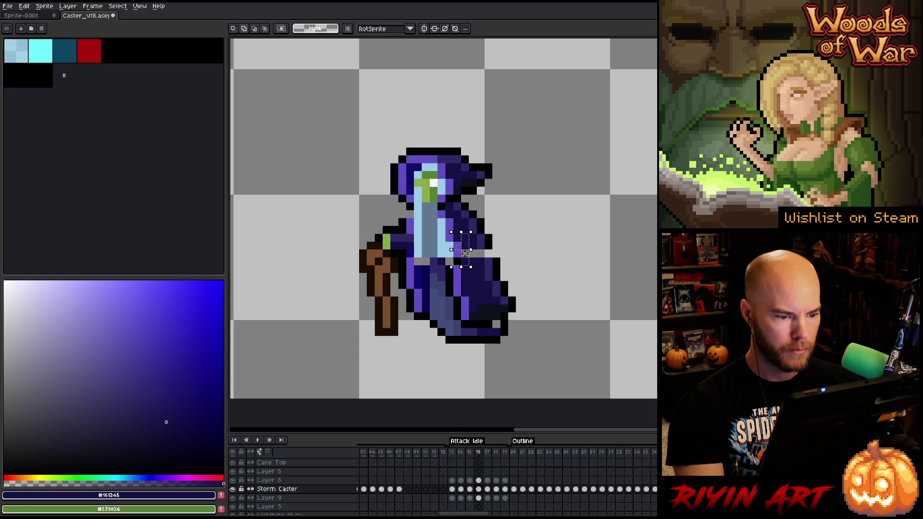
{"action": "key", "text": "ctrl+d"}
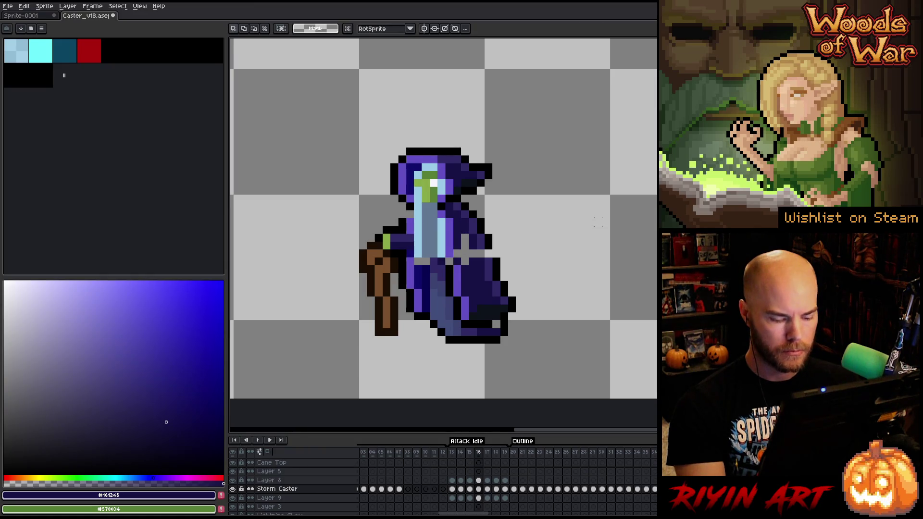
{"action": "key", "text": "Right"}
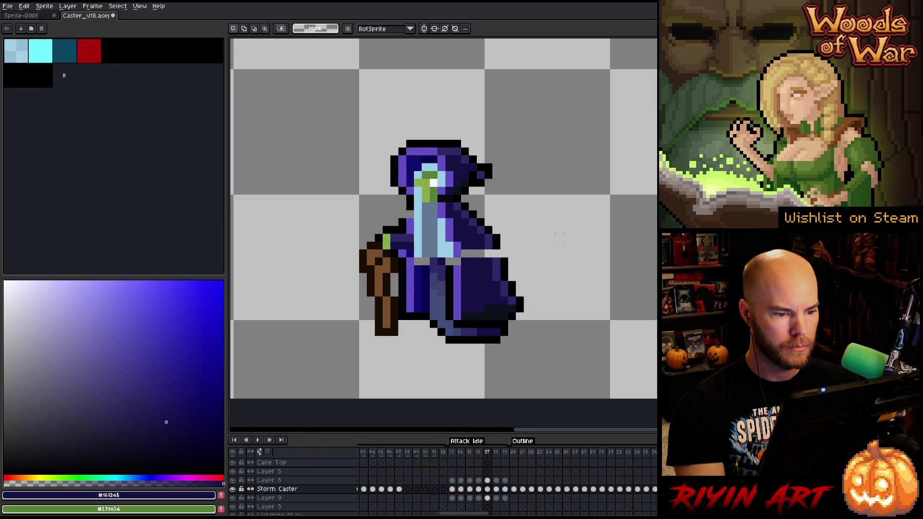
{"action": "key", "text": "Right"}
{"action": "key", "text": "Left"}
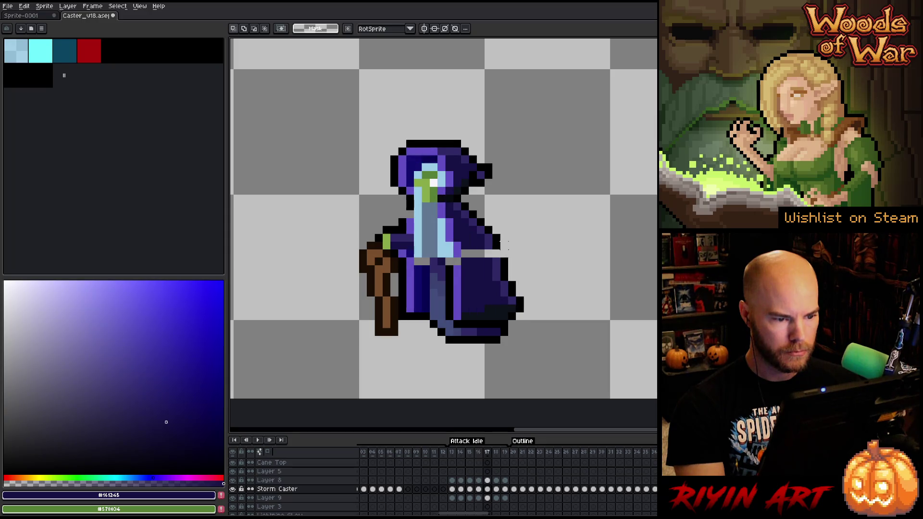
Step: Shift the robe's right side one pixel left on frame 17, then go to frame 18 and check the motion
{"action": "left_click_drag", "start_coordinate": [474, 232], "coordinate": [542, 322]}
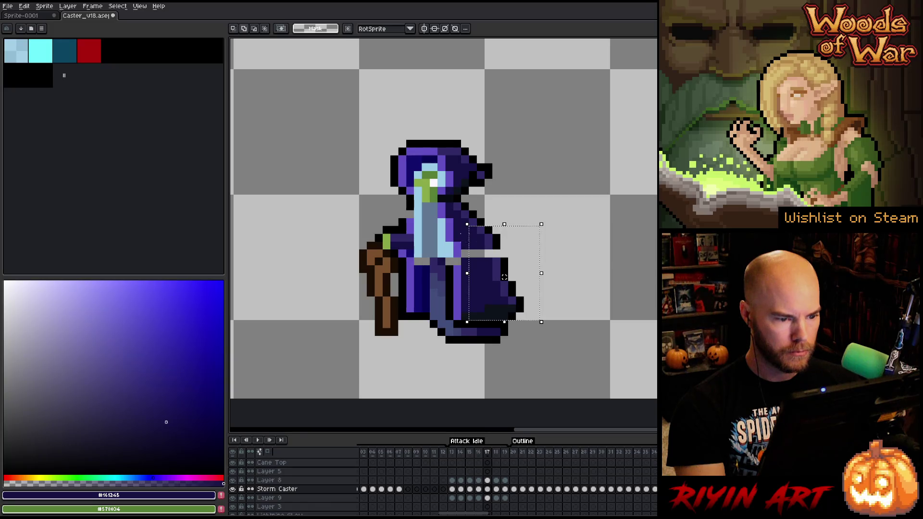
{"action": "left_click_drag", "start_coordinate": [504, 276], "coordinate": [489, 272]}
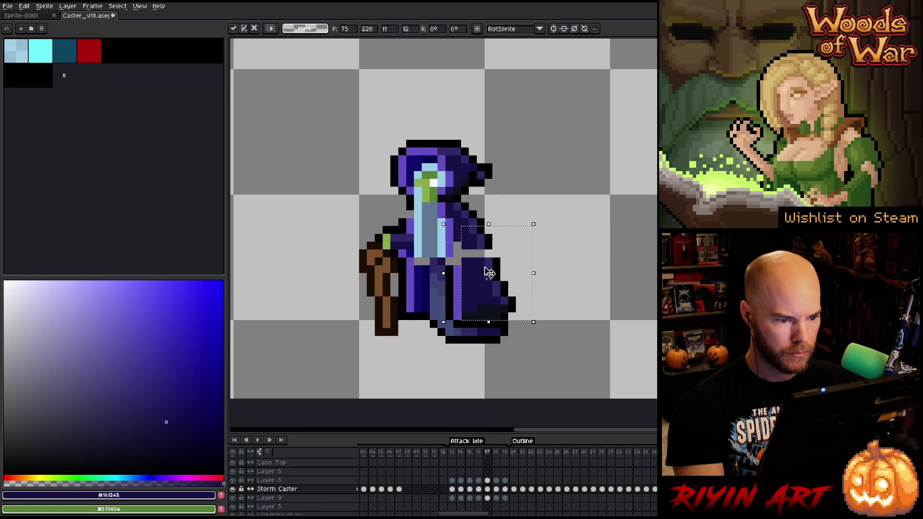
{"action": "key", "text": "ctrl+d"}
{"action": "key", "text": "Right"}
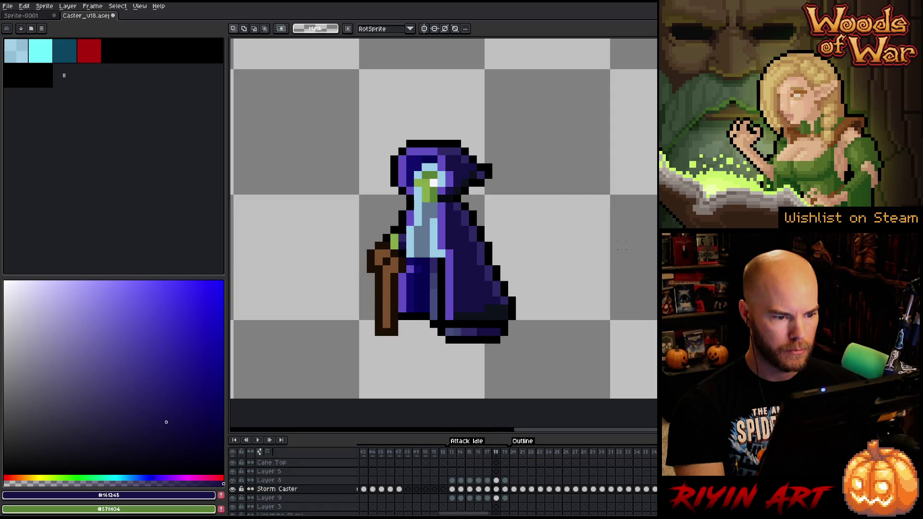
{"action": "key", "text": "Return"}
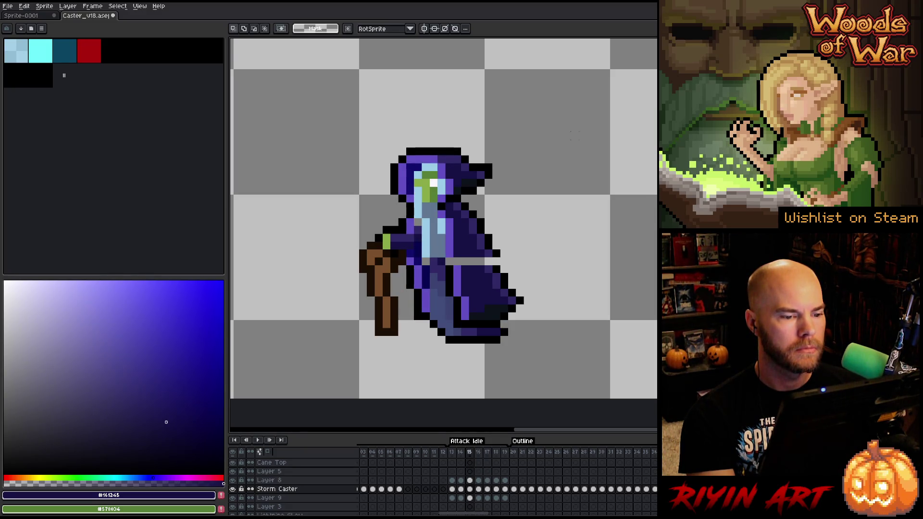
Step: Select around the hood tip, compare frames 14 and 15, and eyedrop black from the outline
{"action": "mouse_move", "coordinate": [548, 113]}
{"action": "left_mouse_down"}
{"action": "mouse_move", "coordinate": [488, 174]}
{"action": "mouse_move", "coordinate": [488, 162]}
{"action": "left_mouse_up"}
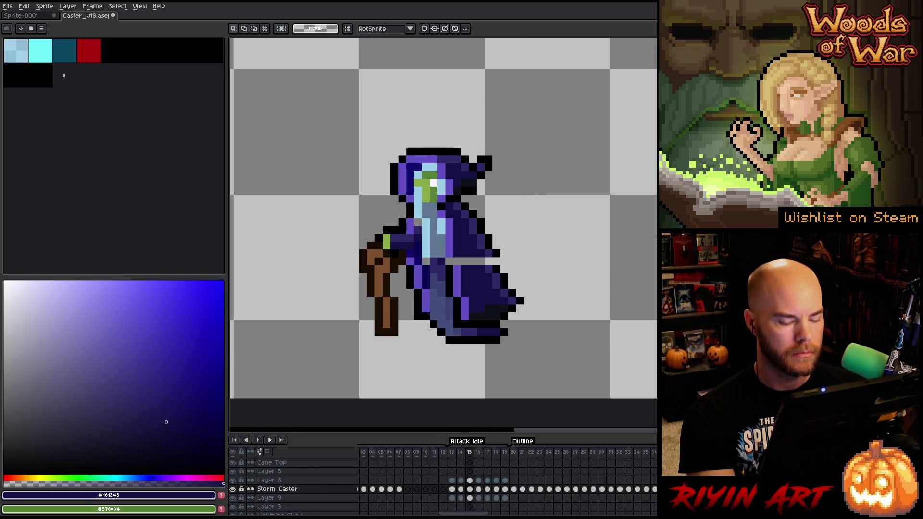
{"action": "key", "text": "Left"}
{"action": "key", "text": "Right"}
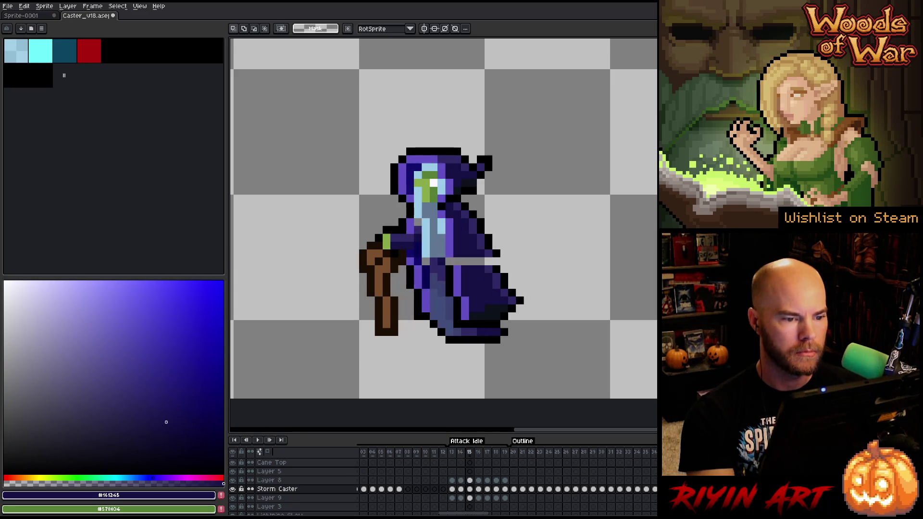
{"action": "left_click", "coordinate": [484, 170], "text": "alt"}
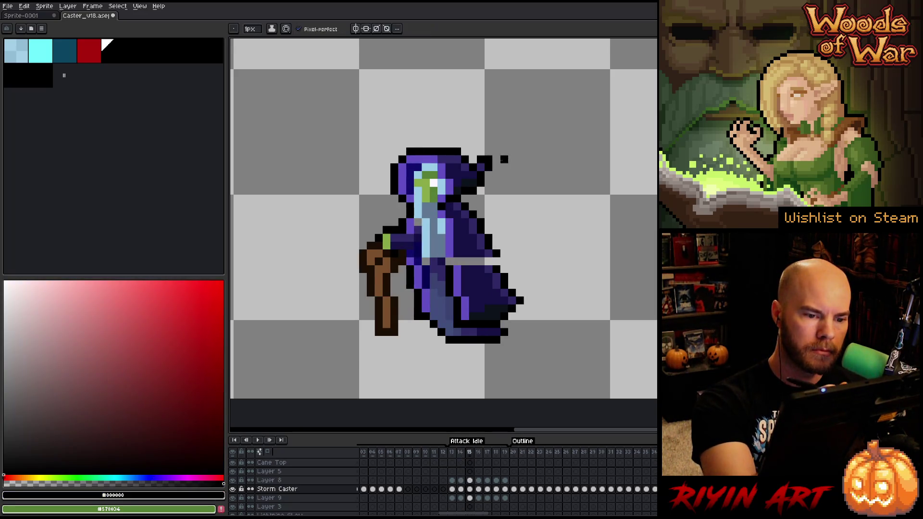
Step: Review frame 14 and play the loop, then save Caster_v18 and ready the marquee for more edits
{"action": "key", "text": "Left"}
{"action": "key", "text": "Return"}
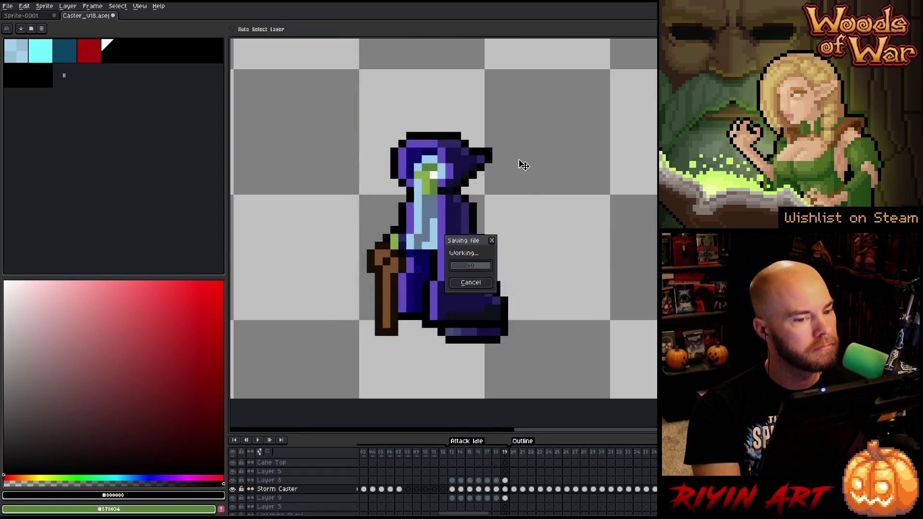
{"action": "key", "text": "Return"}
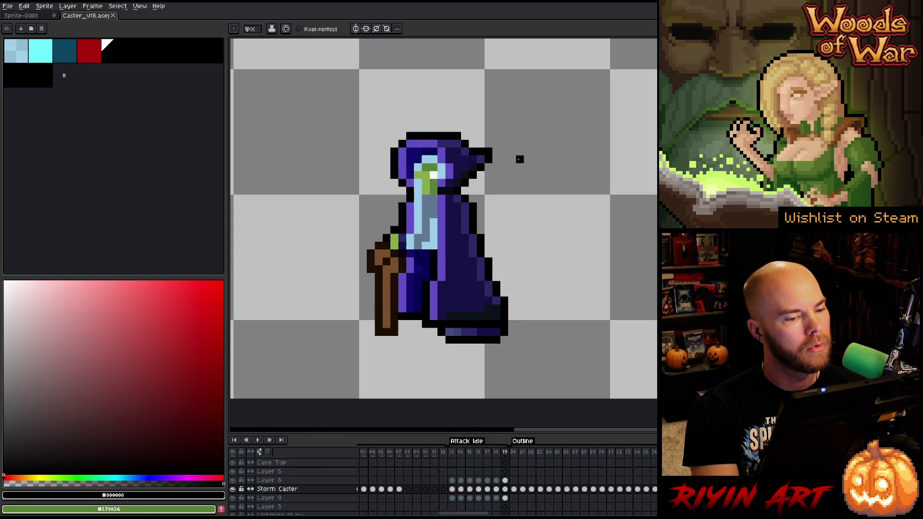
{"action": "key", "text": "m"}
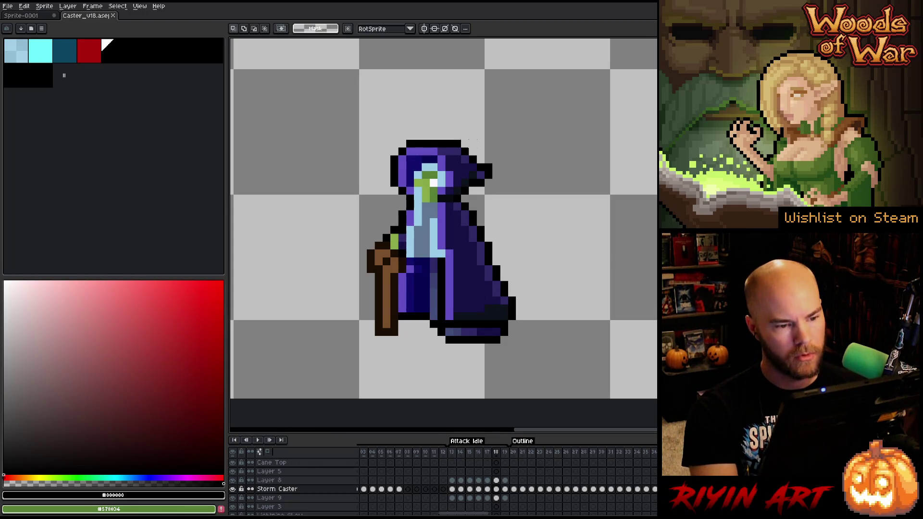
Step: Reshape the hood tip by selecting and nudging its pixels, then drop the selection
{"action": "left_click_drag", "start_coordinate": [549, 188], "coordinate": [475, 130]}
{"action": "key", "text": "ctrl+d"}
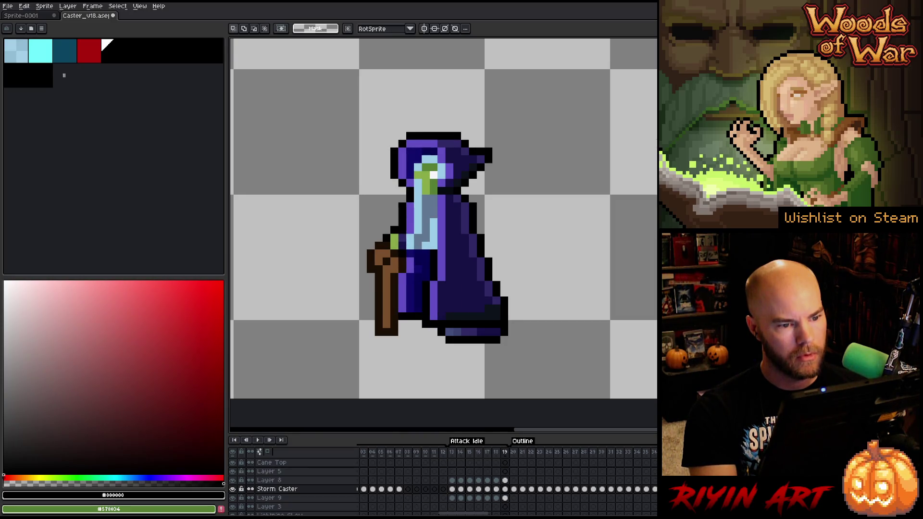
{"action": "left_click_drag", "start_coordinate": [650, 115], "coordinate": [476, 196]}
{"action": "key", "text": "ctrl+d"}
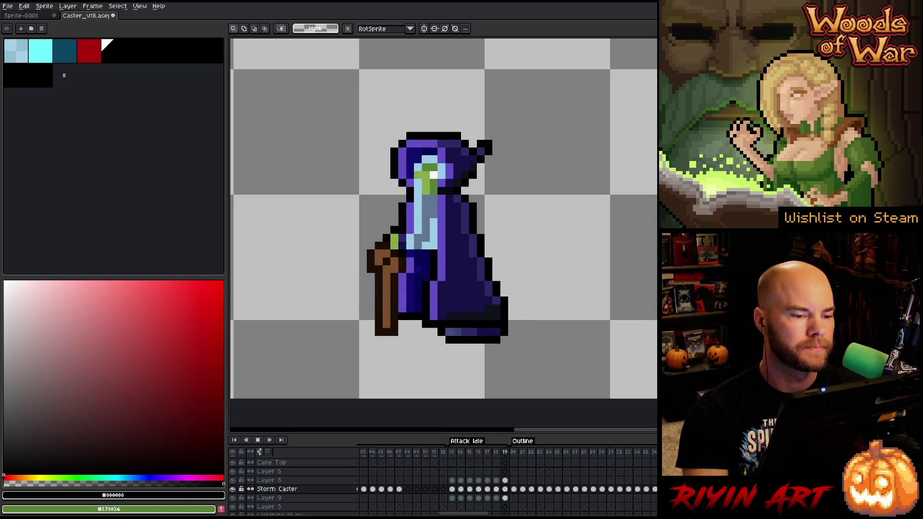
{"action": "key", "text": "b"}
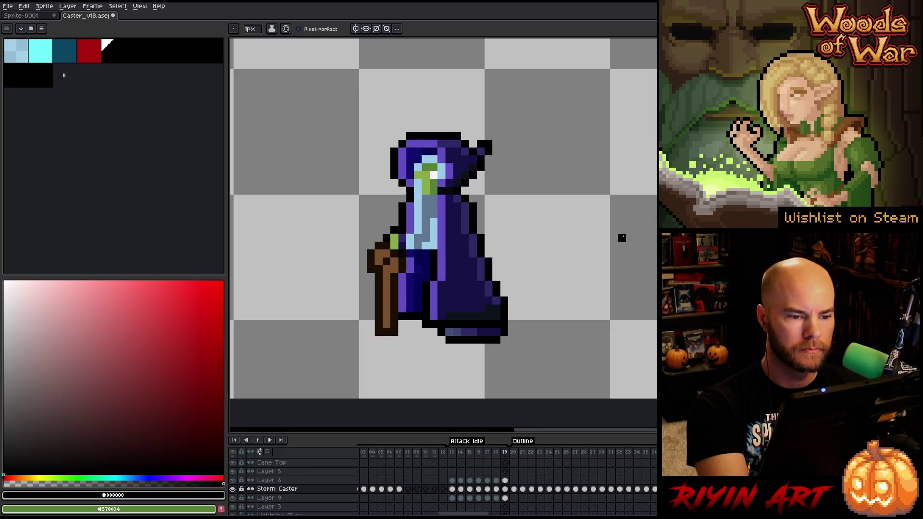
{"action": "key", "text": "e"}
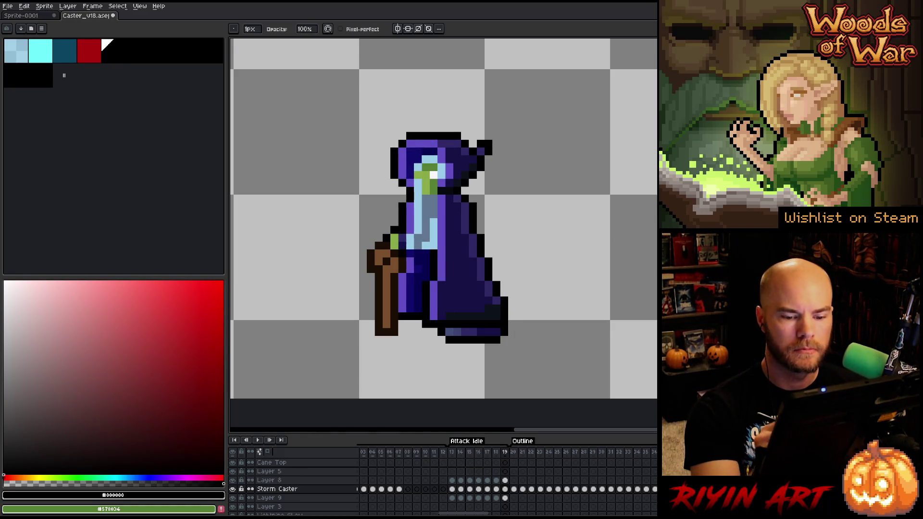
Step: Play the Attack Idle tag animation to check the retouched robe in motion
{"action": "right_click", "coordinate": [466, 256]}
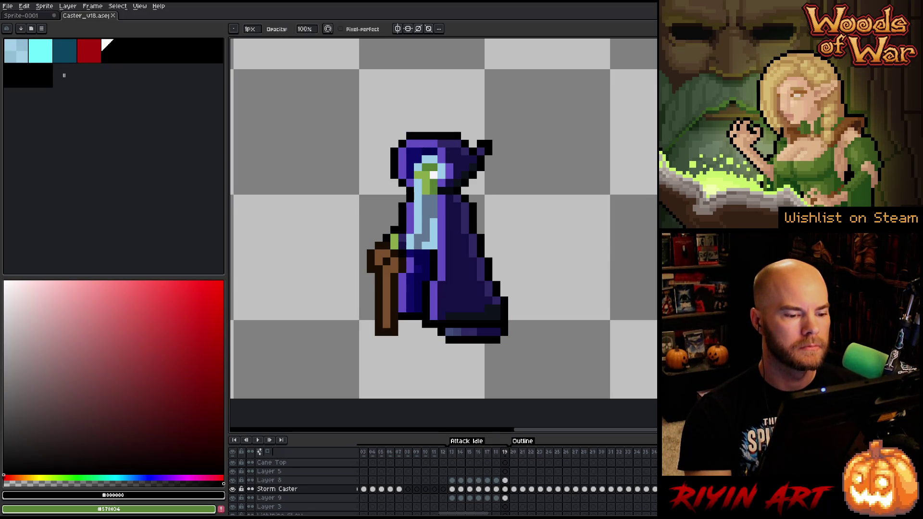
{"action": "key", "text": "Return"}
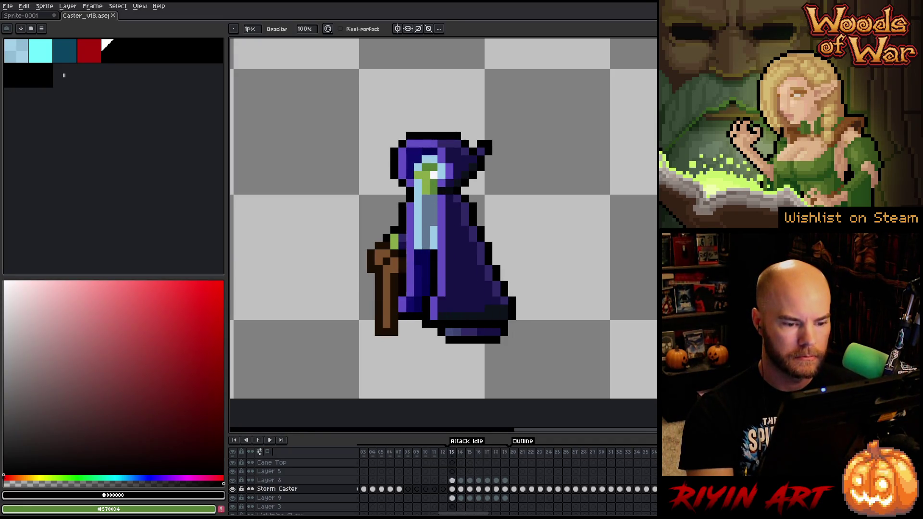
{"action": "key", "text": "e"}
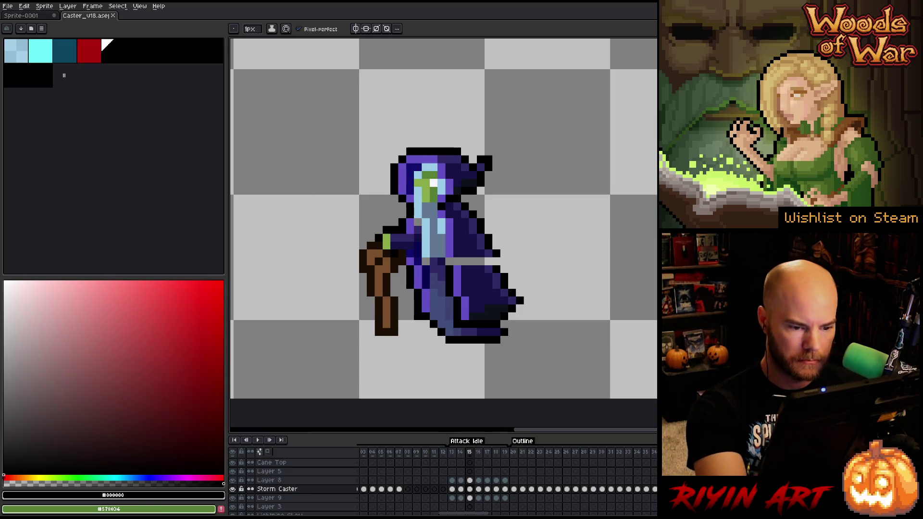
Step: Make Layer 8 the edit layer, stop playback and jump to the first Attack Idle frame
{"action": "key", "text": "b"}
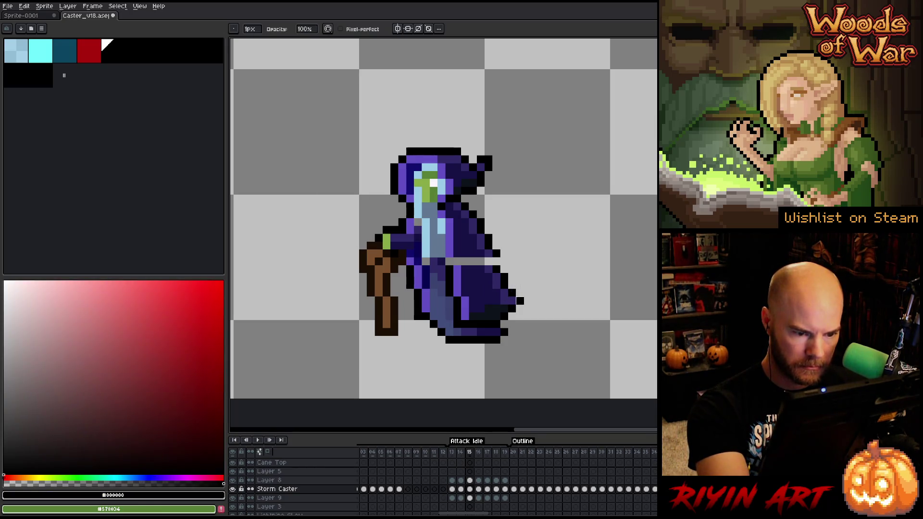
{"action": "left_click", "coordinate": [512, 299], "text": "ctrl"}
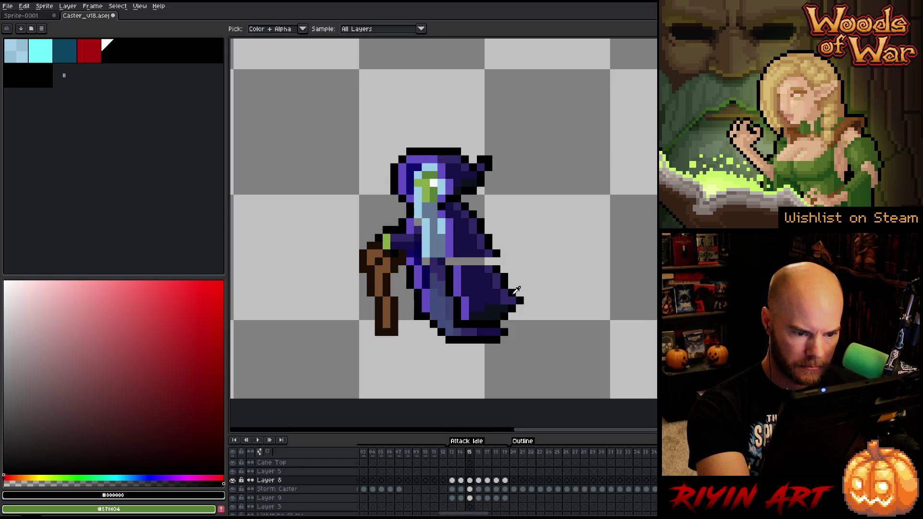
{"action": "key", "text": "e"}
{"action": "key", "text": "b"}
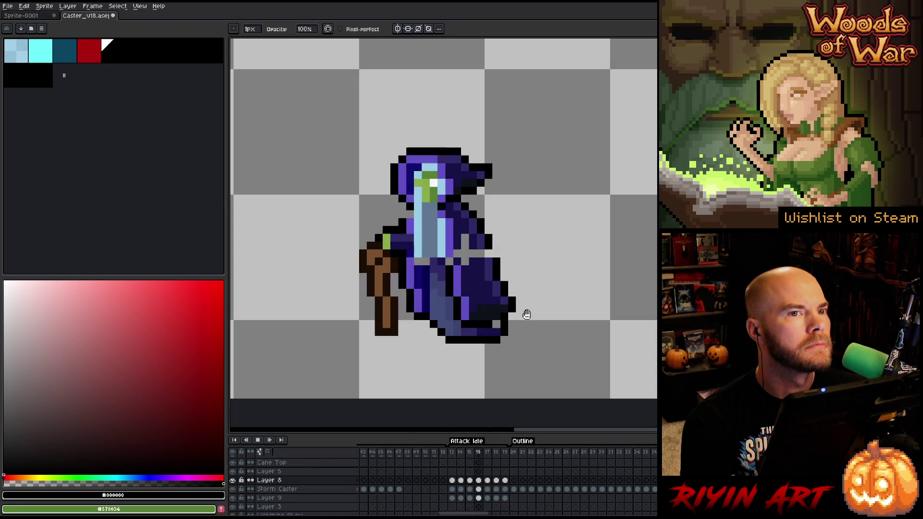
{"action": "key", "text": "Return"}
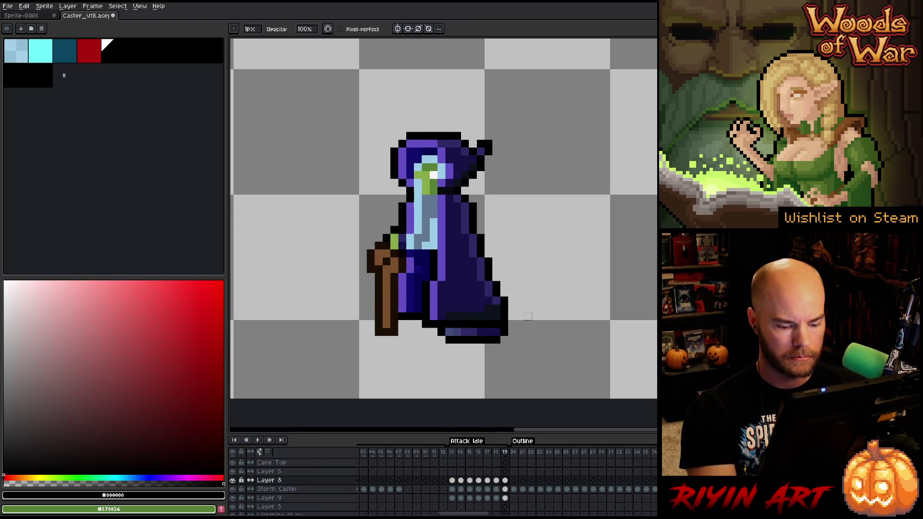
{"action": "key", "text": "Right"}
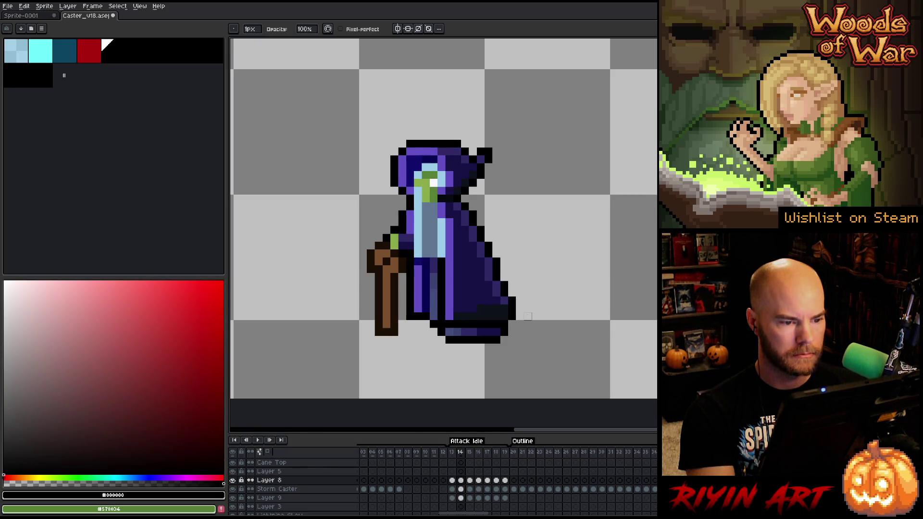
Step: Repaint robe pixels with sampled dark purple, navy and black across the first Attack Idle frames
{"action": "left_click", "coordinate": [495, 250], "text": "alt"}
{"action": "left_click", "coordinate": [479, 260], "text": "alt"}
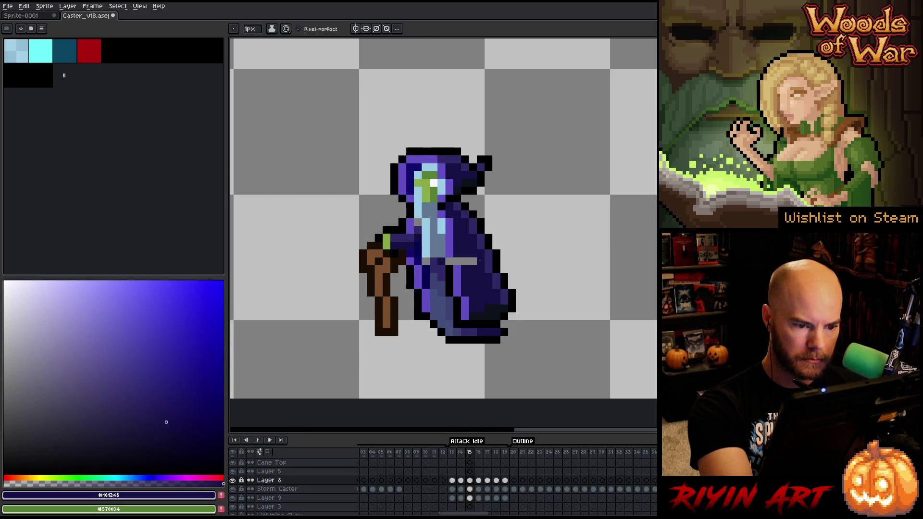
{"action": "left_click", "coordinate": [134, 324]}
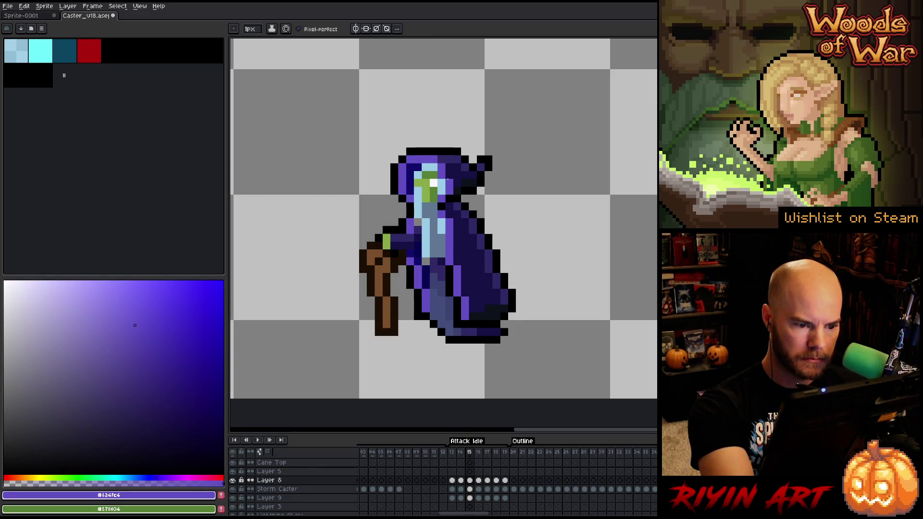
{"action": "left_click", "coordinate": [426, 259], "text": "alt"}
{"action": "left_click", "coordinate": [422, 225], "text": "alt"}
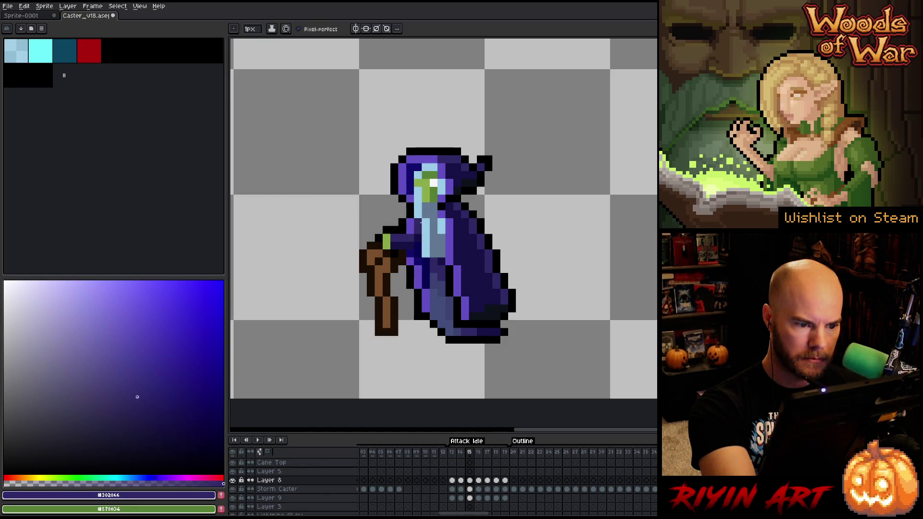
{"action": "key", "text": "Right"}
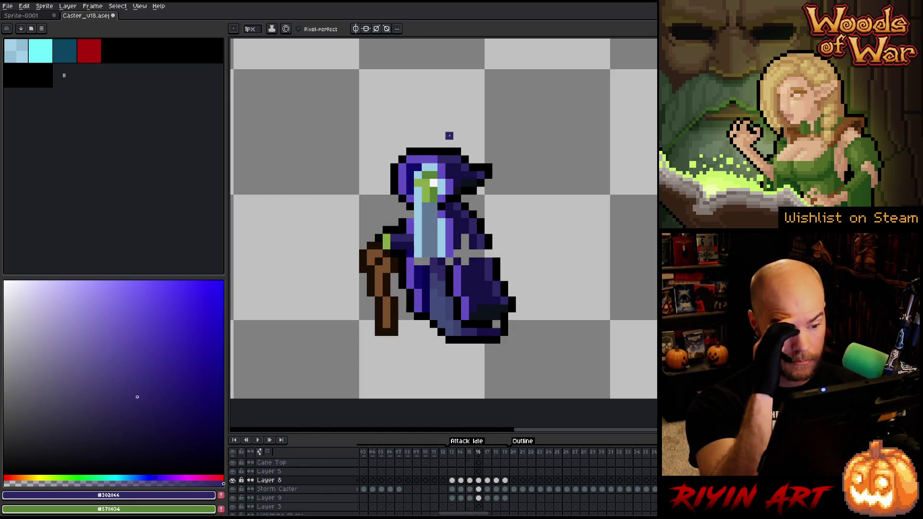
{"action": "left_click", "coordinate": [465, 268], "text": "alt"}
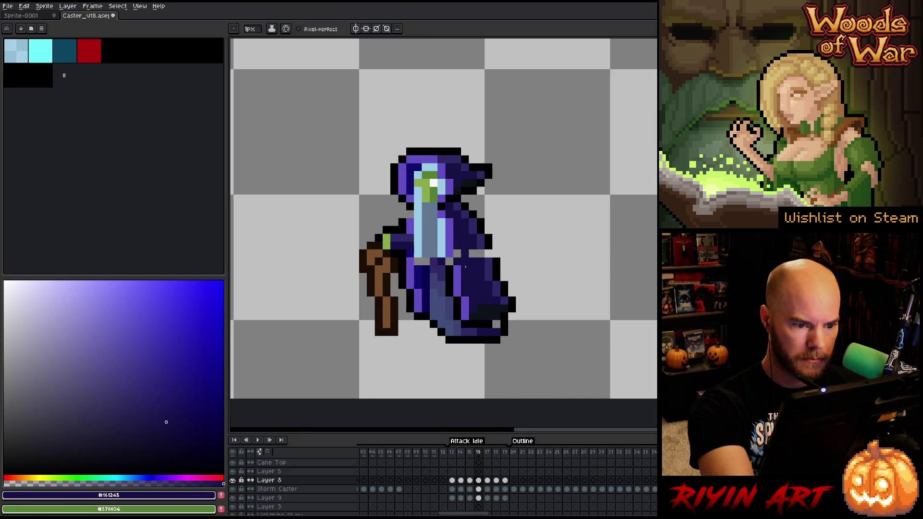
{"action": "left_click", "coordinate": [465, 214], "text": "alt"}
{"action": "left_click", "coordinate": [466, 230], "text": "alt"}
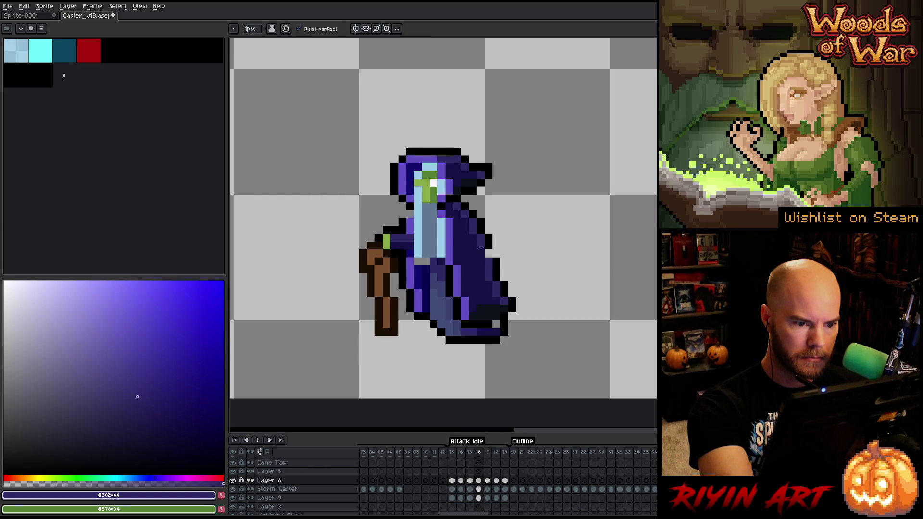
{"action": "left_click", "coordinate": [497, 258], "text": "alt"}
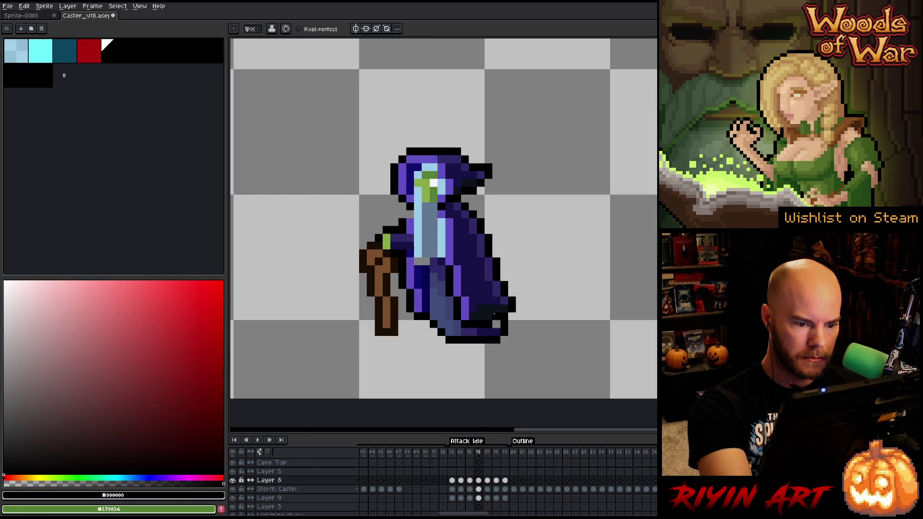
{"action": "left_click", "coordinate": [419, 264], "text": "alt"}
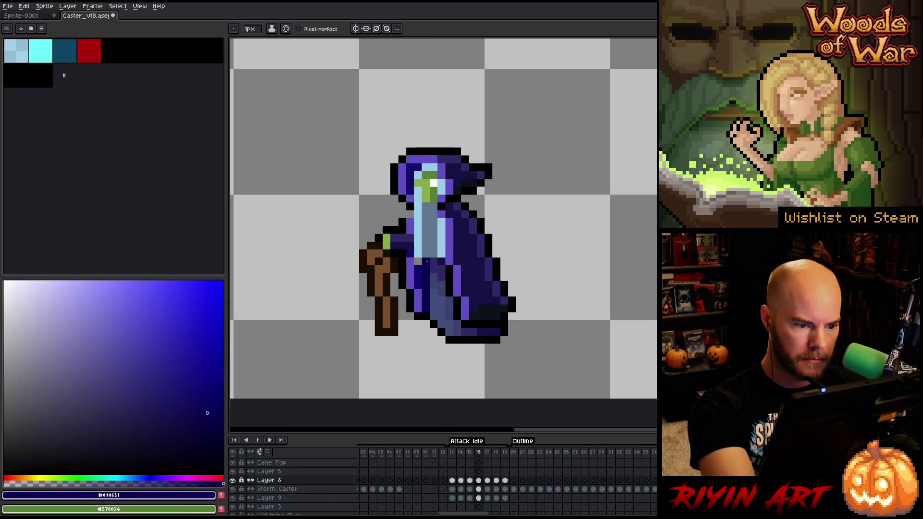
{"action": "left_click", "coordinate": [402, 220], "text": "alt"}
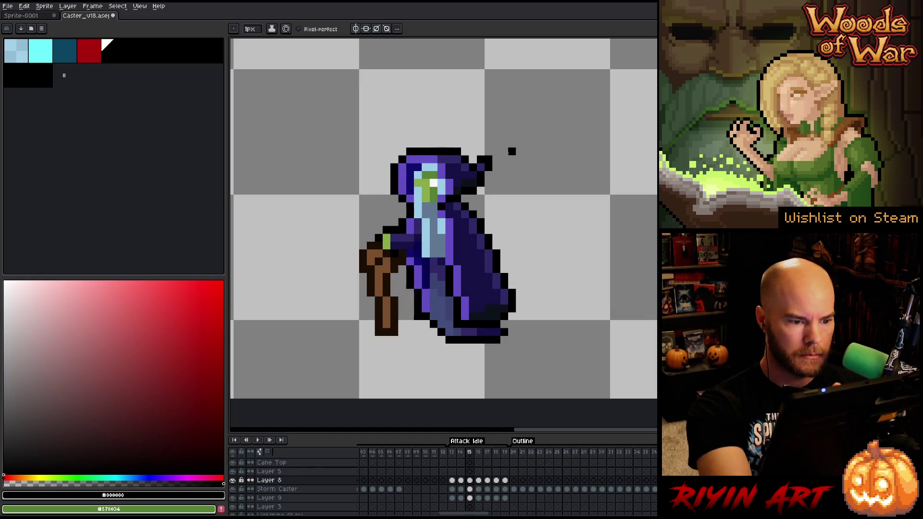
Step: Retouch the robe's blue-purple shadow and black outline with sampled colours on this frame
{"action": "key", "text": "b"}
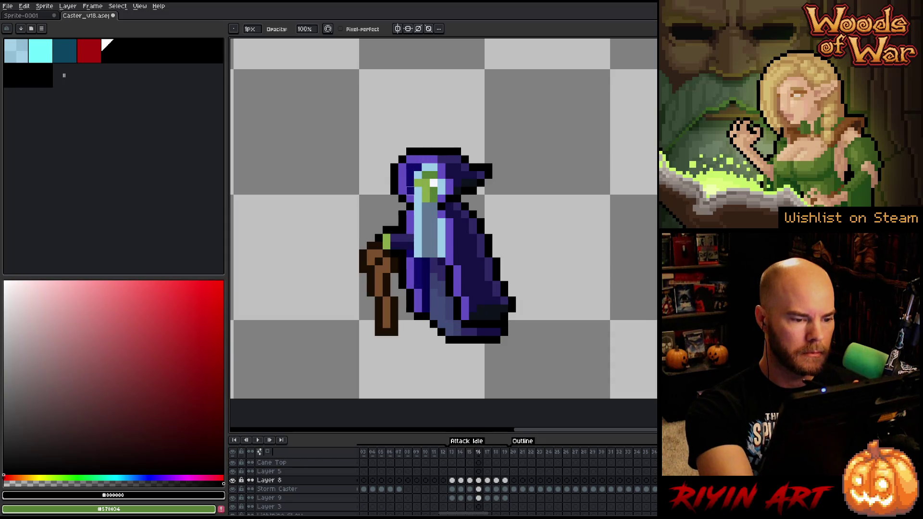
{"action": "key", "text": "i"}
{"action": "key", "text": "b"}
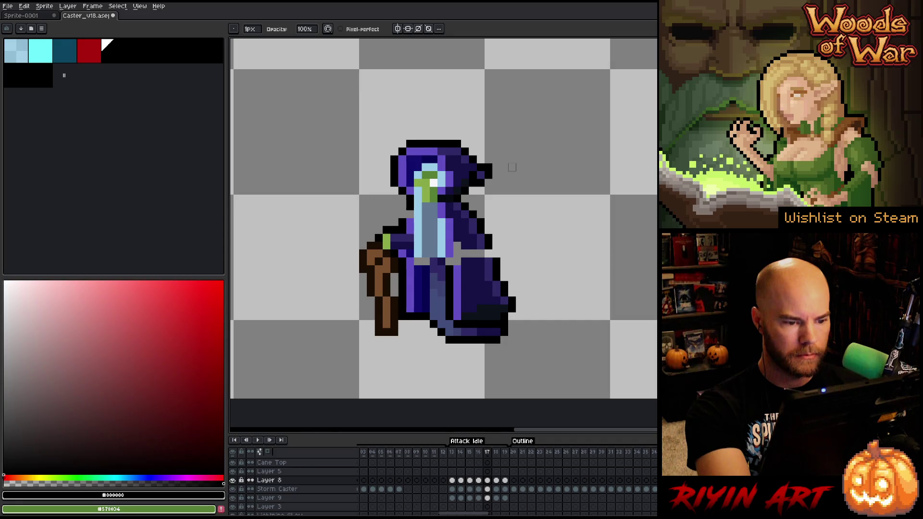
{"action": "left_click", "coordinate": [466, 246], "text": "alt"}
{"action": "left_click", "coordinate": [458, 248], "text": "alt"}
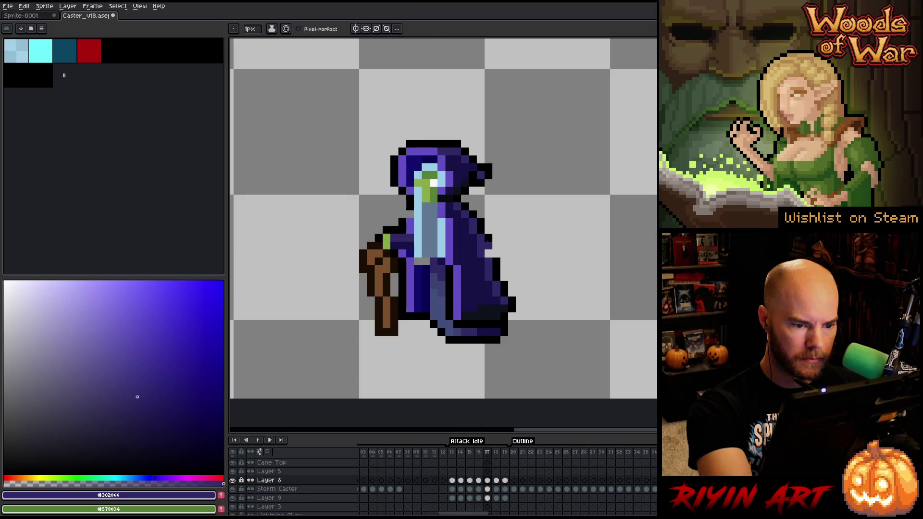
{"action": "left_click", "coordinate": [484, 240], "text": "alt"}
{"action": "left_click", "coordinate": [458, 176], "text": "alt"}
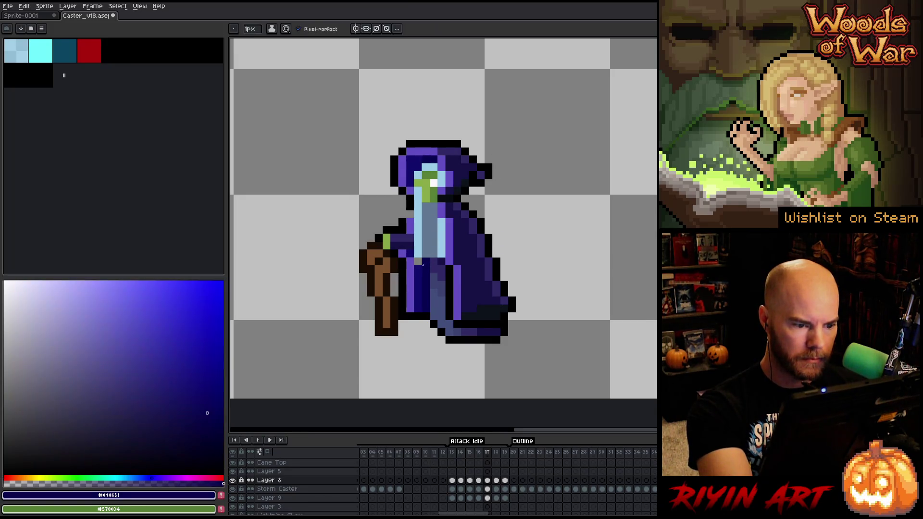
{"action": "left_click", "coordinate": [401, 207], "text": "alt"}
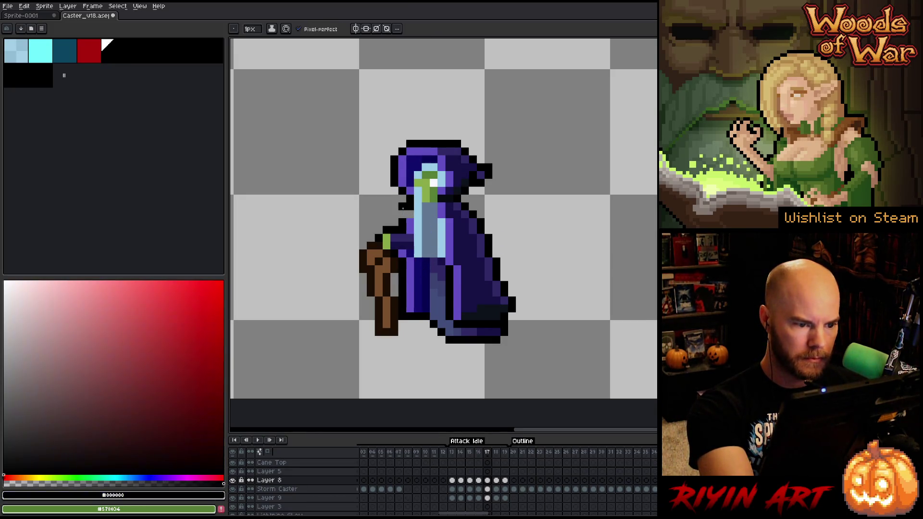
{"action": "left_click", "coordinate": [433, 155], "text": "alt"}
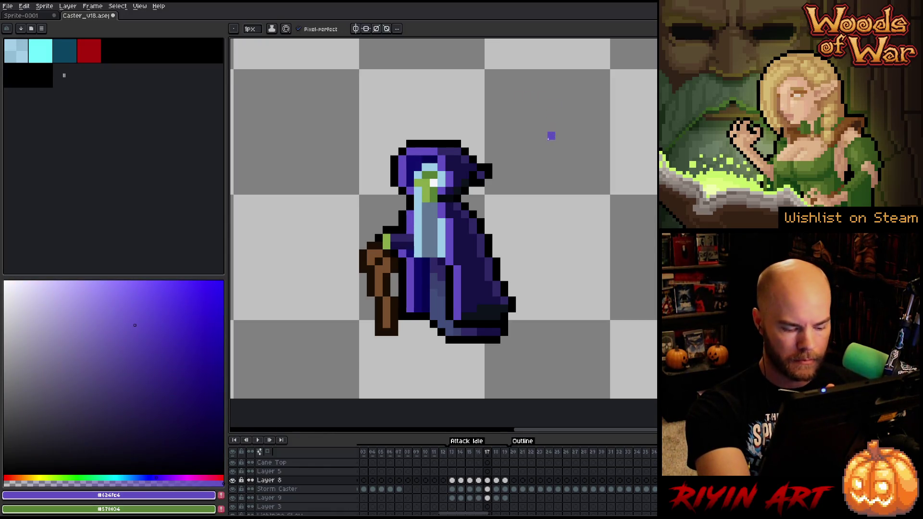
Step: Flip between neighbouring frames and add black outline and very dark blue shading touch-ups
{"action": "key", "text": "v"}
{"action": "key", "text": "b"}
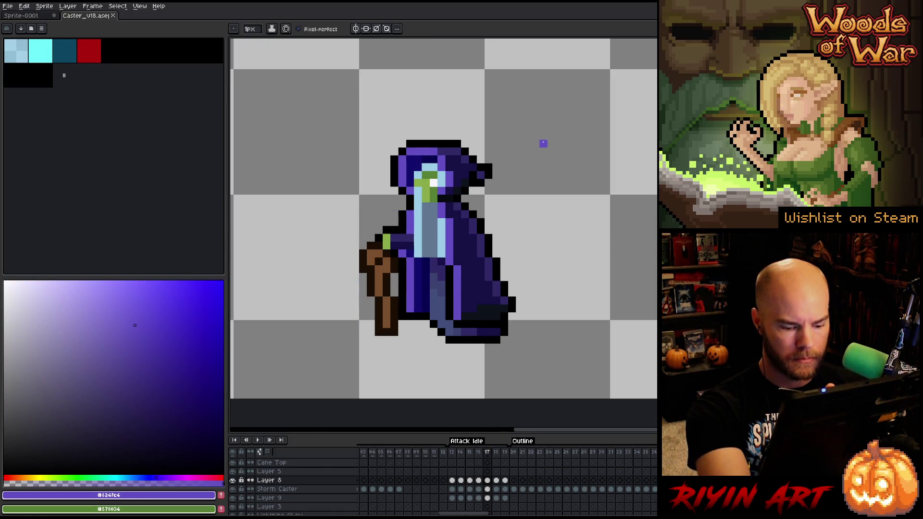
{"action": "key", "text": "Right"}
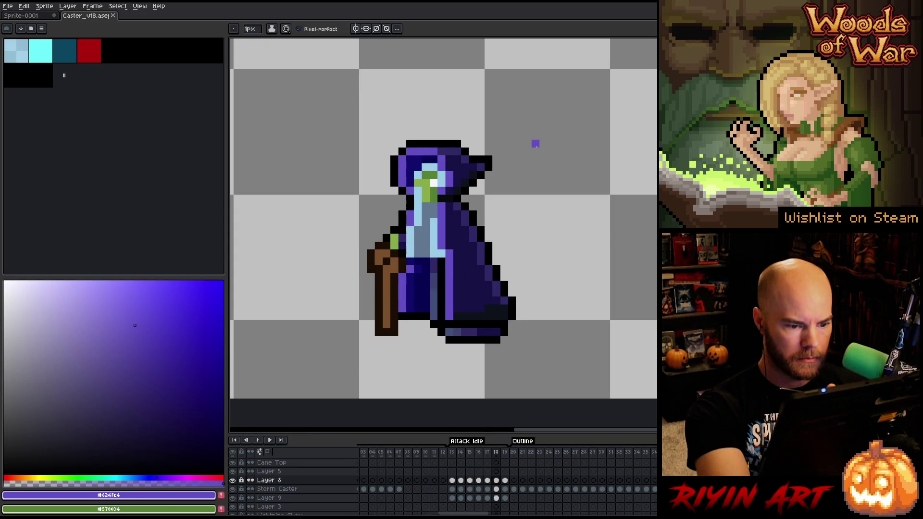
{"action": "key", "text": "Left"}
{"action": "key", "text": "Left"}
{"action": "key", "text": "Right"}
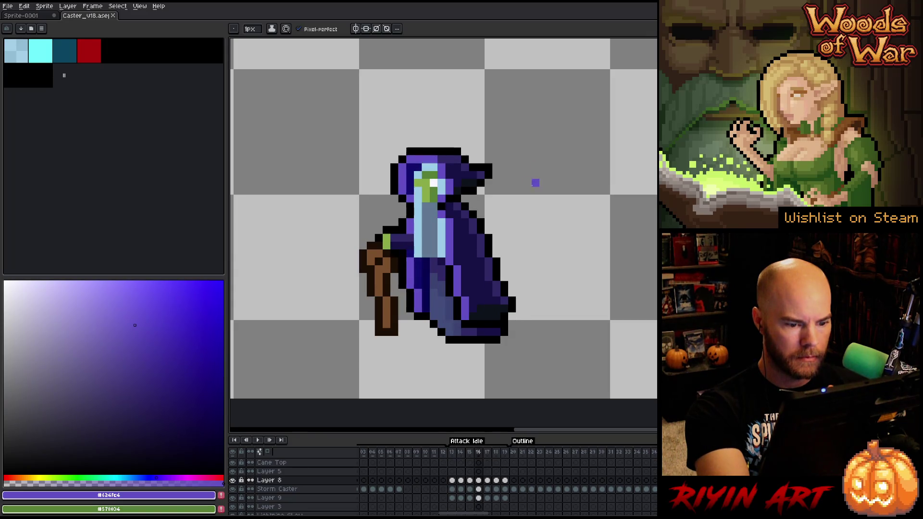
{"action": "left_click", "coordinate": [528, 230], "text": "alt"}
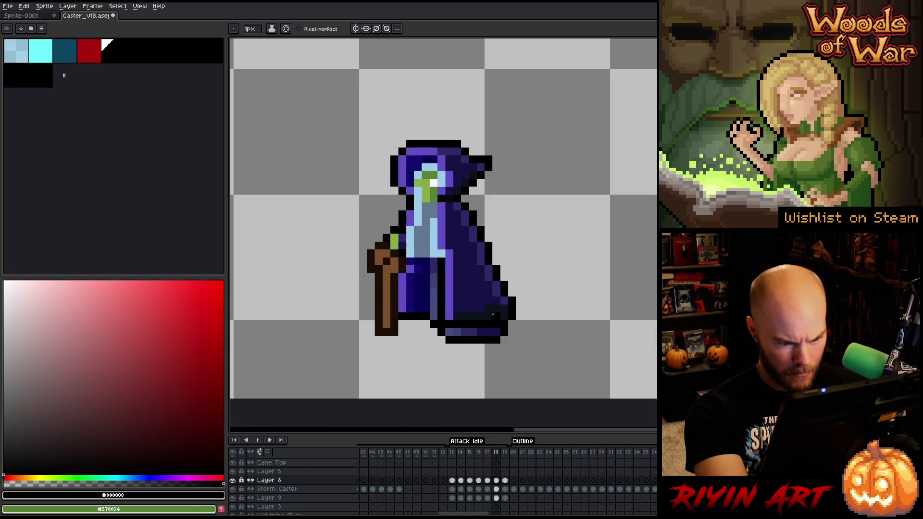
{"action": "left_click", "coordinate": [490, 181], "text": "alt"}
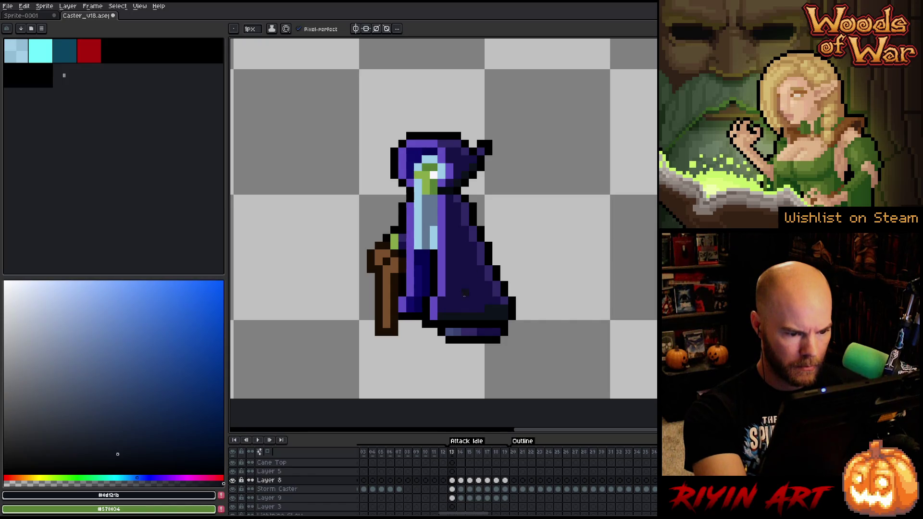
Step: Paint a few dark navy shading pixels onto the lower robe of this frame
{"action": "left_click", "coordinate": [445, 308], "text": "alt"}
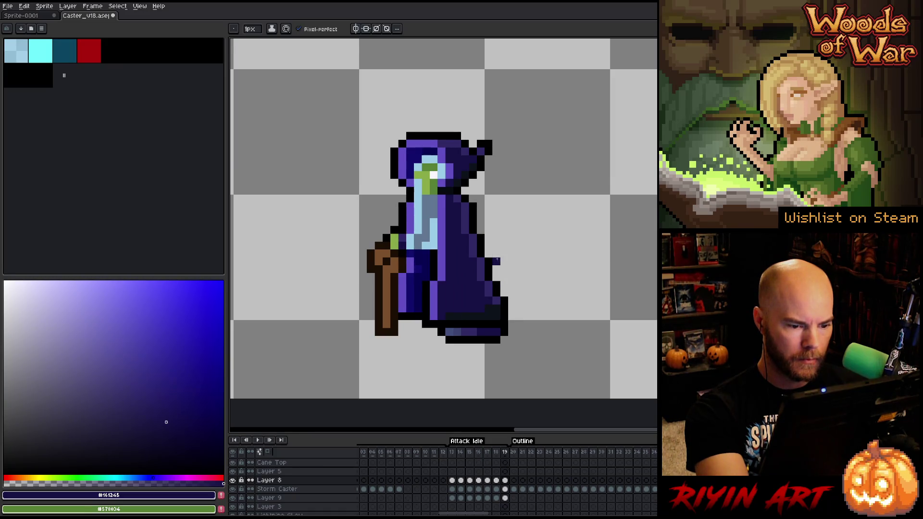
{"action": "left_click", "coordinate": [495, 254], "text": "alt"}
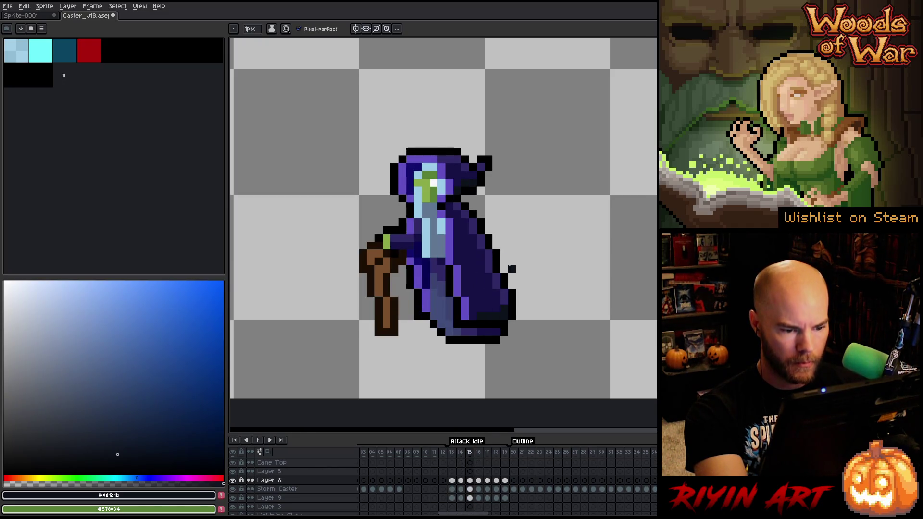
{"action": "left_click_drag", "start_coordinate": [497, 316], "coordinate": [507, 304]}
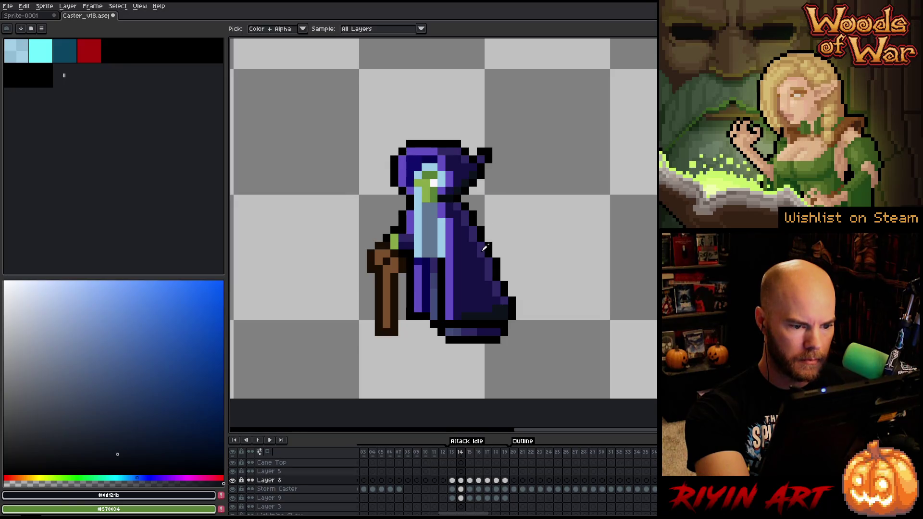
Step: Retouch robe outline and shading with sampled black, navy and dark purple on frames 14 to 16
{"action": "left_click", "coordinate": [484, 261], "text": "alt"}
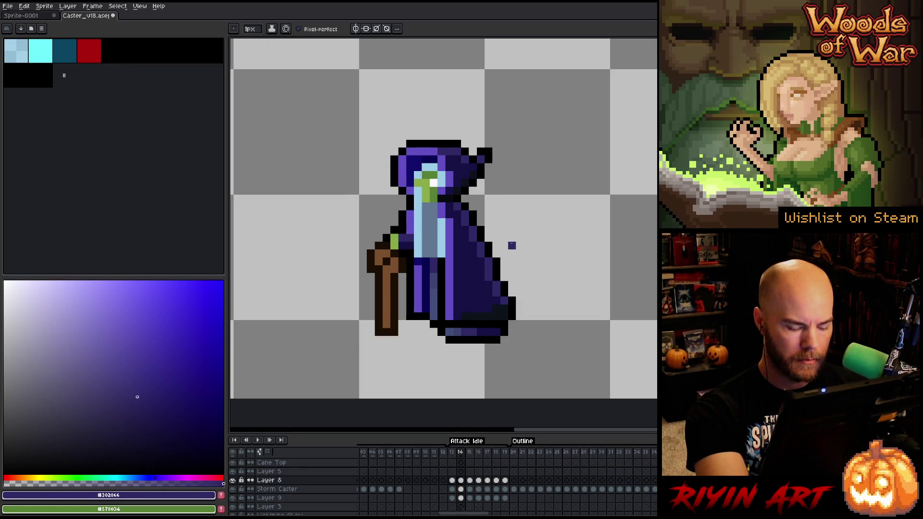
{"action": "left_click", "coordinate": [493, 281], "text": "alt"}
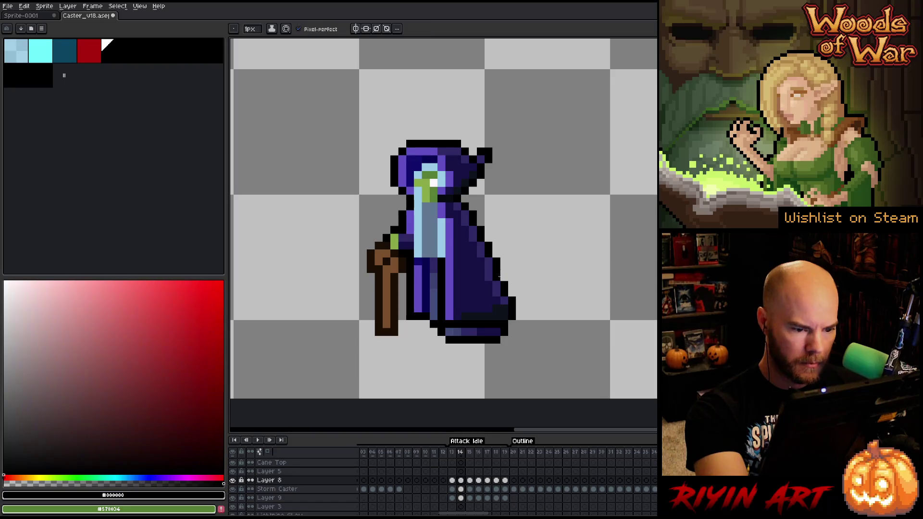
{"action": "left_click", "coordinate": [499, 282], "text": "alt"}
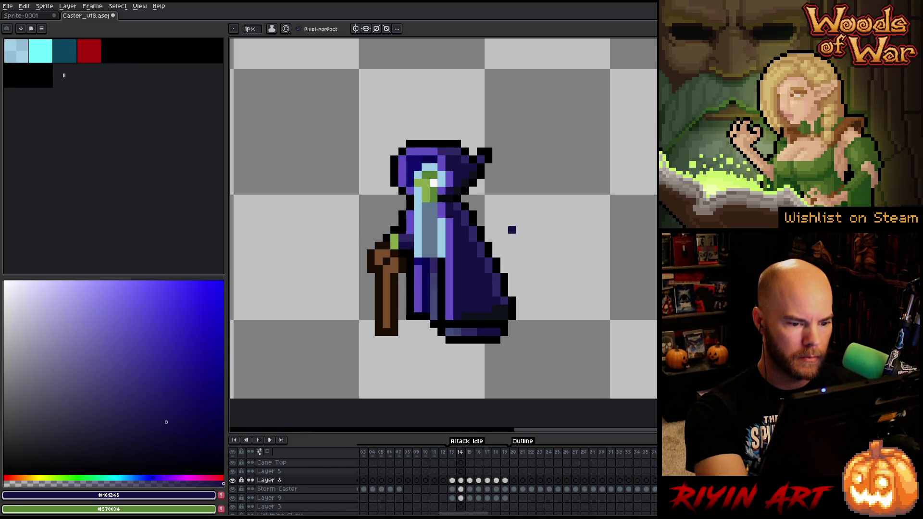
{"action": "left_click", "coordinate": [498, 275], "text": "alt"}
{"action": "left_click", "coordinate": [505, 270], "text": "alt"}
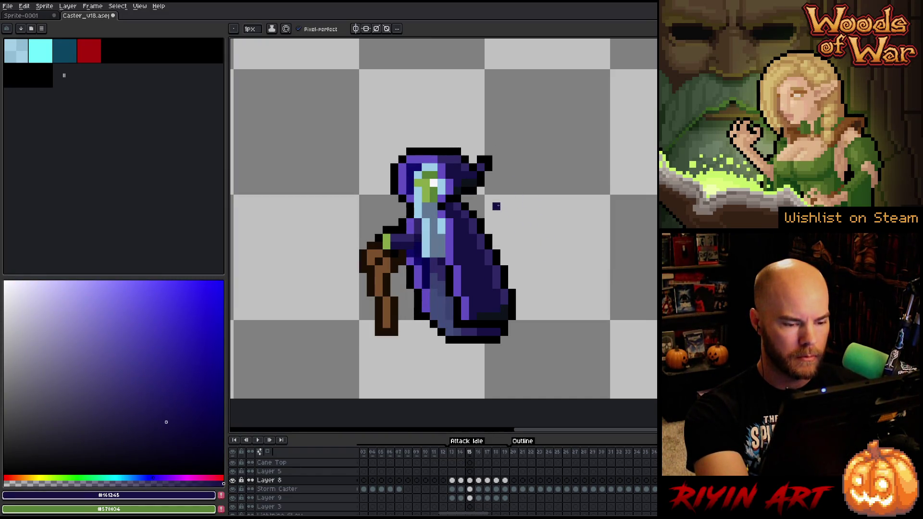
{"action": "left_click", "coordinate": [105, 43]}
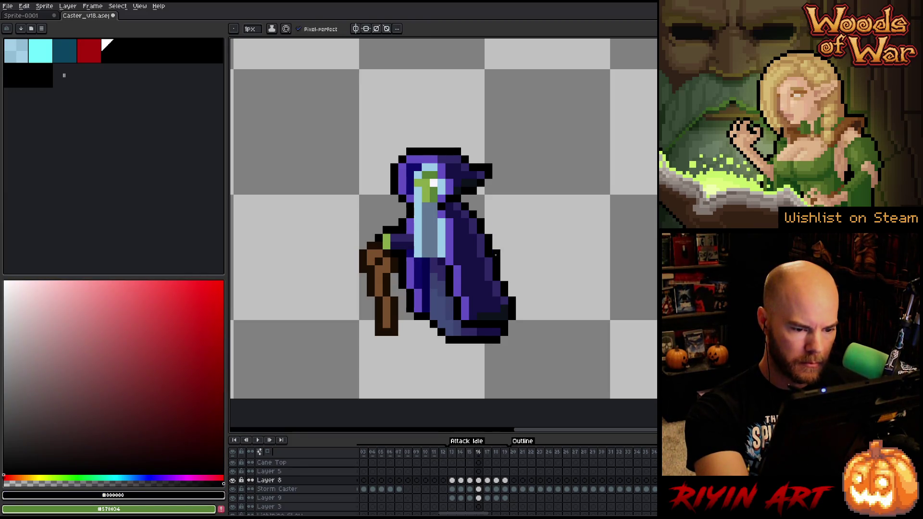
{"action": "left_click", "coordinate": [488, 252], "text": "alt"}
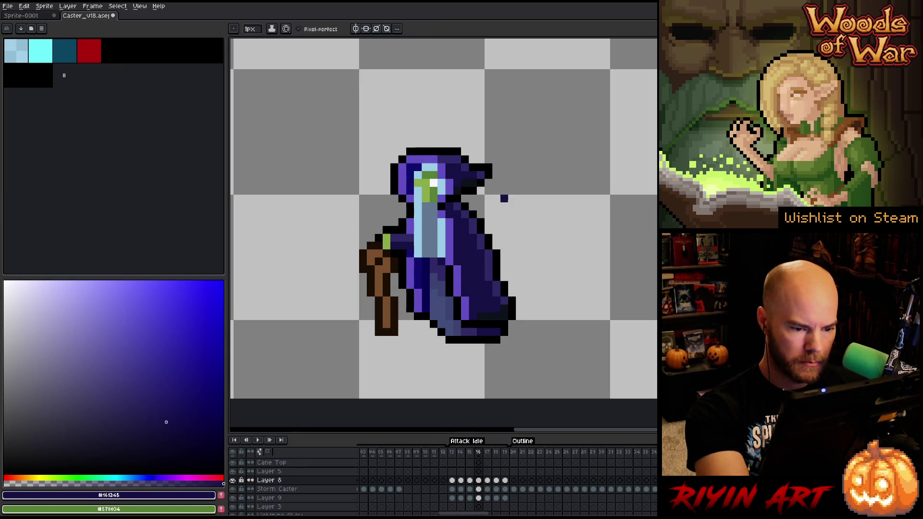
{"action": "left_click", "coordinate": [504, 292], "text": "alt"}
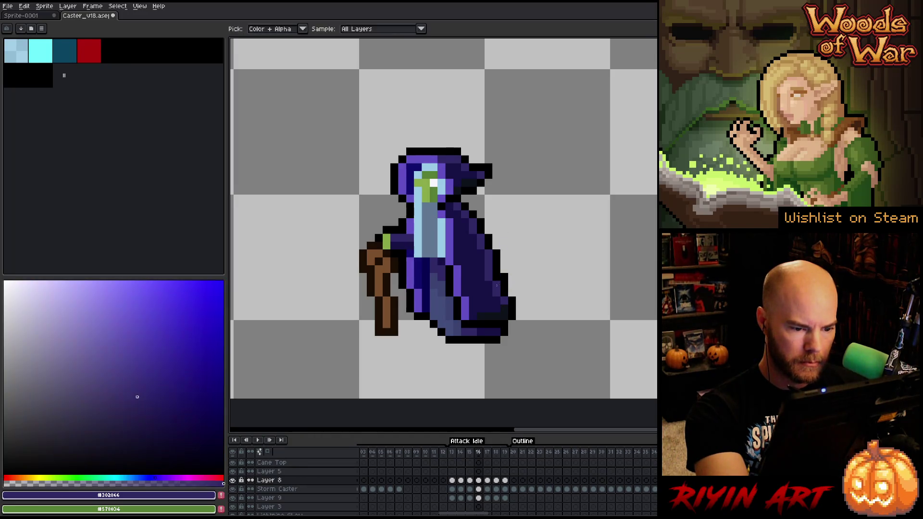
Step: Compare frames 15 to 17, checking cloak pixel colours, and touch up the outline in black
{"action": "key", "text": "Right"}
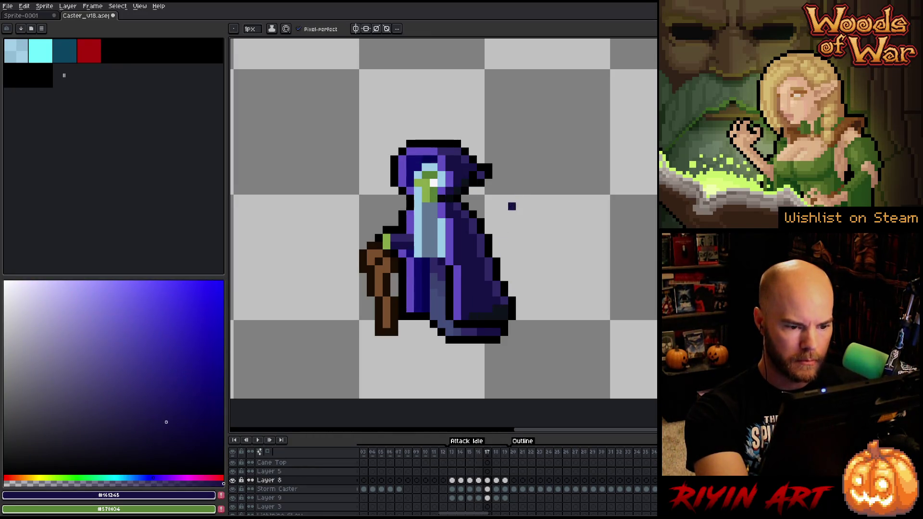
{"action": "left_click", "coordinate": [505, 238], "text": "alt"}
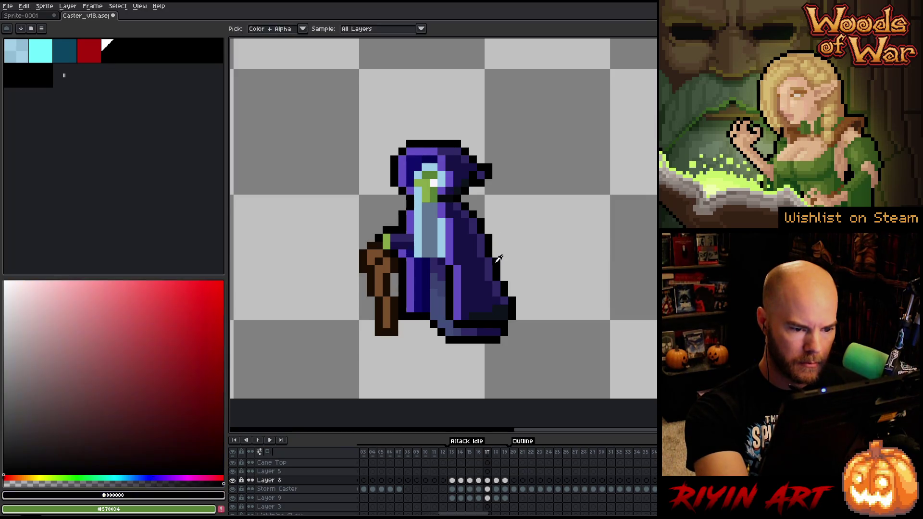
{"action": "left_click", "coordinate": [490, 252], "text": "alt"}
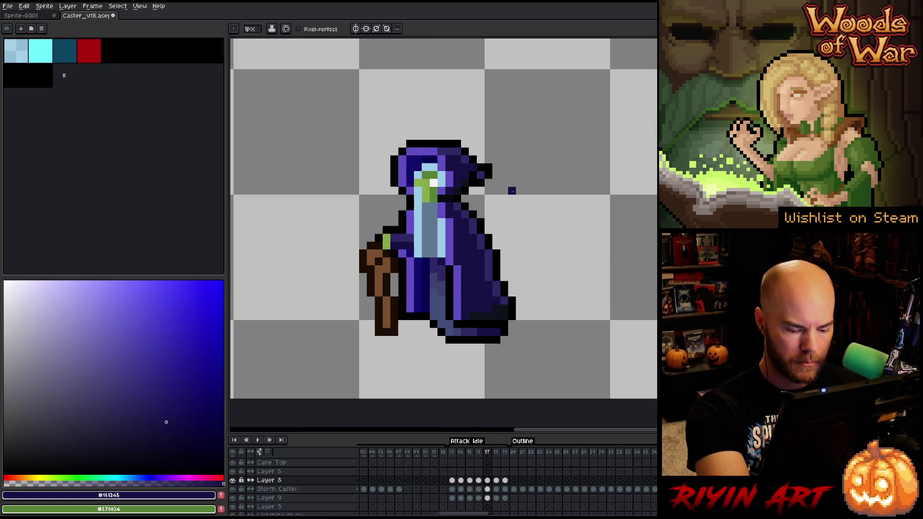
{"action": "key", "text": "Left"}
{"action": "key", "text": "Left"}
{"action": "key", "text": "Right"}
{"action": "key", "text": "Left"}
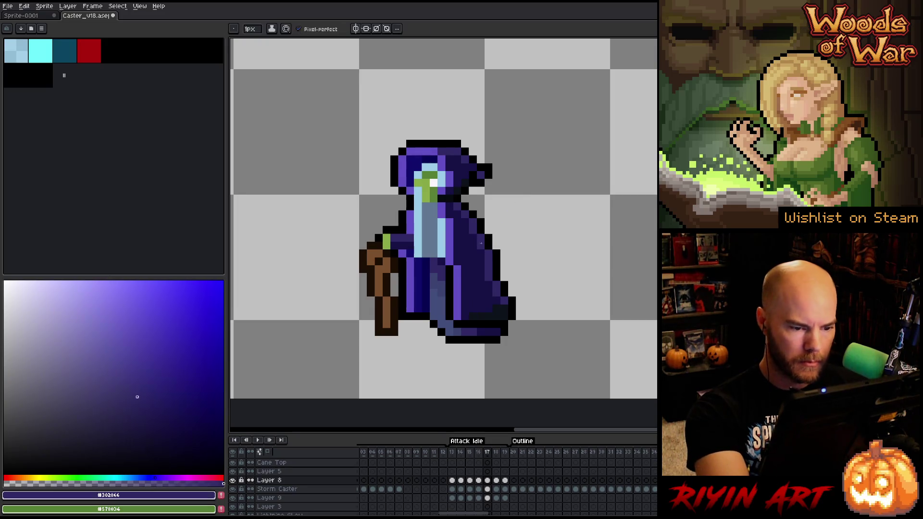
{"action": "left_click", "coordinate": [504, 230], "text": "alt"}
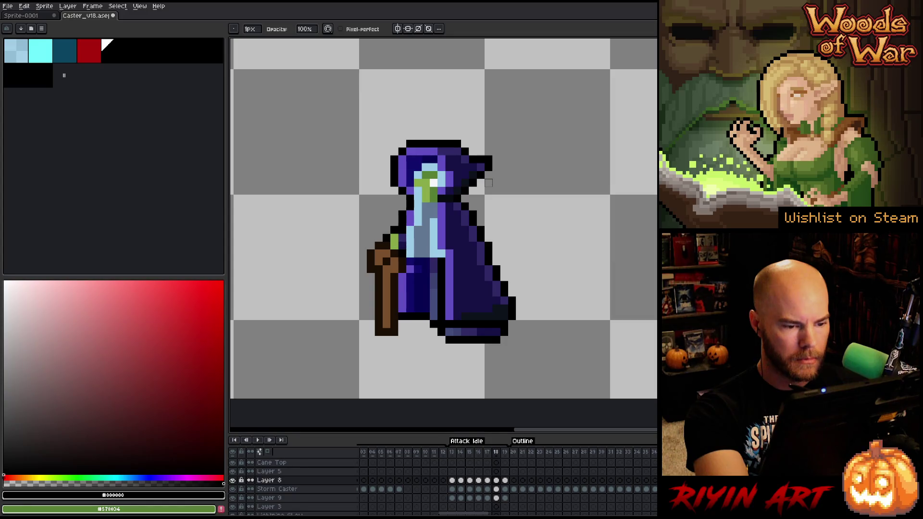
{"action": "key", "text": "Left"}
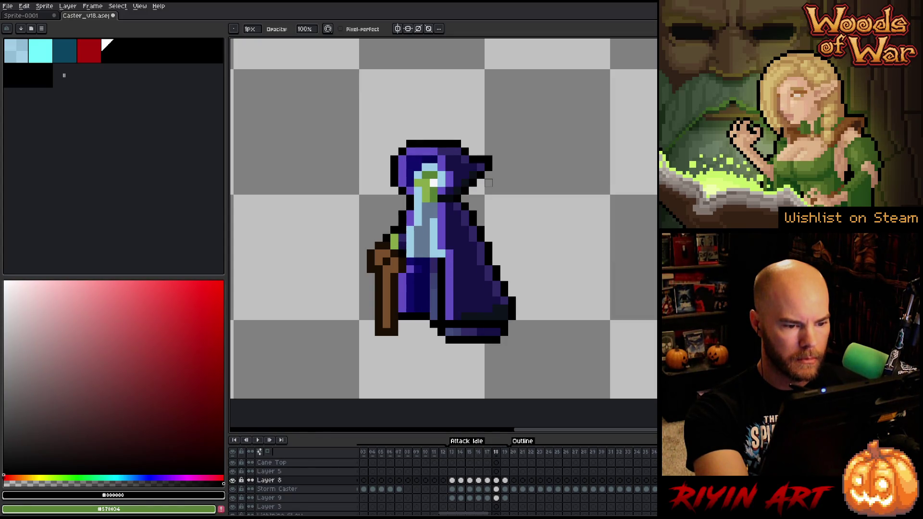
{"action": "key", "text": "Right"}
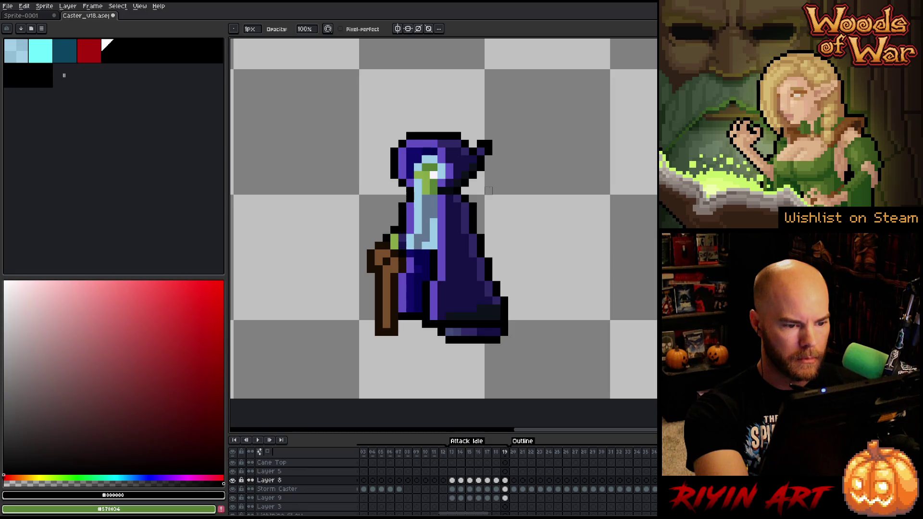
{"action": "key", "text": "Left"}
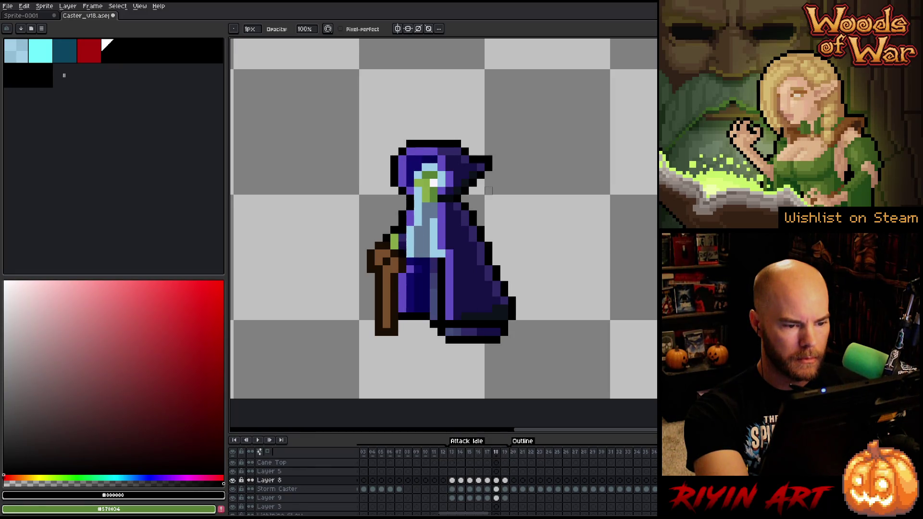
{"action": "key", "text": "Right"}
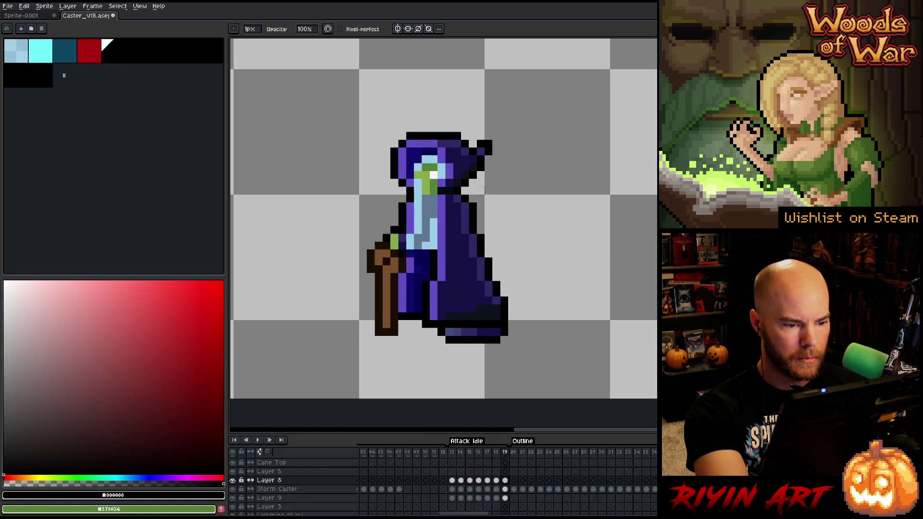
{"action": "key", "text": "Left"}
{"action": "key", "text": "Right"}
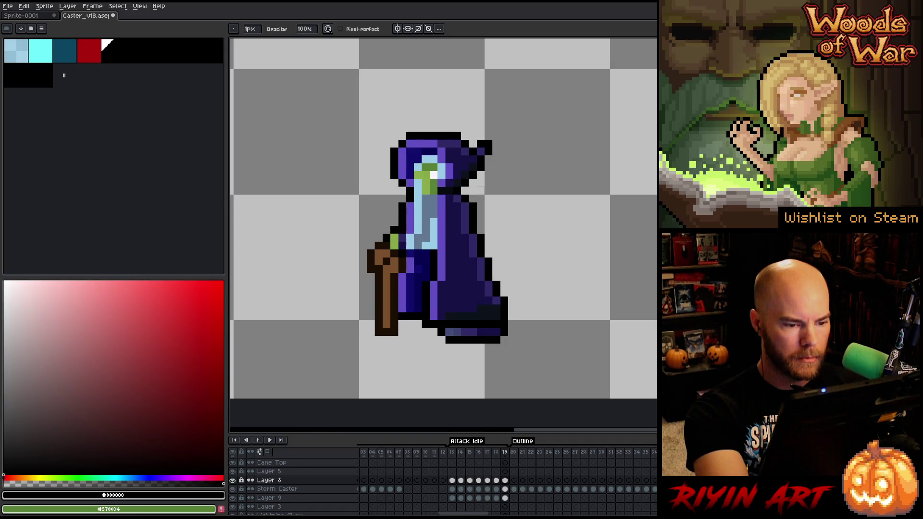
{"action": "key", "text": "Left"}
{"action": "key", "text": "alt"}
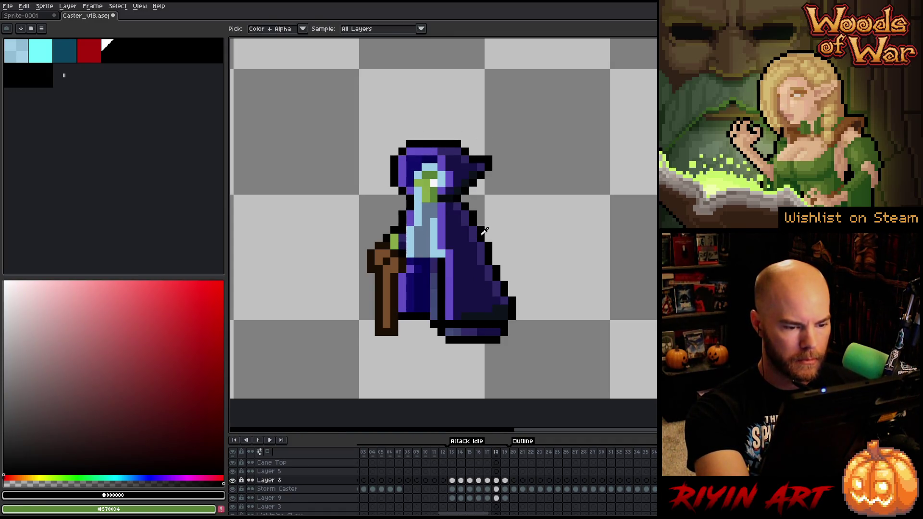
{"action": "left_click", "coordinate": [473, 245], "text": "alt"}
{"action": "left_click", "coordinate": [473, 221], "text": "alt"}
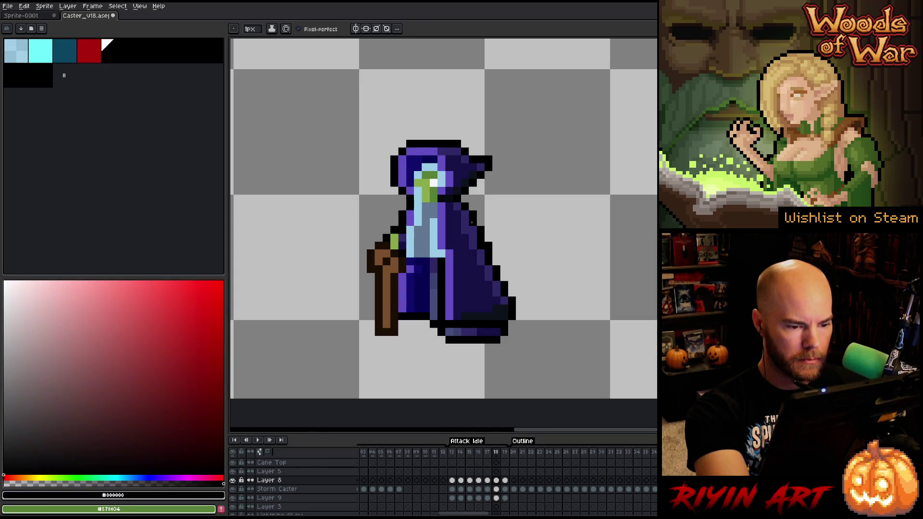
{"action": "key", "text": "alt"}
{"action": "key", "text": "e"}
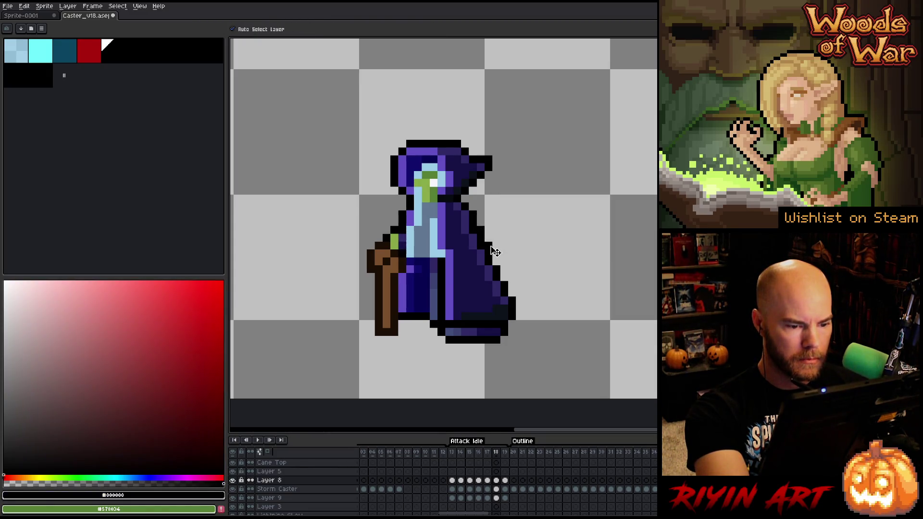
Step: Switch between Storm Caster and Layer 8, return to frame 17 and start Attack Idle playback
{"action": "key", "text": "alt+Down"}
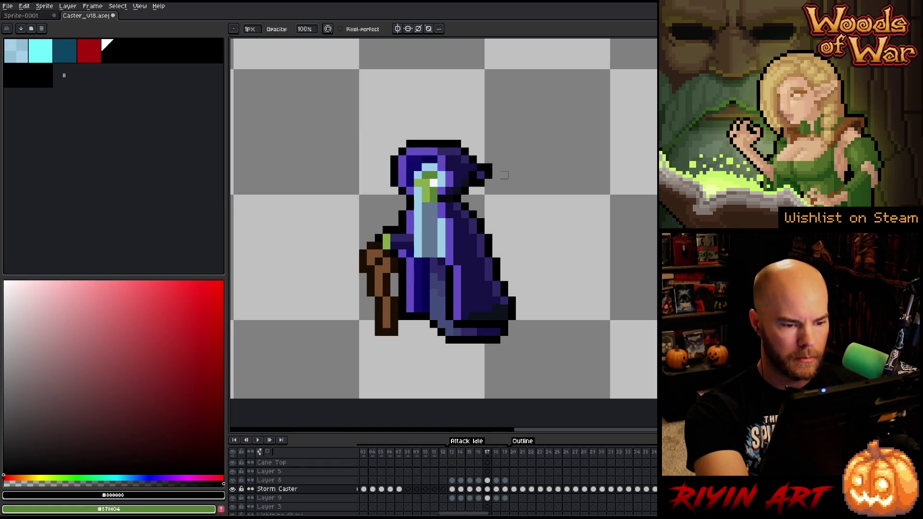
{"action": "key", "text": "Right"}
{"action": "key", "text": "Return"}
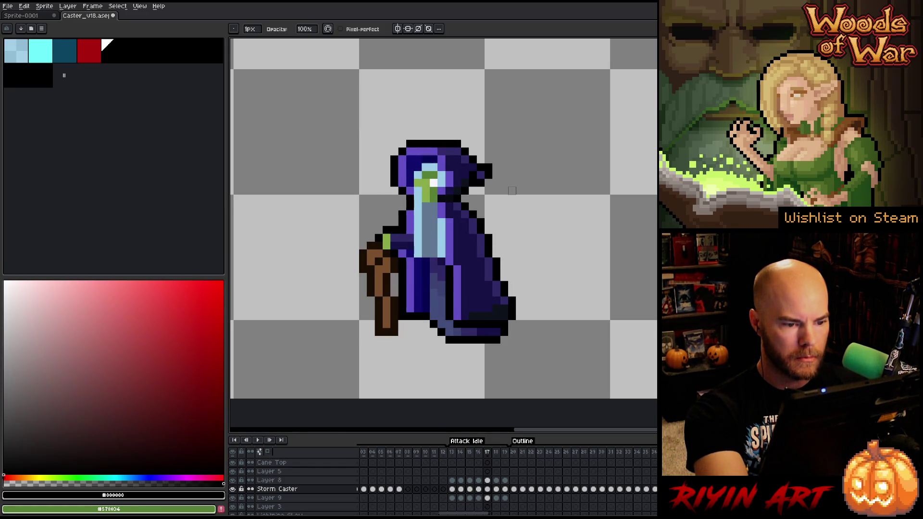
{"action": "key", "text": "v"}
{"action": "key", "text": "alt+Up"}
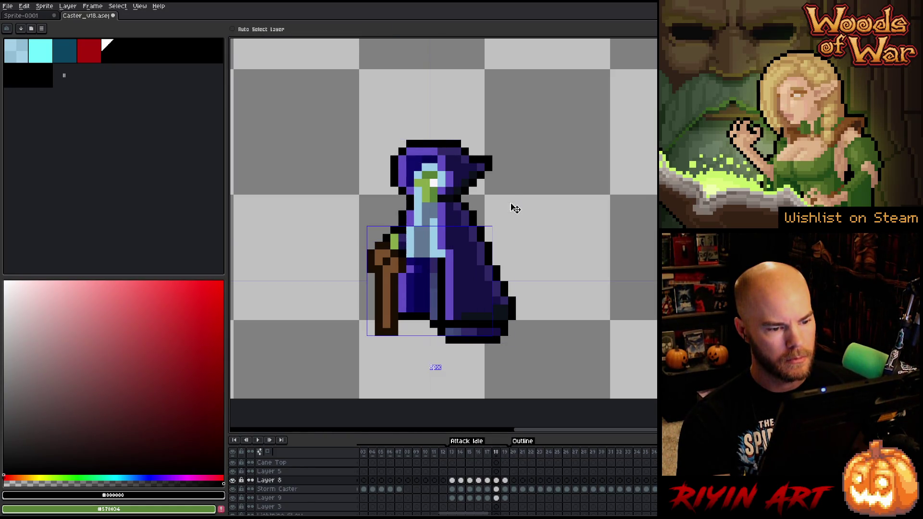
{"action": "key", "text": "Left"}
{"action": "key", "text": "b"}
{"action": "key", "text": "Return"}
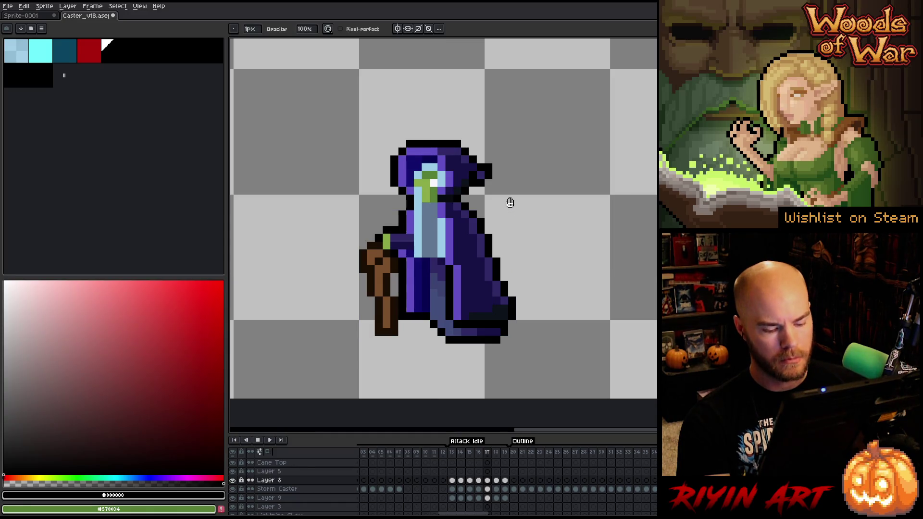
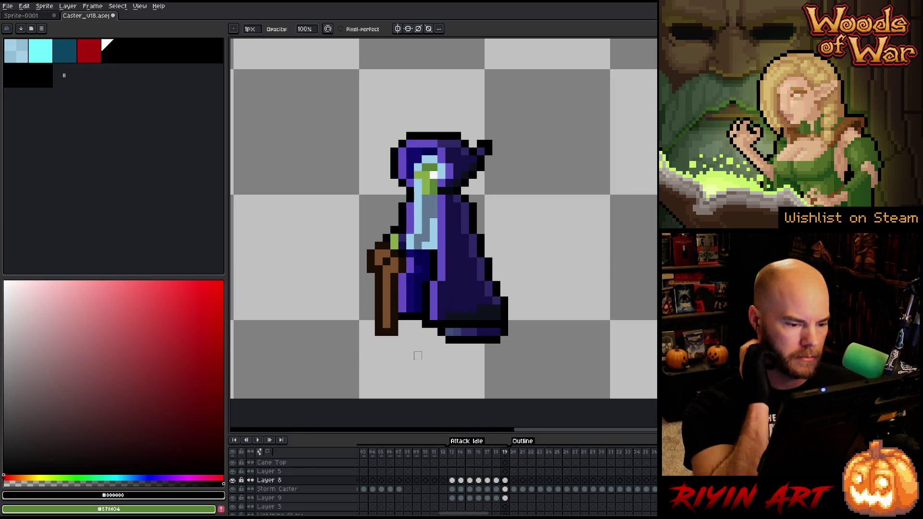
{"action": "scroll", "coordinate": [418, 354], "scroll_direction": "down", "scroll_amount": 4}
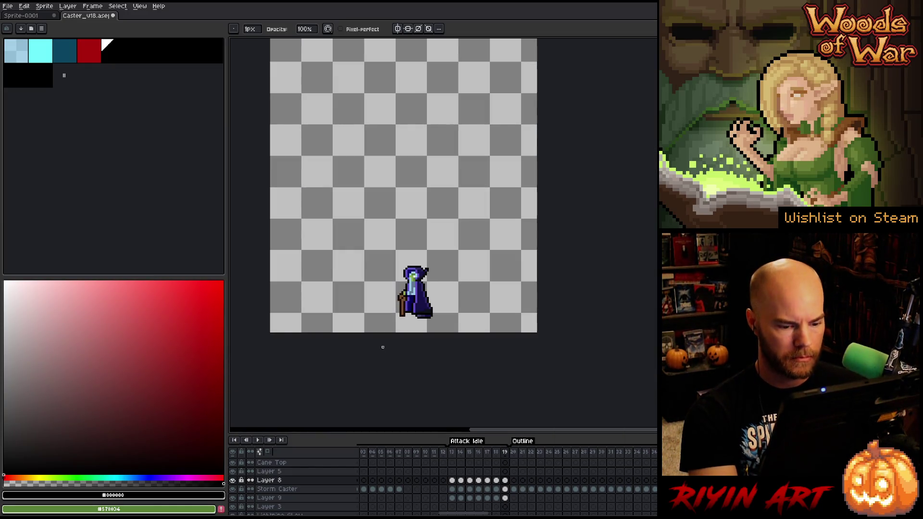
Step: Merge Layer 8 down twice into the caster layer and rename the result StormCaster
{"action": "left_click", "coordinate": [270, 482]}
{"action": "key", "text": "ctrl+e"}
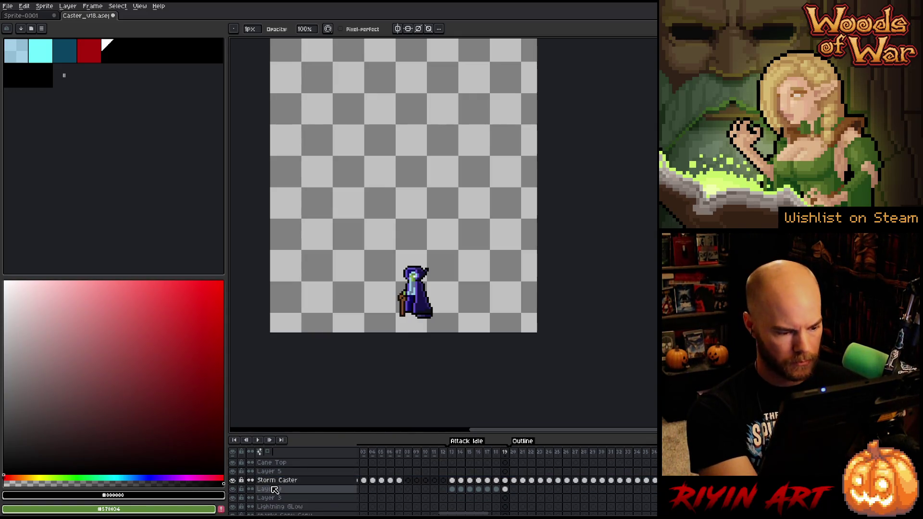
{"action": "key", "text": "ctrl+e"}
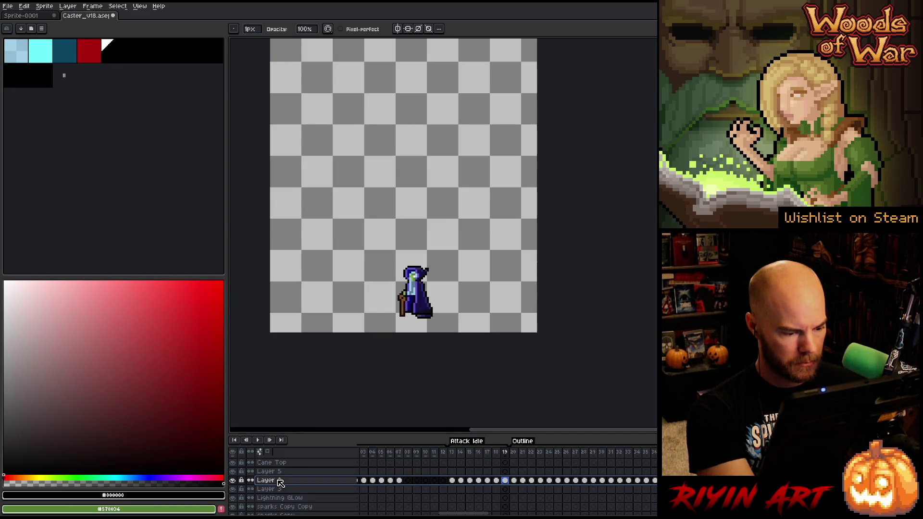
{"action": "double_click", "coordinate": [280, 482]}
{"action": "type", "text": "Storm"}
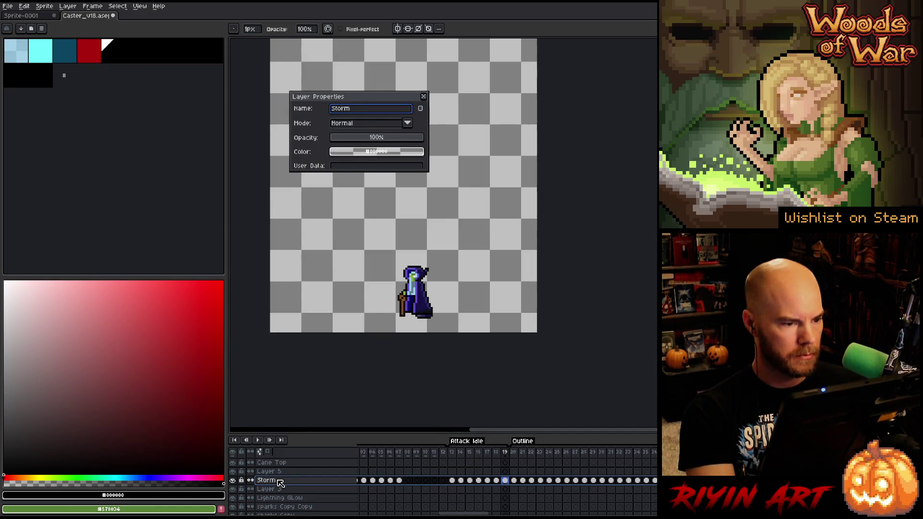
{"action": "type", "text": "er"}
{"action": "key", "text": "Return"}
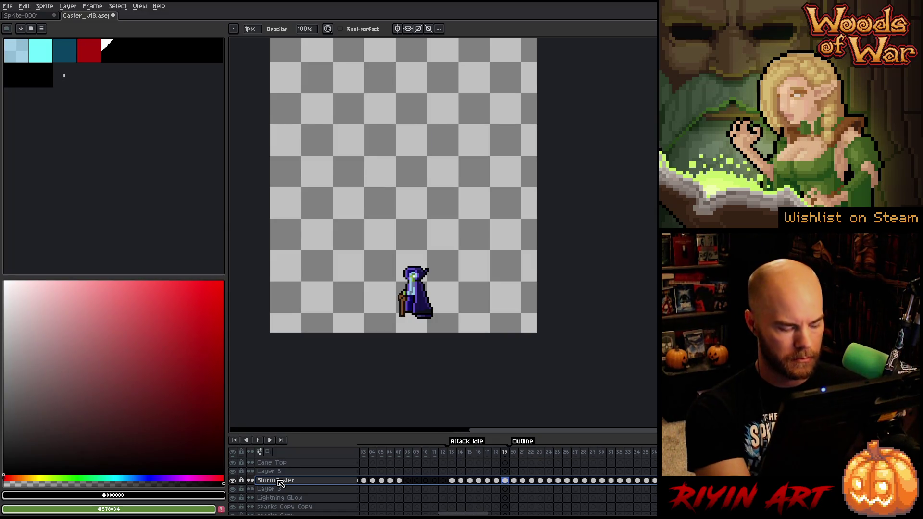
Step: Save the sprite as Caster_v19 via Save As, then return to Attack Idle frame 13
{"action": "left_click", "coordinate": [9, 5]}
{"action": "left_click", "coordinate": [27, 55]}
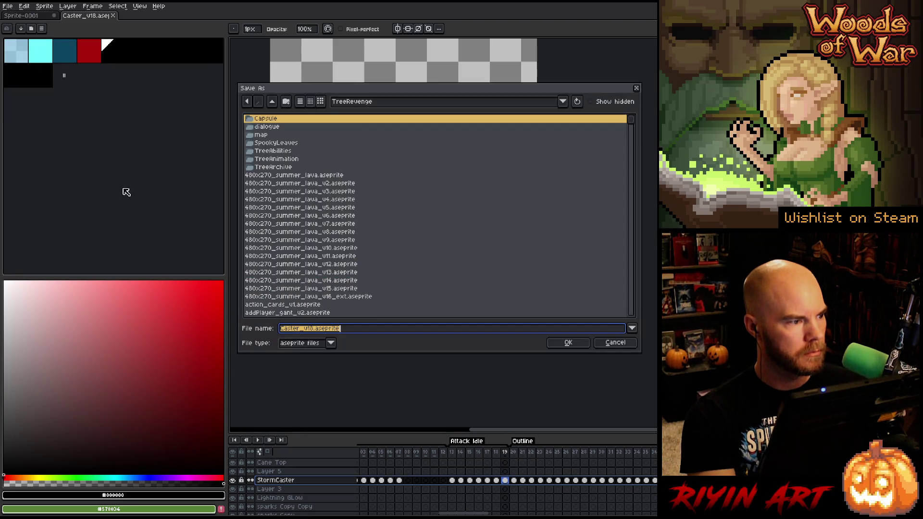
{"action": "key", "text": "BackSpace"}
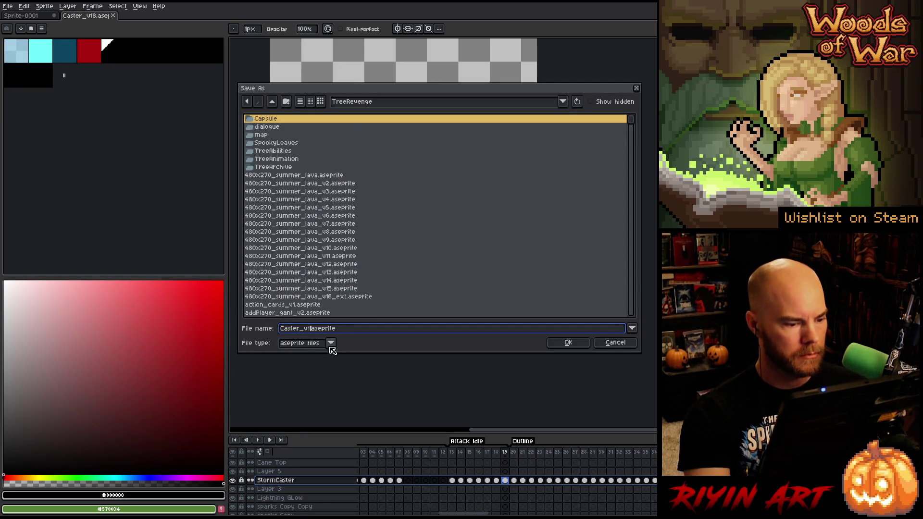
{"action": "type", "text": "9"}
{"action": "left_click", "coordinate": [560, 344]}
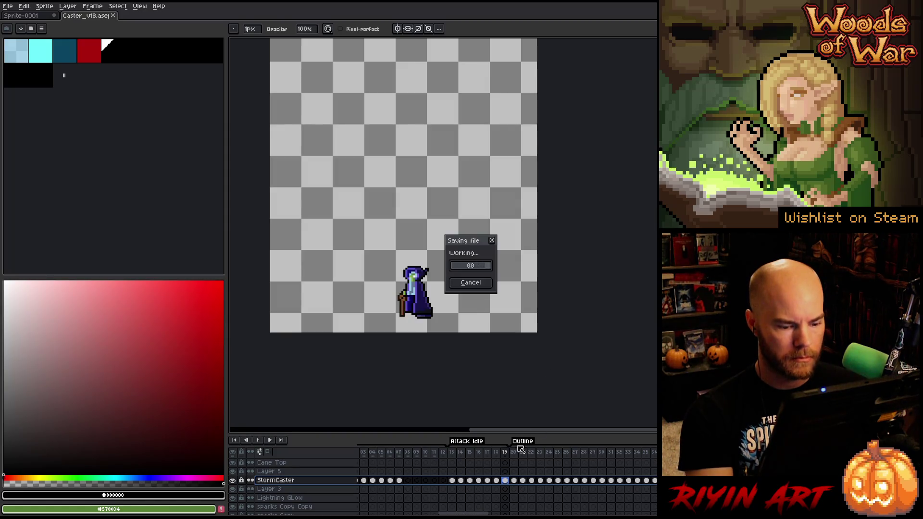
{"action": "left_click", "coordinate": [453, 454]}
Step: Preview the animation, then insert a run of empty frames before the Hit tag
{"action": "key", "text": "Return"}
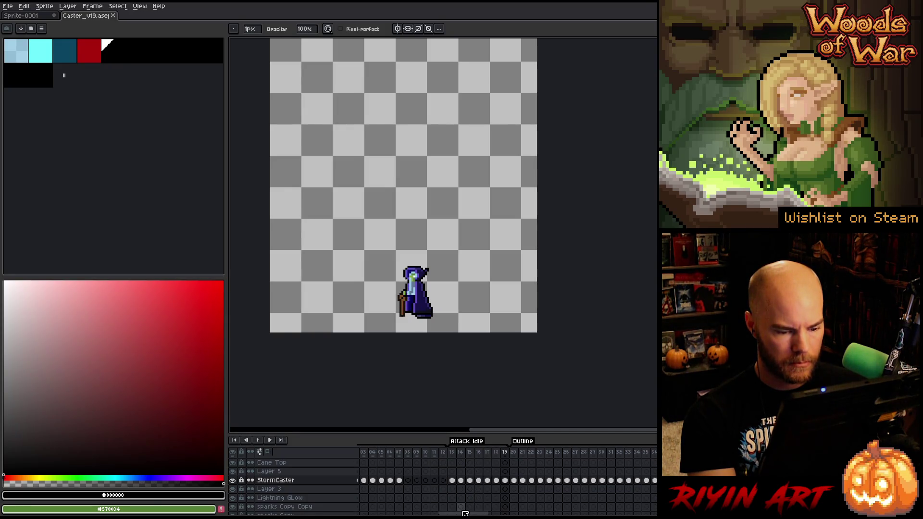
{"action": "left_click_drag", "start_coordinate": [464, 514], "coordinate": [552, 512]}
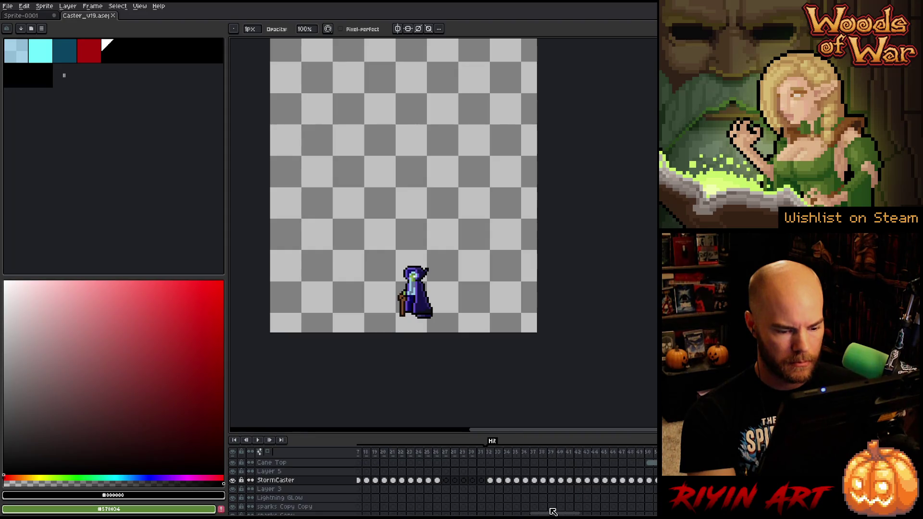
{"action": "left_click", "coordinate": [474, 460]}
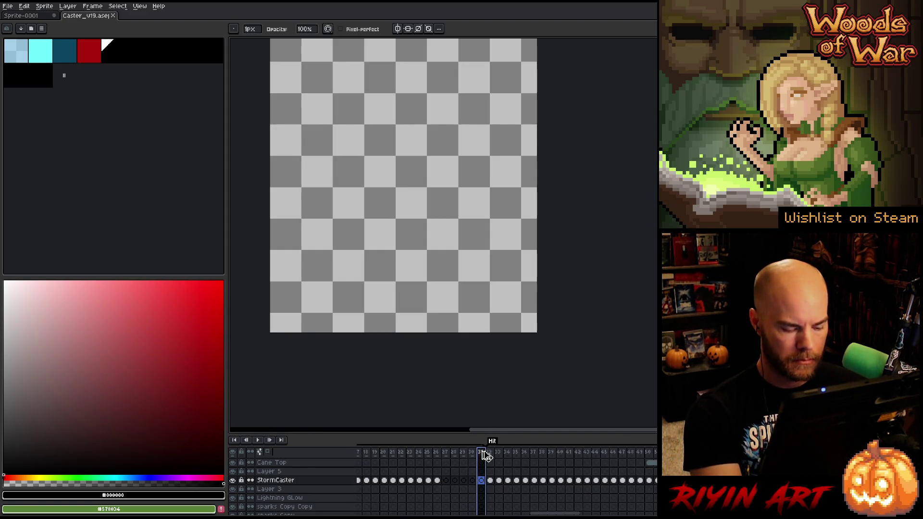
{"action": "key", "text": "alt+shift+n"}
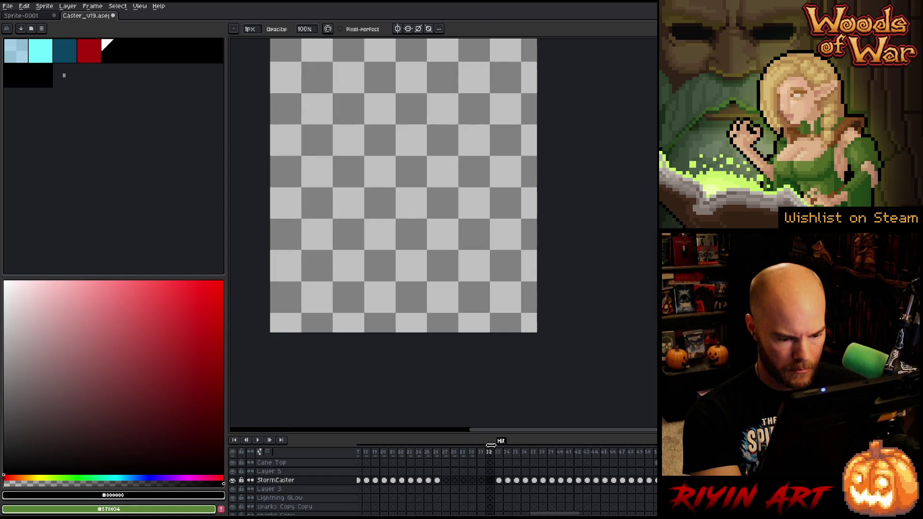
{"action": "key", "text": "alt+shift+n"}
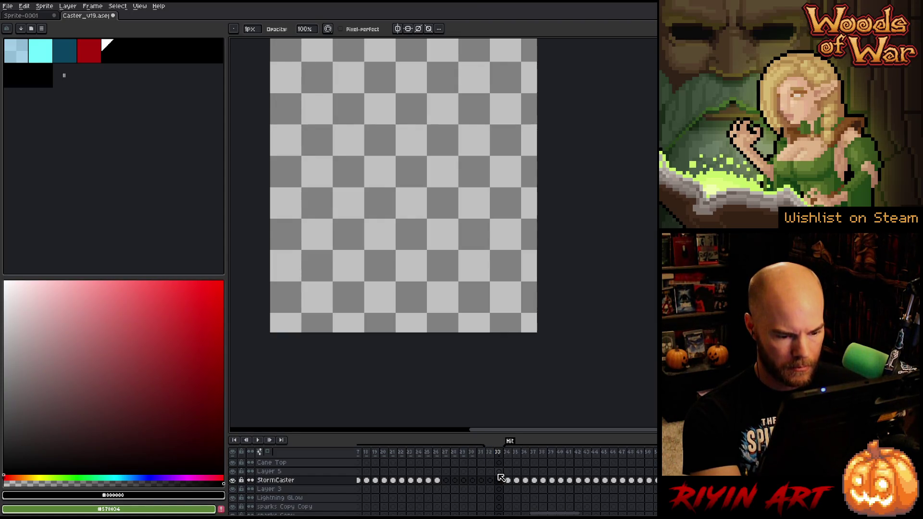
{"action": "key", "text": "alt+shift+n"}
{"action": "key", "text": "alt+shift+n"}
{"action": "key", "text": "alt+shift+n"}
{"action": "key", "text": "alt+shift+n"}
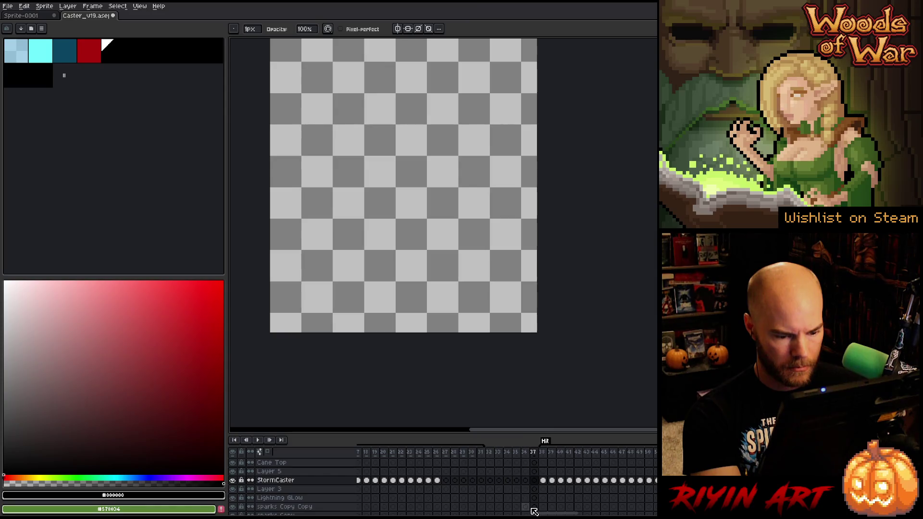
{"action": "key", "text": "alt+shift+n"}
{"action": "left_click_drag", "start_coordinate": [551, 515], "coordinate": [641, 514]}
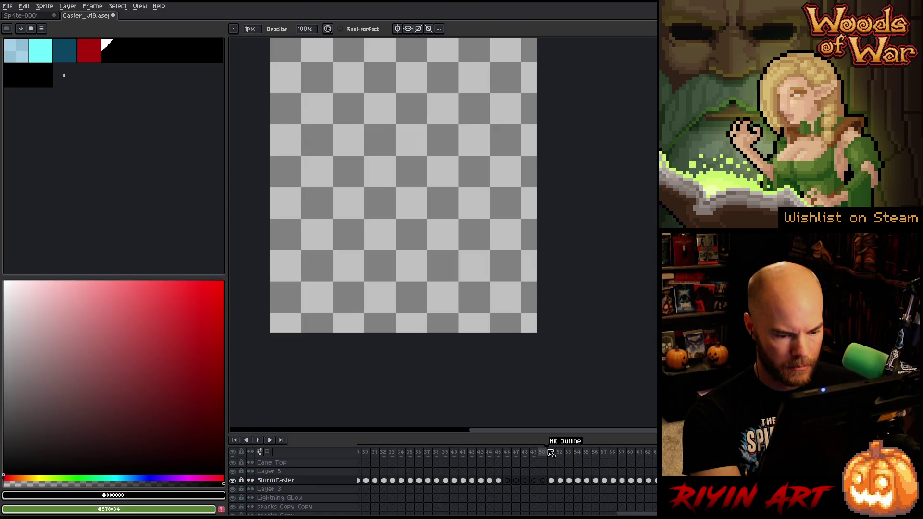
Step: Insert a run of empty frames before the Hit Outline tag
{"action": "key", "text": "alt+shift+n"}
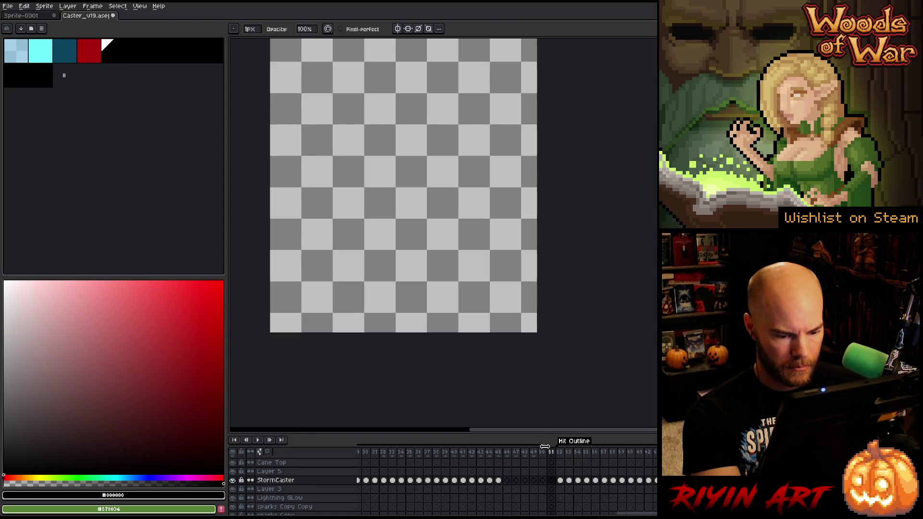
{"action": "key", "text": "alt+shift+n"}
{"action": "key", "text": "alt+shift+n"}
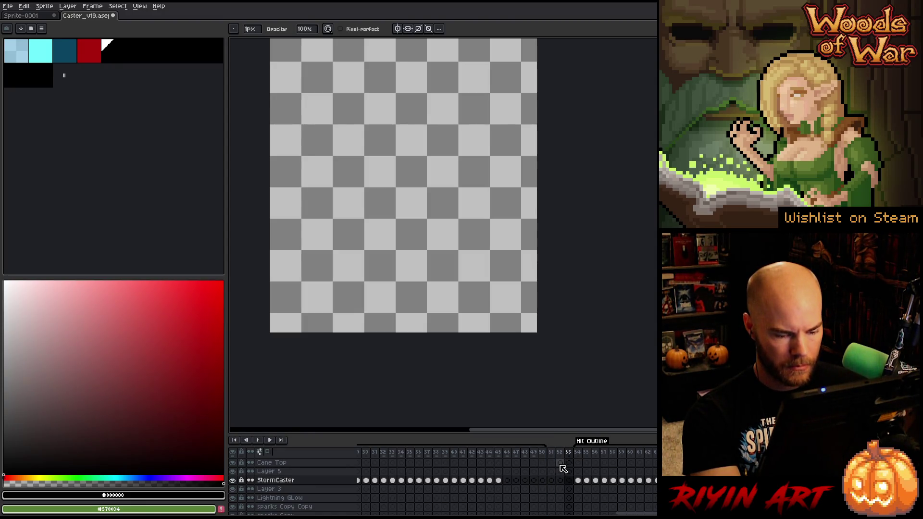
{"action": "key", "text": "alt+shift+n"}
{"action": "key", "text": "alt+shift+n"}
{"action": "key", "text": "alt+shift+n"}
{"action": "key", "text": "alt+shift+n"}
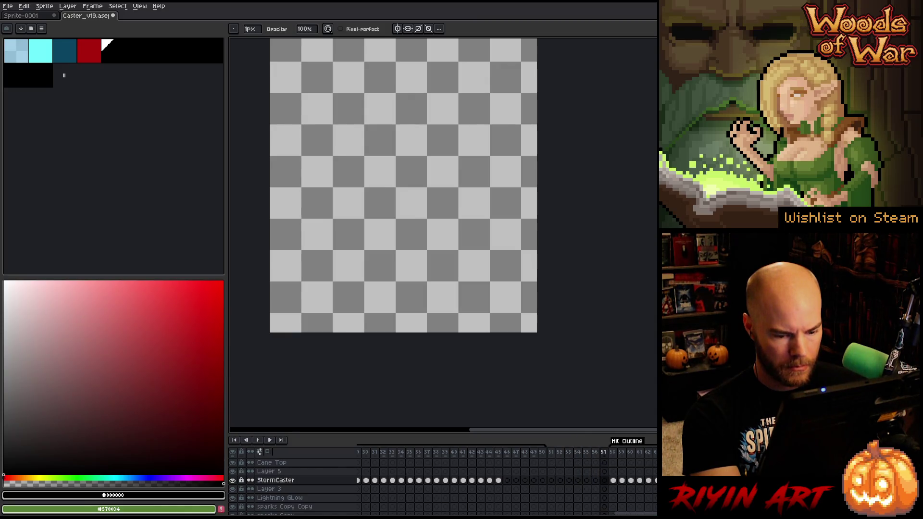
{"action": "key", "text": "alt+shift+n"}
{"action": "key", "text": "alt+shift+n"}
{"action": "key", "text": "alt+shift+n"}
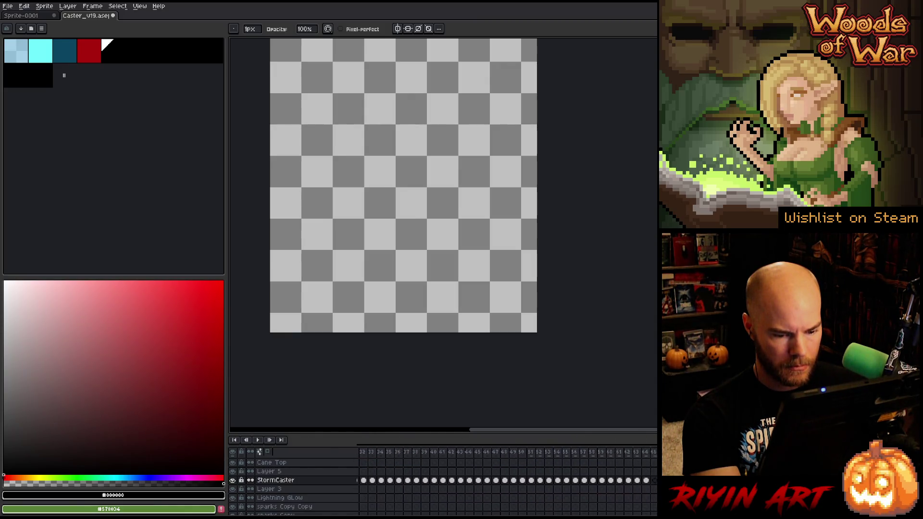
{"action": "key", "text": "alt+shift+n"}
{"action": "key", "text": "alt+shift+n"}
Step: Insert empty frames before Freeze and Freeze Outline and one at the animation's end
{"action": "left_click", "coordinate": [485, 452]}
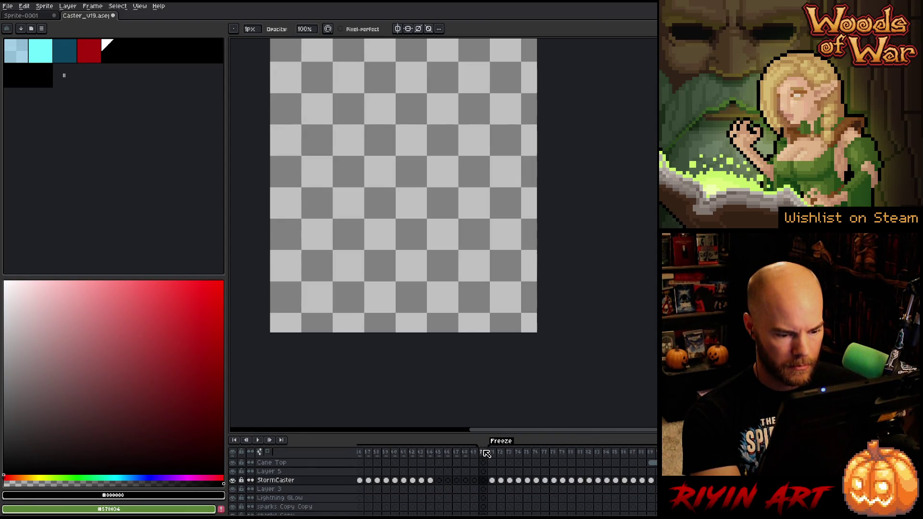
{"action": "key", "text": "alt+shift+n"}
{"action": "key", "text": "alt+shift+n"}
{"action": "key", "text": "alt+shift+n"}
{"action": "key", "text": "alt+shift+n"}
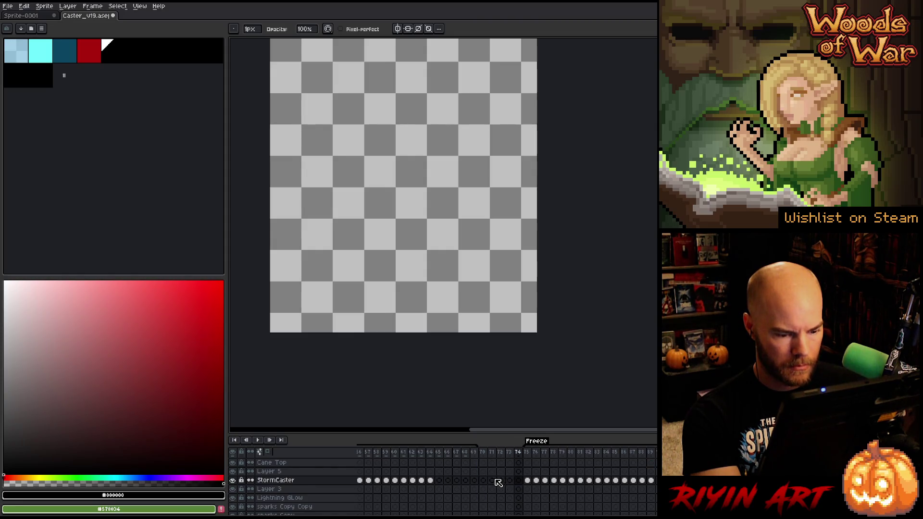
{"action": "key", "text": "alt+shift+n"}
{"action": "key", "text": "alt+shift+n"}
{"action": "scroll", "coordinate": [498, 482], "scroll_direction": "left", "scroll_amount": 10}
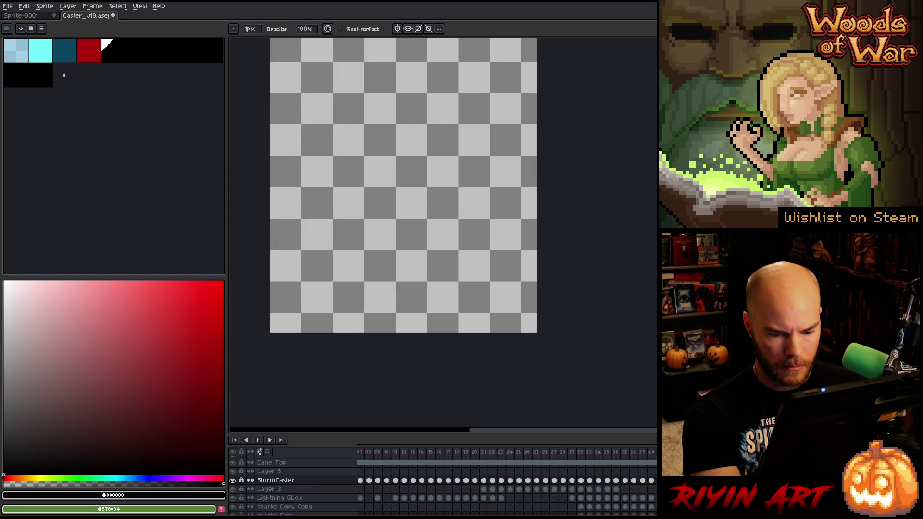
{"action": "scroll", "coordinate": [497, 454], "scroll_direction": "right", "scroll_amount": 10}
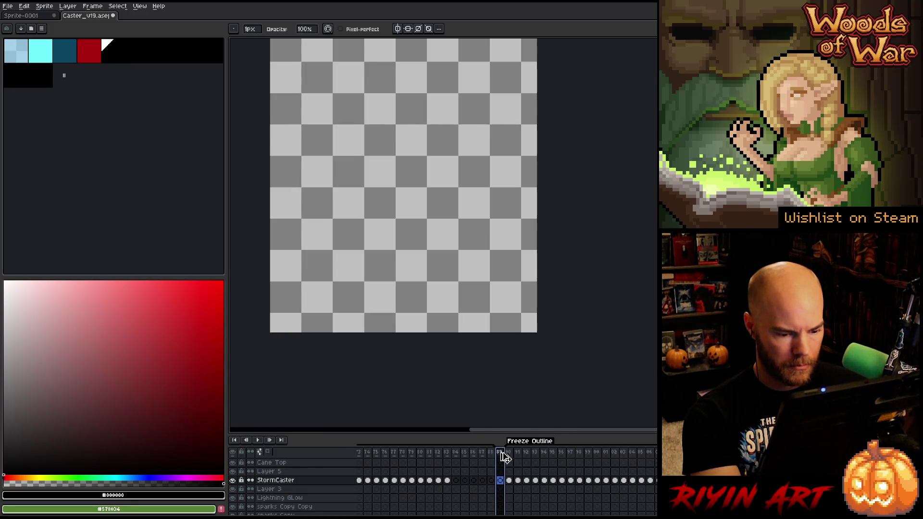
{"action": "key", "text": "alt+shift+n"}
{"action": "key", "text": "alt+shift+n"}
{"action": "key", "text": "alt+shift+n"}
{"action": "key", "text": "alt+shift+n"}
{"action": "key", "text": "alt+shift+n"}
{"action": "key", "text": "alt+shift+n"}
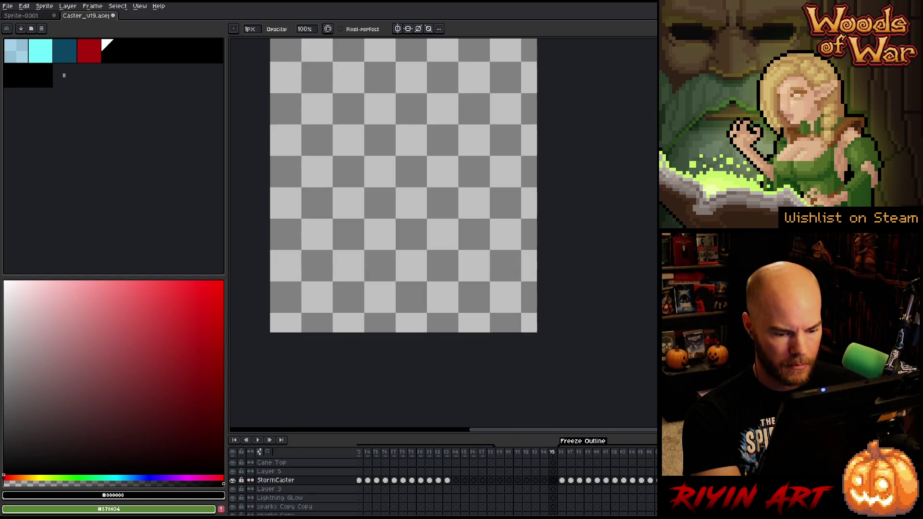
{"action": "key", "text": "ctrl+z"}
{"action": "key", "text": "ctrl+z"}
{"action": "key", "text": "ctrl+z"}
{"action": "key", "text": "ctrl+z"}
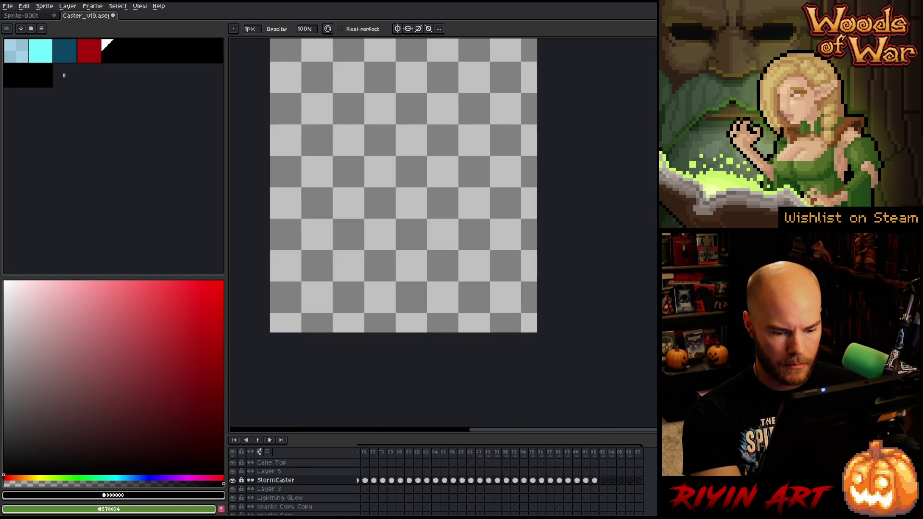
{"action": "key", "text": "alt+n"}
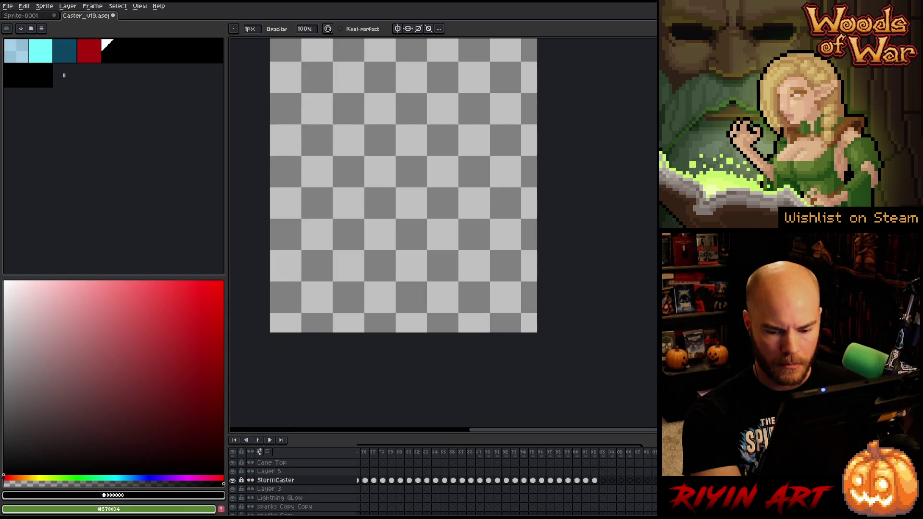
{"action": "scroll", "coordinate": [444, 477], "scroll_direction": "left", "scroll_amount": 5}
{"action": "scroll", "coordinate": [444, 477], "scroll_direction": "left", "scroll_amount": 5}
{"action": "scroll", "coordinate": [444, 476], "scroll_direction": "left", "scroll_amount": 5}
{"action": "scroll", "coordinate": [444, 476], "scroll_direction": "left", "scroll_amount": 3}
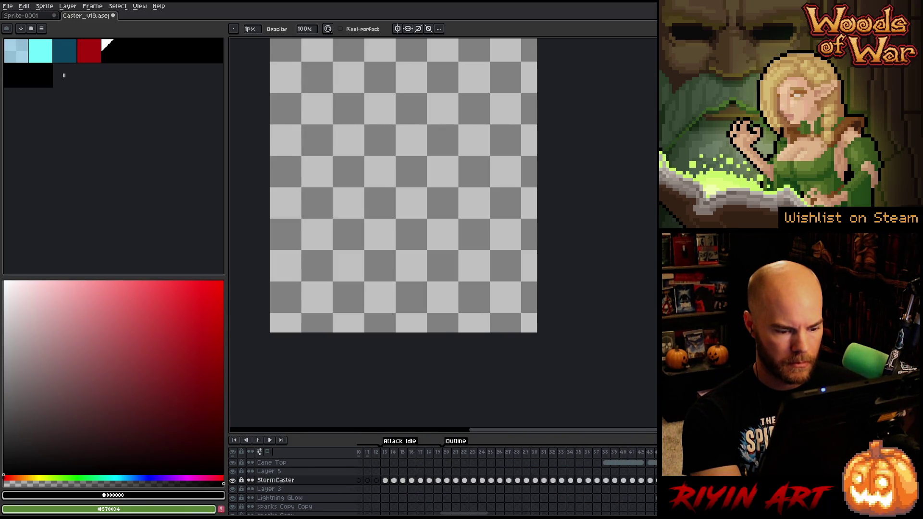
{"action": "scroll", "coordinate": [453, 505], "scroll_direction": "left", "scroll_amount": 3}
{"action": "scroll", "coordinate": [453, 505], "scroll_direction": "left", "scroll_amount": 2}
Step: Select Attack Idle frames 13–19 and move to the StormCaster cel at frame 33
{"action": "left_click_drag", "start_coordinate": [436, 481], "coordinate": [485, 483]}
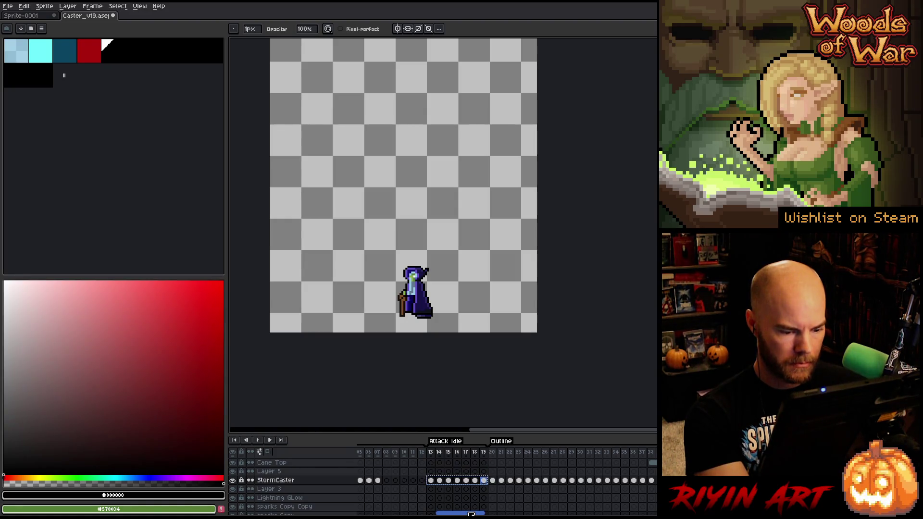
{"action": "left_click_drag", "start_coordinate": [472, 515], "coordinate": [473, 514]}
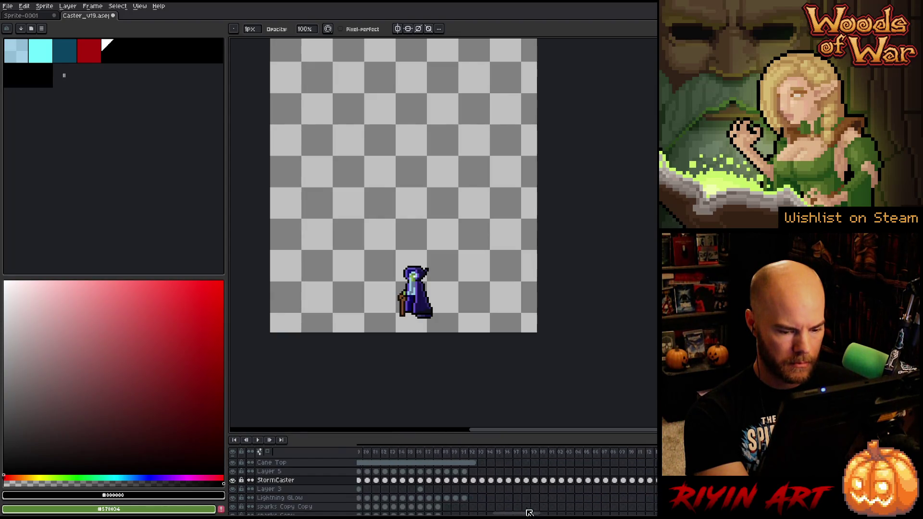
{"action": "left_click_drag", "start_coordinate": [472, 515], "coordinate": [556, 514]}
{"action": "left_click", "coordinate": [490, 482]}
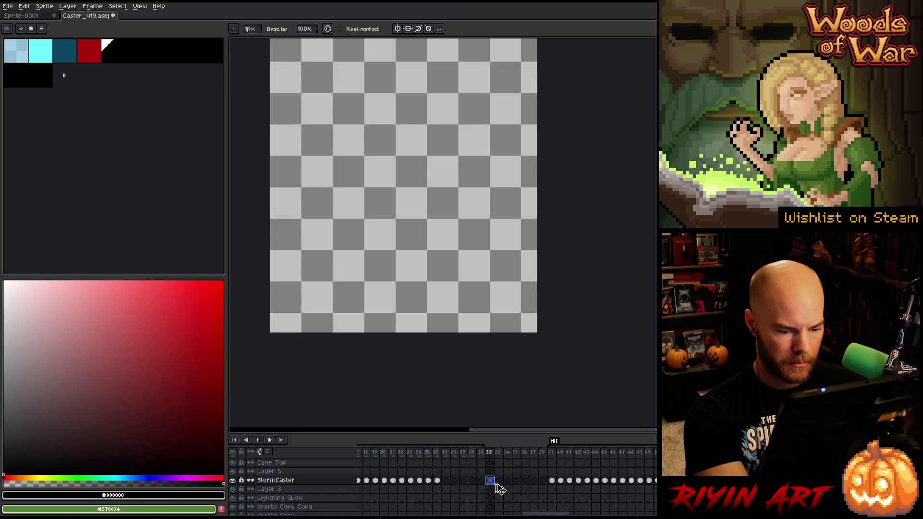
Step: Apply a red Outline effect to StormCaster cels 33 through 40
{"action": "left_click", "coordinate": [554, 481]}
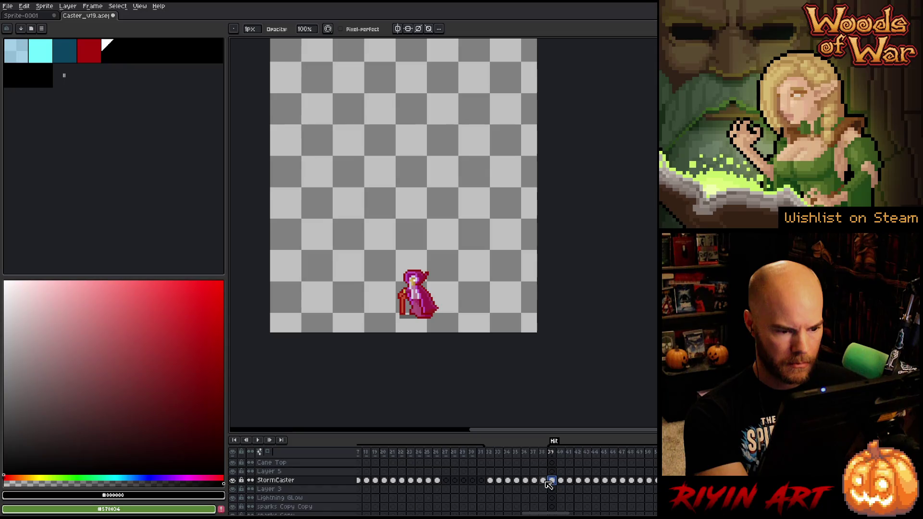
{"action": "left_click_drag", "start_coordinate": [549, 482], "coordinate": [496, 482]}
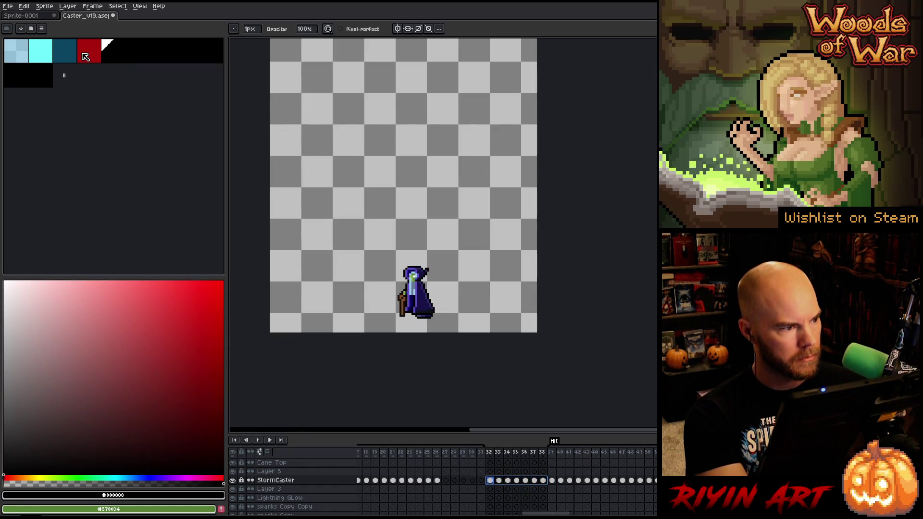
{"action": "key", "text": "shift+o"}
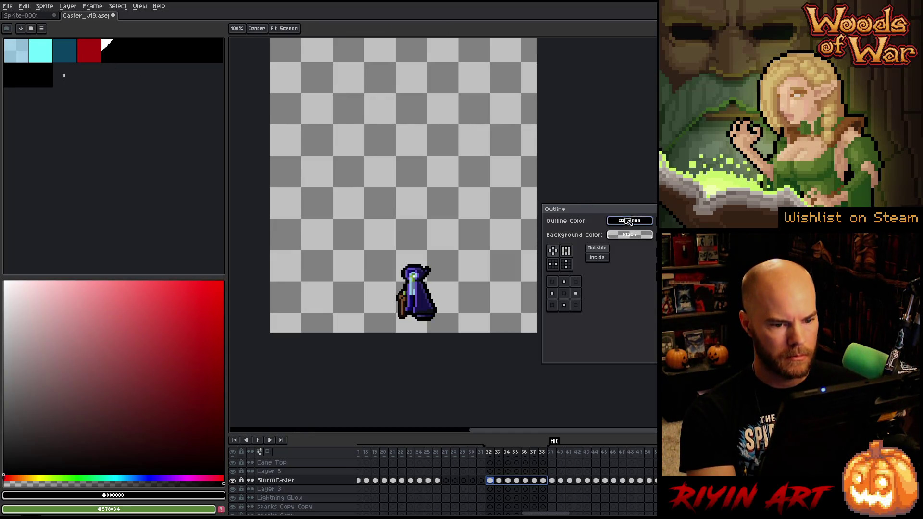
{"action": "left_click", "coordinate": [90, 50]}
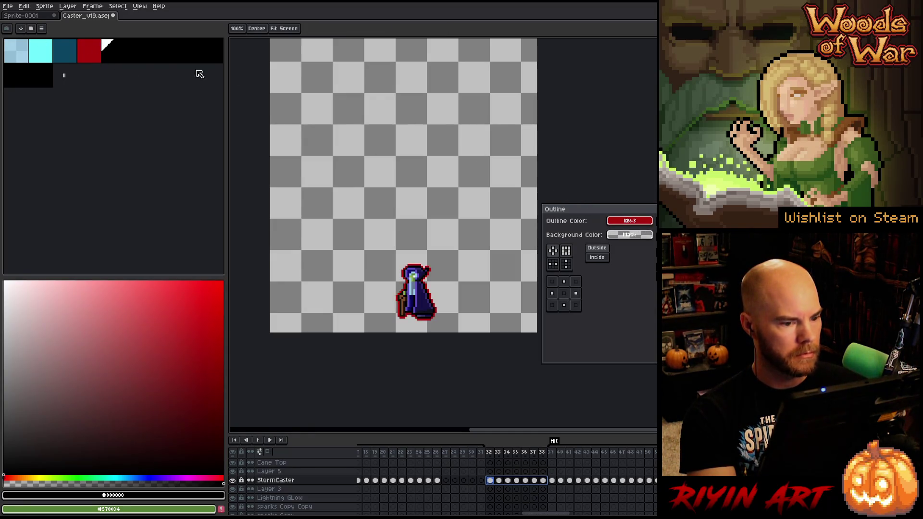
{"action": "key", "text": "Return"}
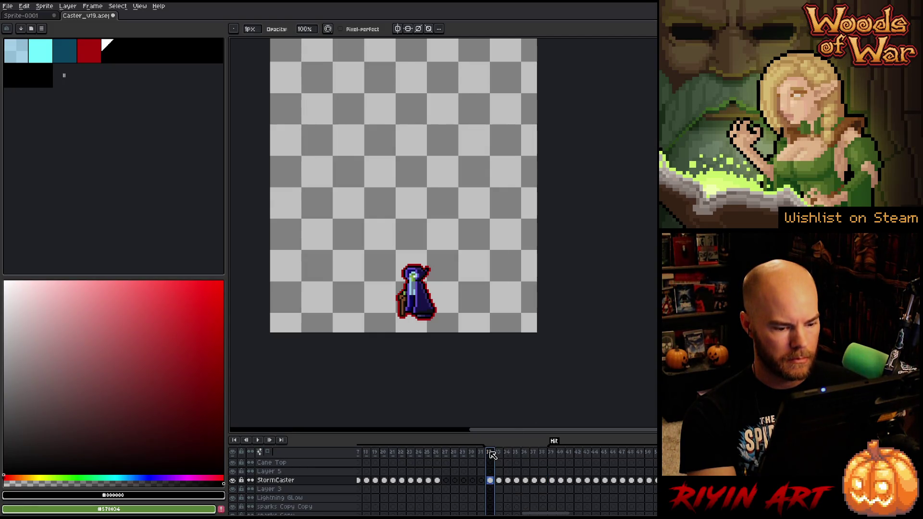
Step: Paste copied caster poses at StormCaster frame 51 and select cels 51 to 57
{"action": "left_click_drag", "start_coordinate": [489, 452], "coordinate": [551, 455]}
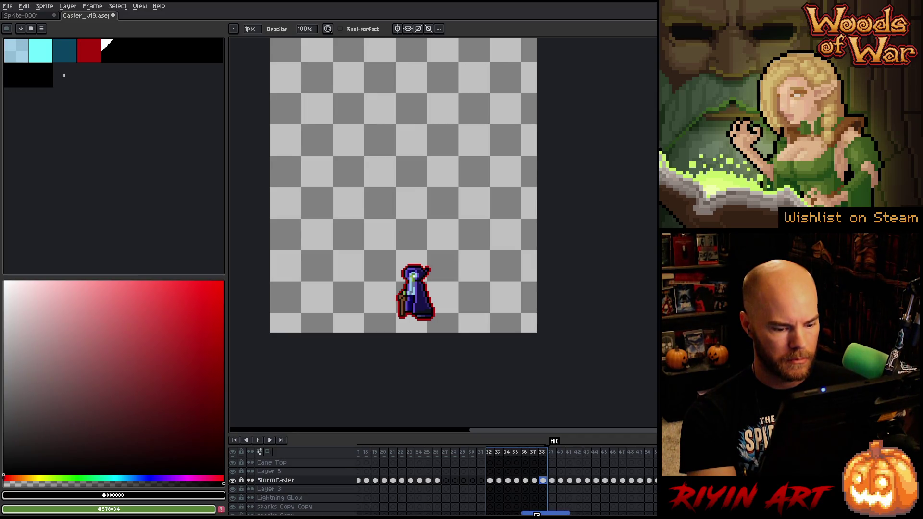
{"action": "left_click_drag", "start_coordinate": [536, 514], "coordinate": [626, 507]}
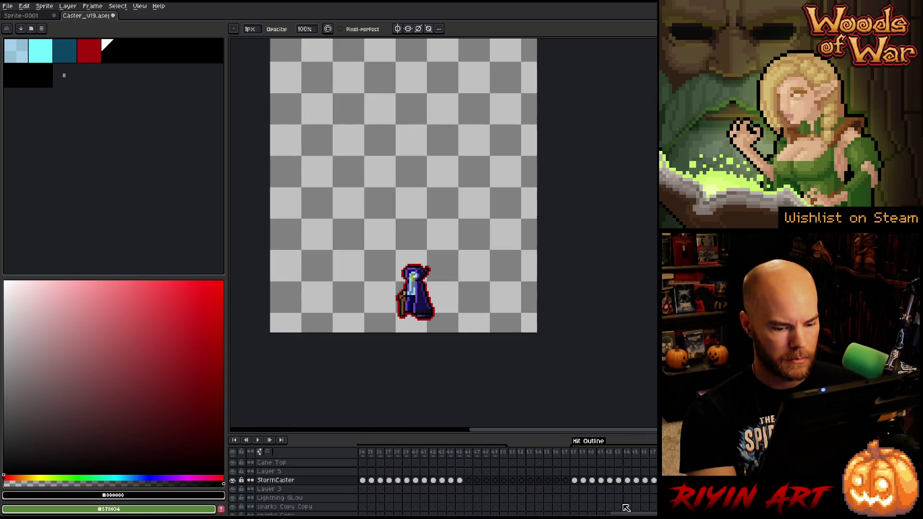
{"action": "left_click", "coordinate": [513, 481]}
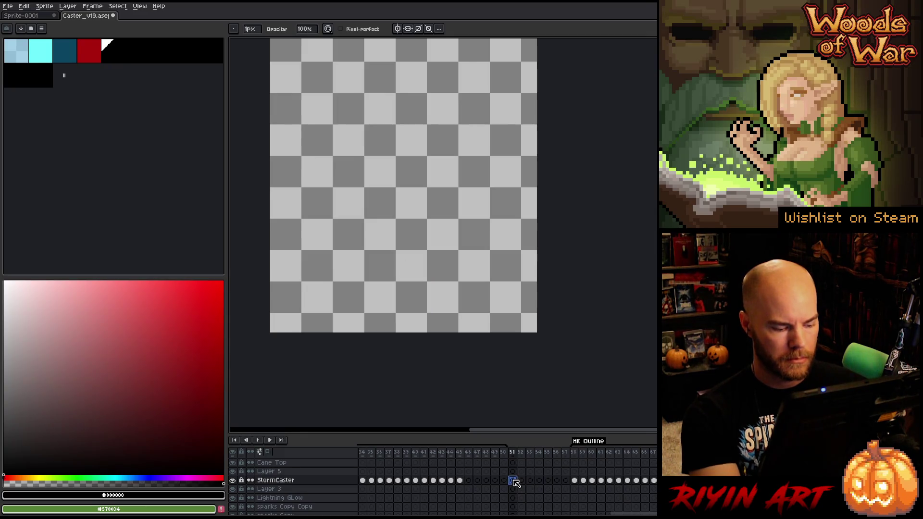
{"action": "key", "text": "ctrl+v"}
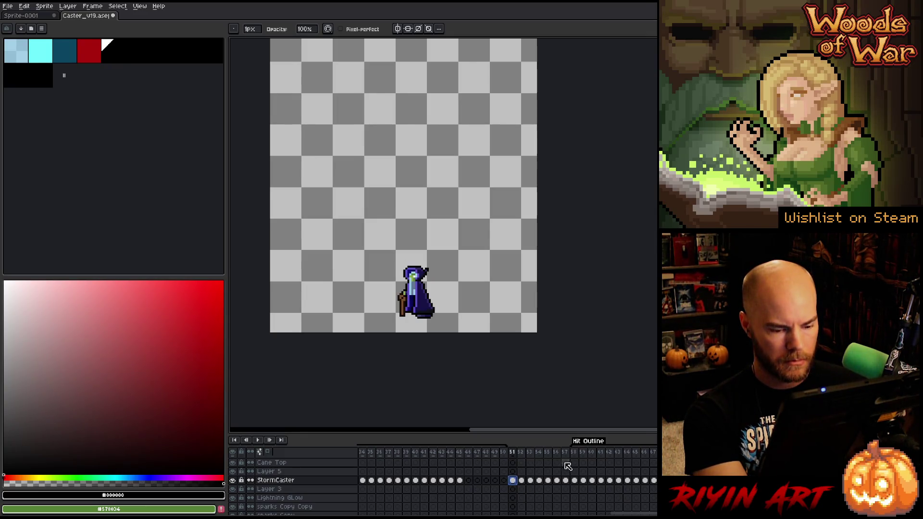
{"action": "scroll", "coordinate": [571, 483], "scroll_direction": "up", "scroll_amount": 1}
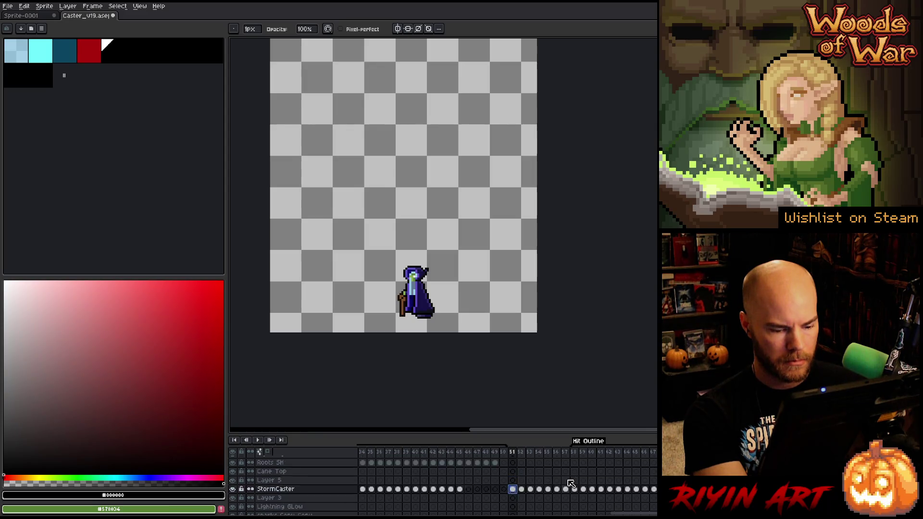
{"action": "scroll", "coordinate": [570, 491], "scroll_direction": "up", "scroll_amount": 1}
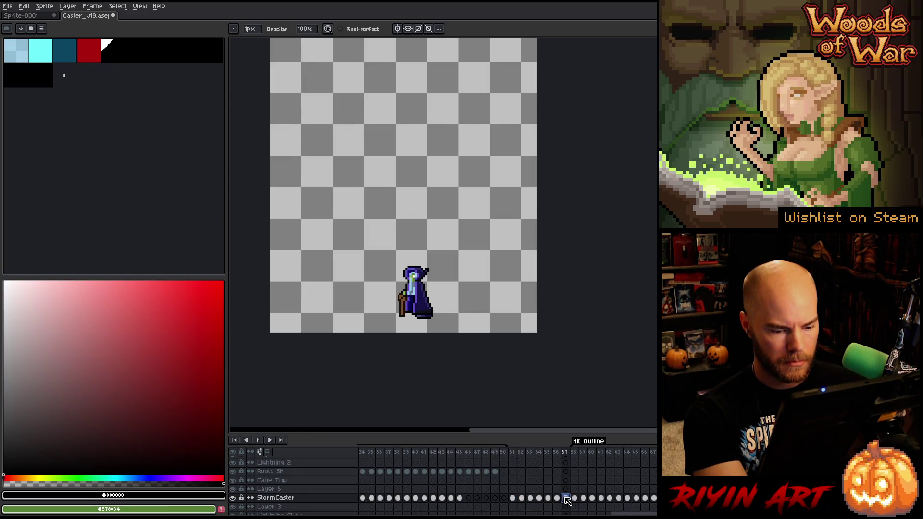
{"action": "left_click_drag", "start_coordinate": [570, 501], "coordinate": [517, 500]}
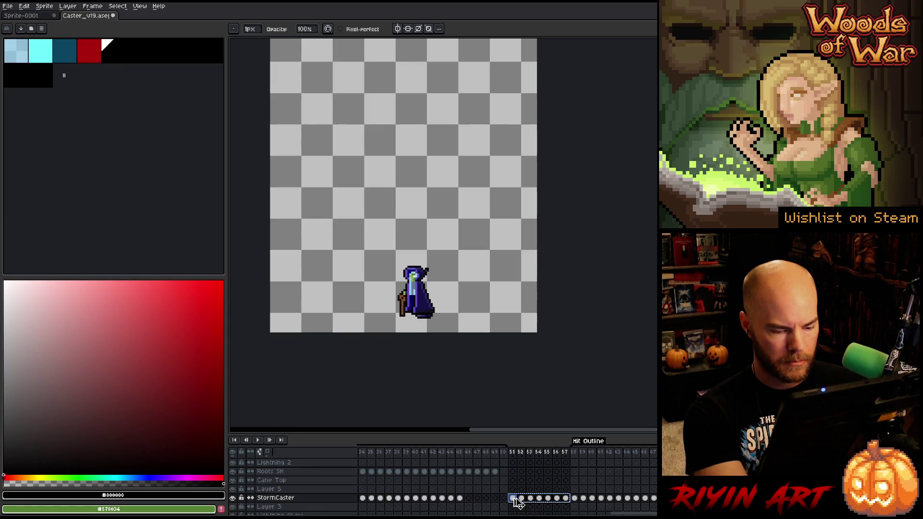
{"action": "scroll", "coordinate": [517, 502], "scroll_direction": "up", "scroll_amount": 1}
{"action": "scroll", "coordinate": [516, 501], "scroll_direction": "up", "scroll_amount": 2}
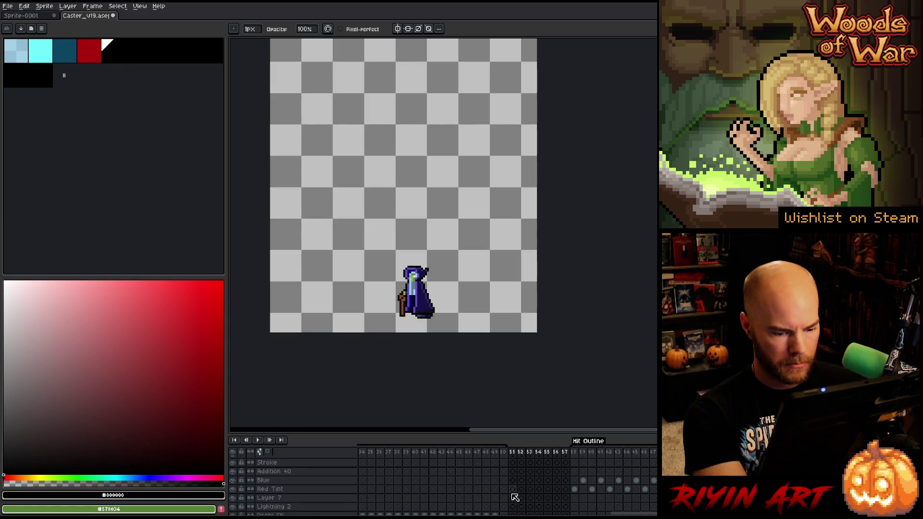
Step: Drop Red Tint cels 51–57 to Lightness -100 with Hue/Saturation, turning them black
{"action": "left_click", "coordinate": [513, 490]}
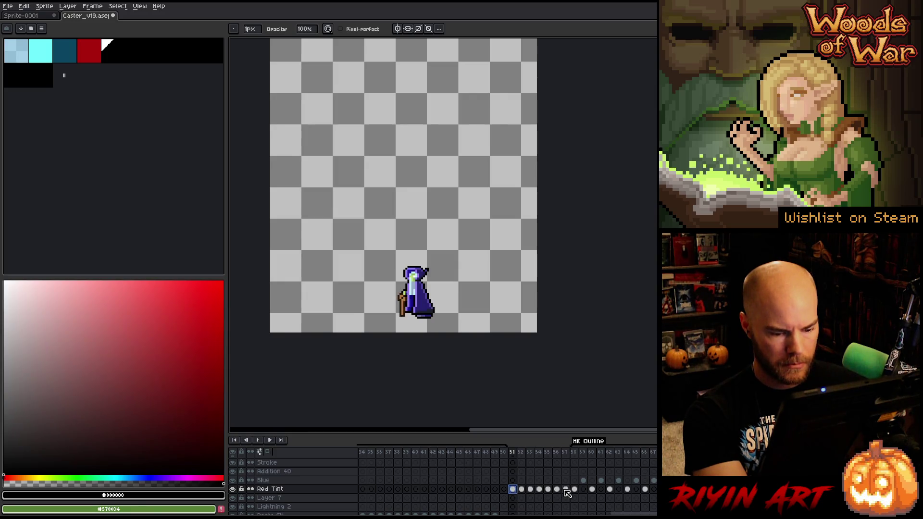
{"action": "left_click_drag", "start_coordinate": [568, 490], "coordinate": [513, 490]}
{"action": "key", "text": "ctrl+u"}
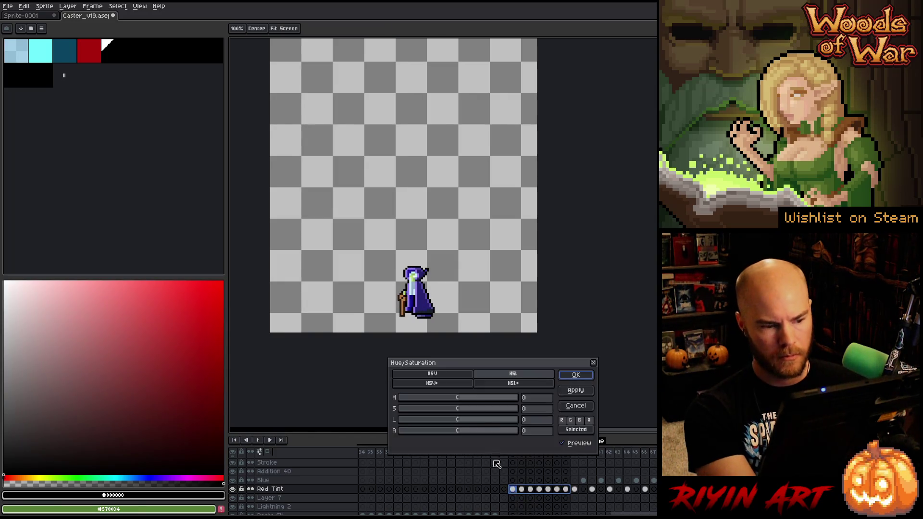
{"action": "left_click_drag", "start_coordinate": [433, 419], "coordinate": [344, 427]}
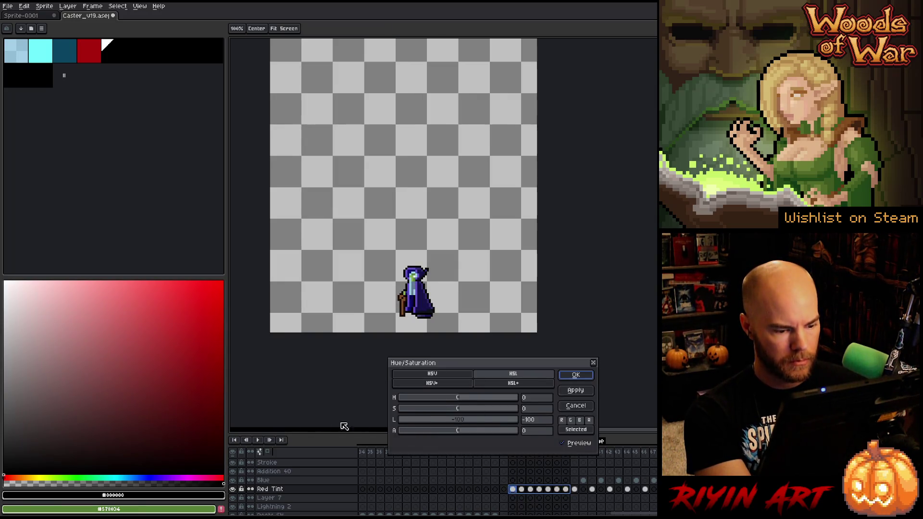
{"action": "left_click", "coordinate": [566, 374]}
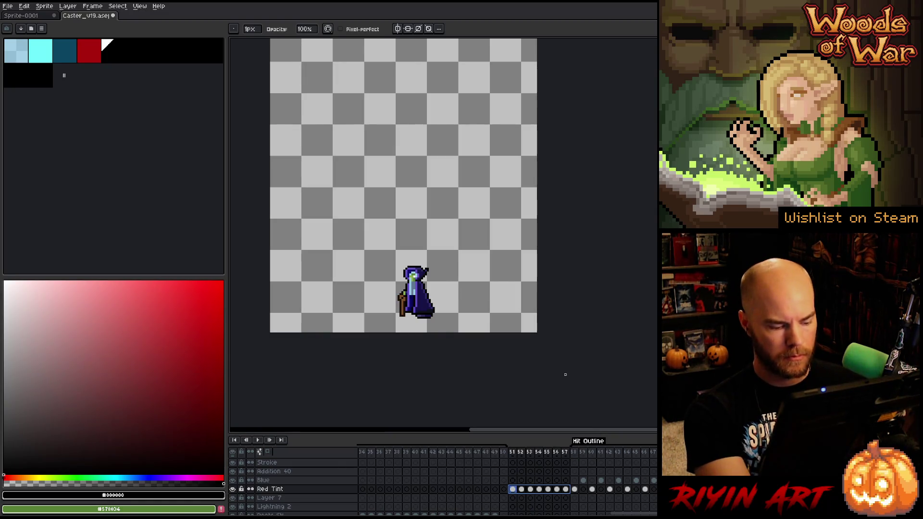
Step: Replace black with the red palette colour on those cels, then select Blue cels 51–57
{"action": "key", "text": "shift+r"}
{"action": "left_click", "coordinate": [89, 49]}
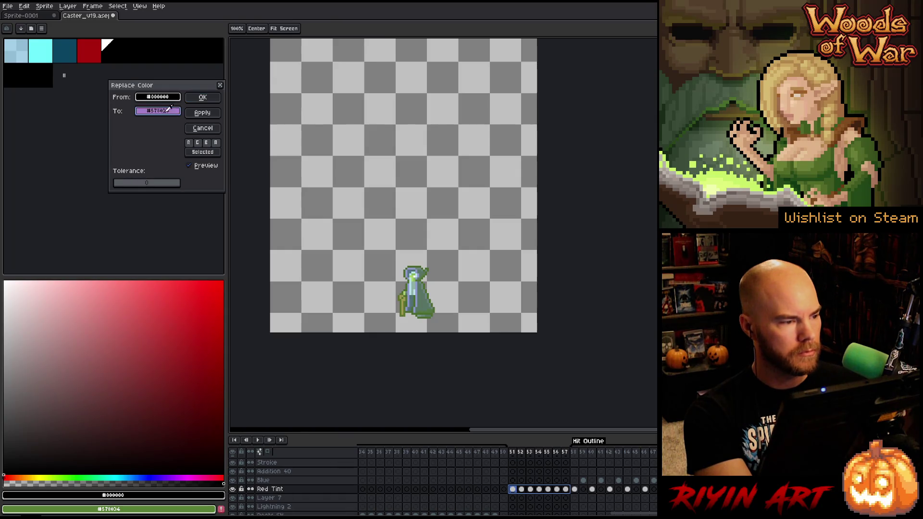
{"action": "left_click", "coordinate": [207, 99]}
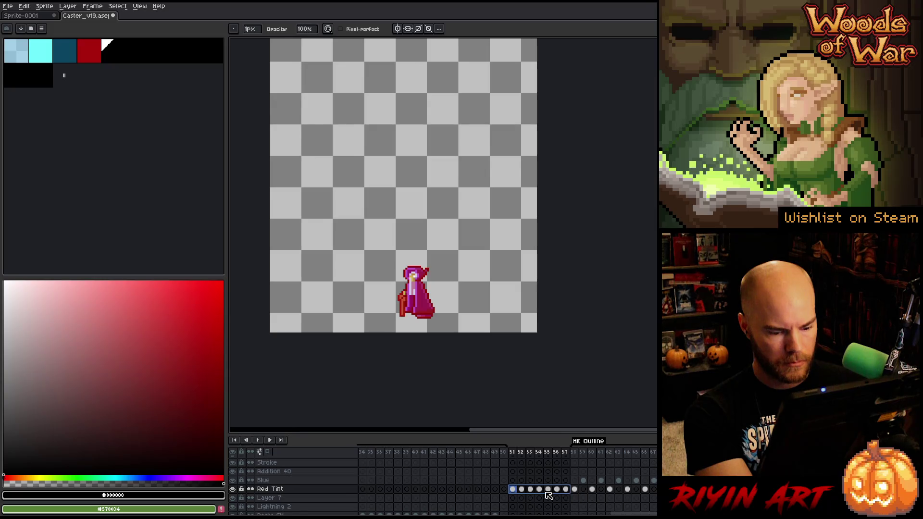
{"action": "mouse_move", "coordinate": [514, 481]}
{"action": "left_mouse_down"}
{"action": "mouse_move", "coordinate": [566, 481]}
{"action": "mouse_move", "coordinate": [519, 481]}
{"action": "left_mouse_up"}
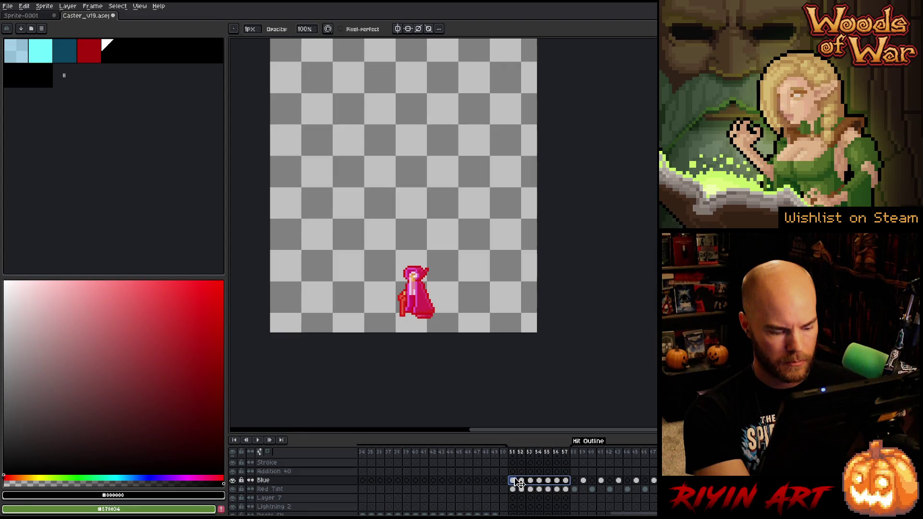
Step: Replace the red tint on Blue cels 51–57 with the teal palette colour
{"action": "key", "text": "shift+r"}
{"action": "left_click", "coordinate": [92, 46]}
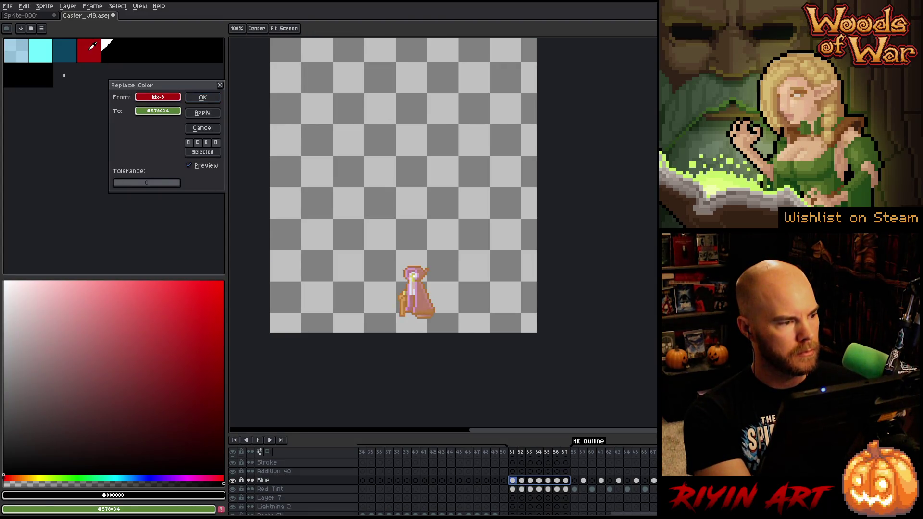
{"action": "left_click", "coordinate": [40, 49]}
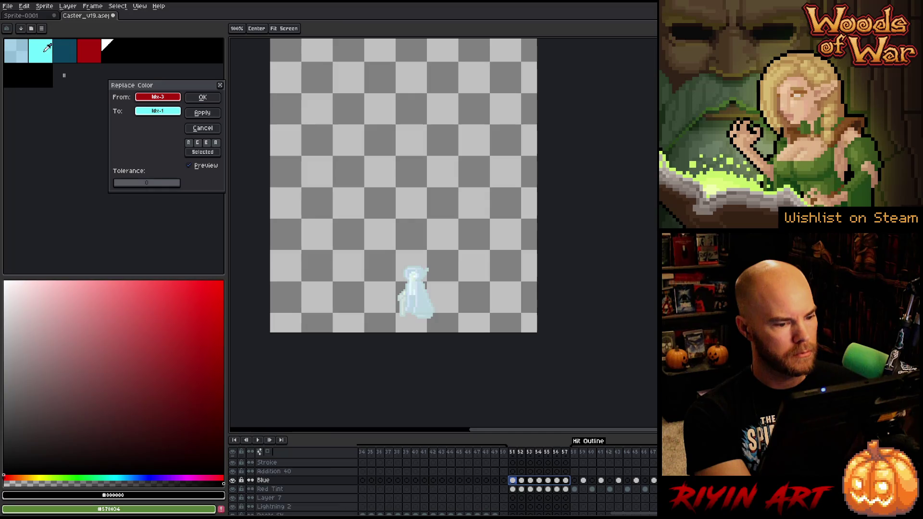
{"action": "left_click", "coordinate": [70, 51]}
{"action": "left_click", "coordinate": [203, 97]}
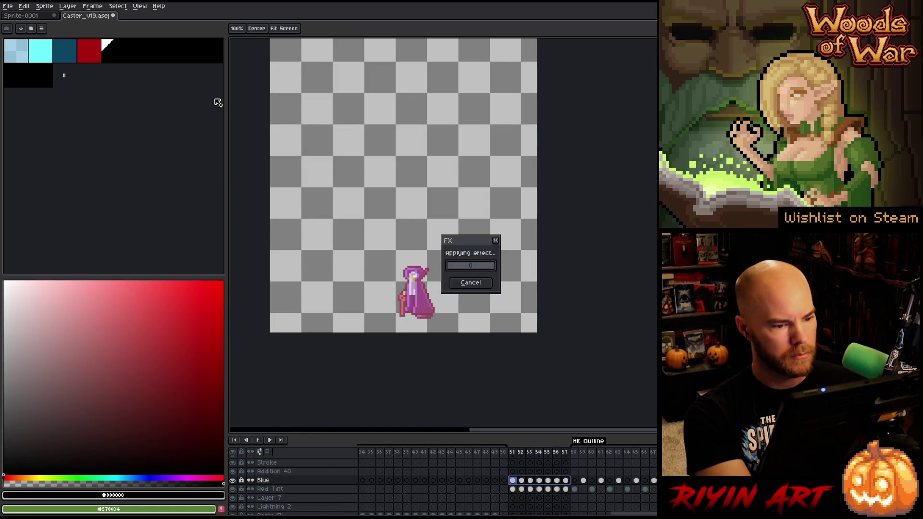
Step: Alternate Blue and Red Tint cels across frames 51–57 and select the whole range
{"action": "left_click", "coordinate": [566, 489]}
{"action": "left_click", "coordinate": [557, 490]}
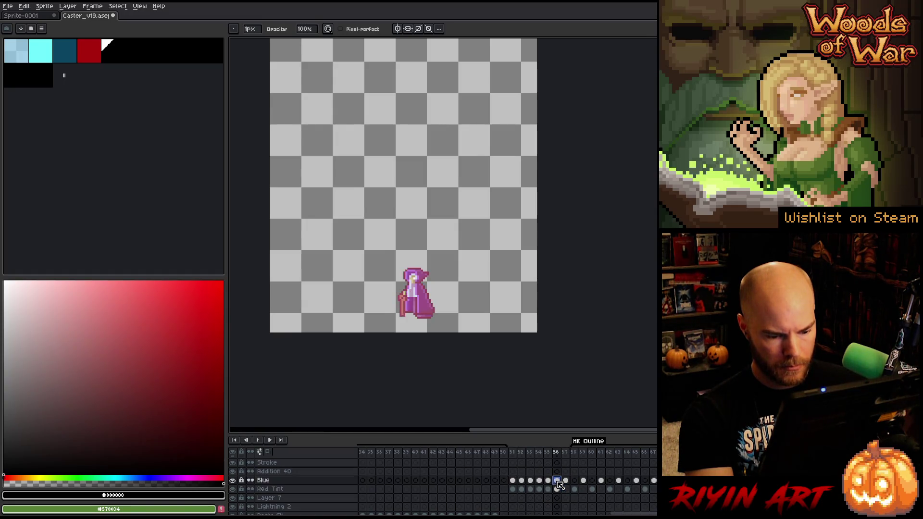
{"action": "left_click", "coordinate": [549, 490]}
{"action": "left_click", "coordinate": [538, 482]}
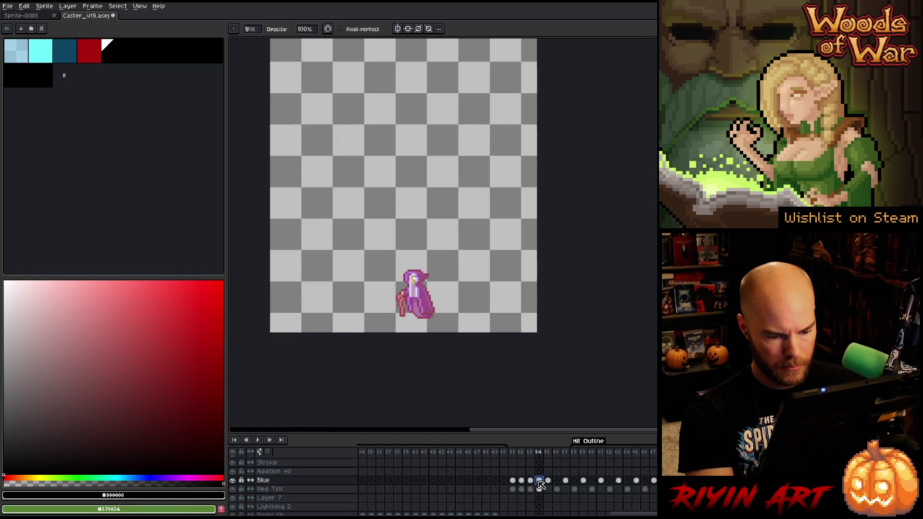
{"action": "left_click", "coordinate": [527, 481]}
{"action": "left_click", "coordinate": [512, 483]}
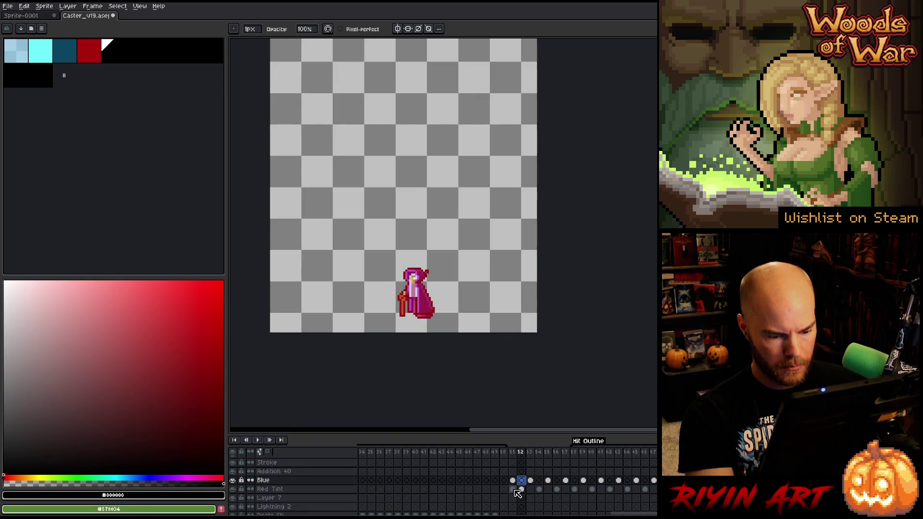
{"action": "left_click_drag", "start_coordinate": [518, 452], "coordinate": [569, 453]}
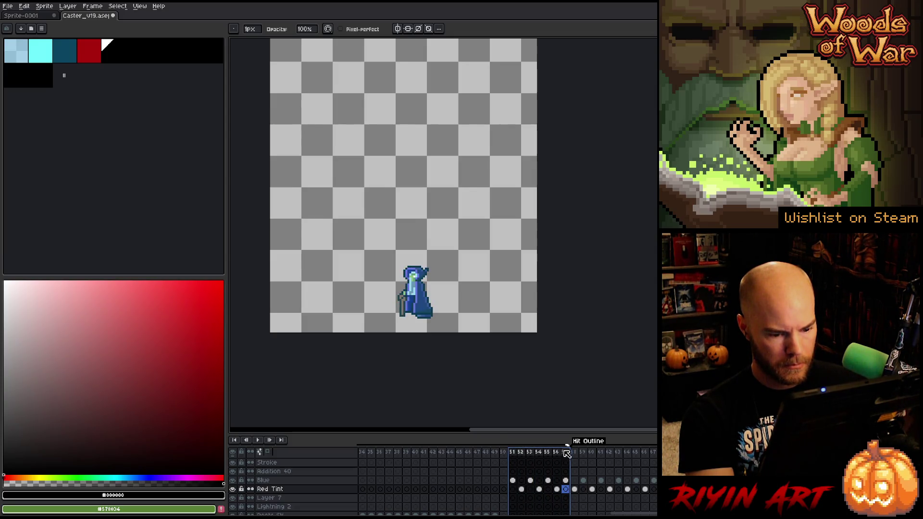
{"action": "scroll", "coordinate": [552, 461], "scroll_direction": "down", "scroll_amount": 1}
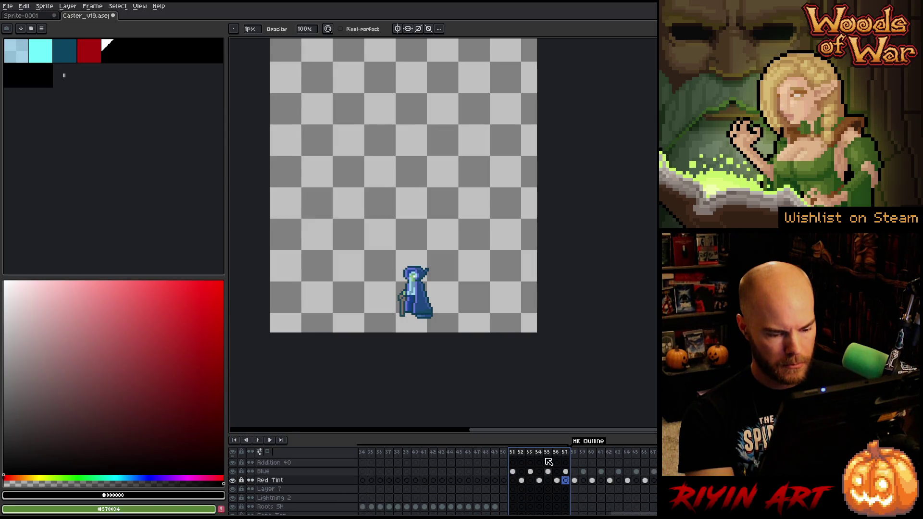
{"action": "scroll", "coordinate": [517, 478], "scroll_direction": "down", "scroll_amount": 2}
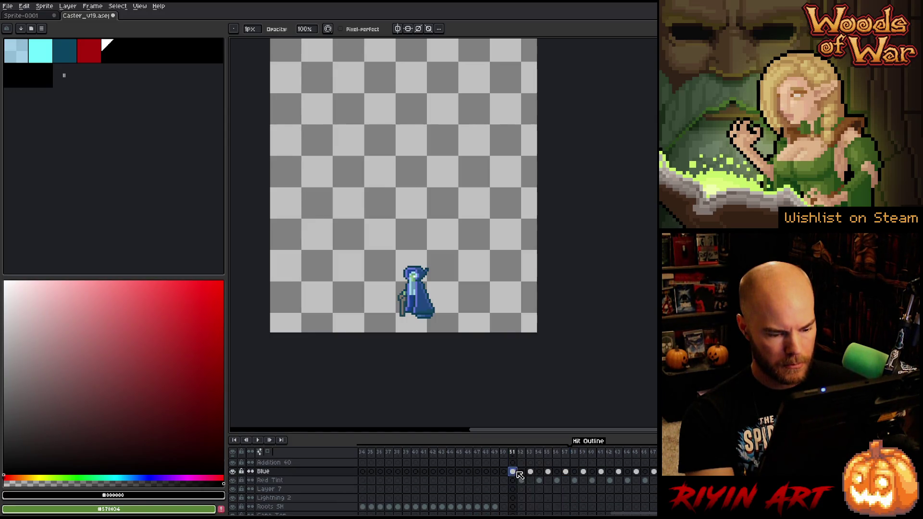
{"action": "scroll", "coordinate": [534, 476], "scroll_direction": "down", "scroll_amount": 3}
{"action": "left_click_drag", "start_coordinate": [512, 463], "coordinate": [542, 464]}
{"action": "scroll", "coordinate": [549, 468], "scroll_direction": "up", "scroll_amount": 3}
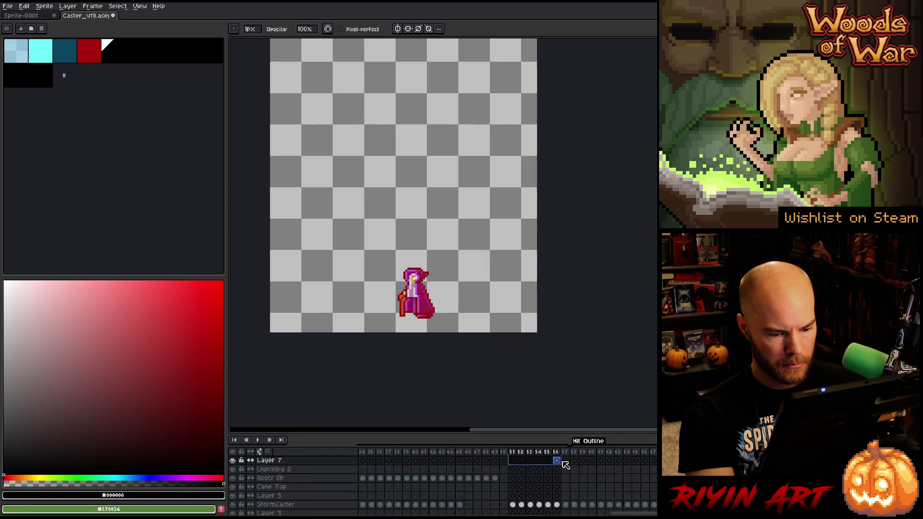
{"action": "left_click", "coordinate": [567, 507]}
{"action": "scroll", "coordinate": [567, 509], "scroll_direction": "down", "scroll_amount": 1}
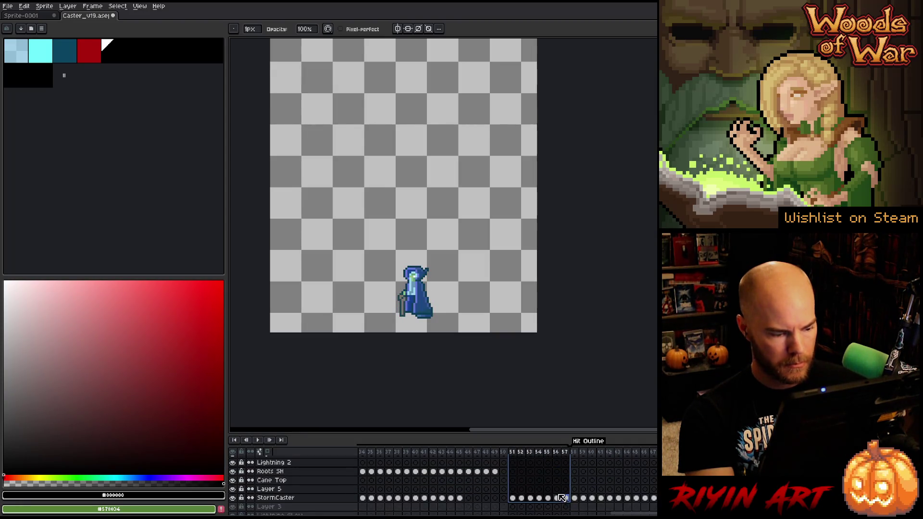
{"action": "scroll", "coordinate": [561, 498], "scroll_direction": "down", "scroll_amount": 1}
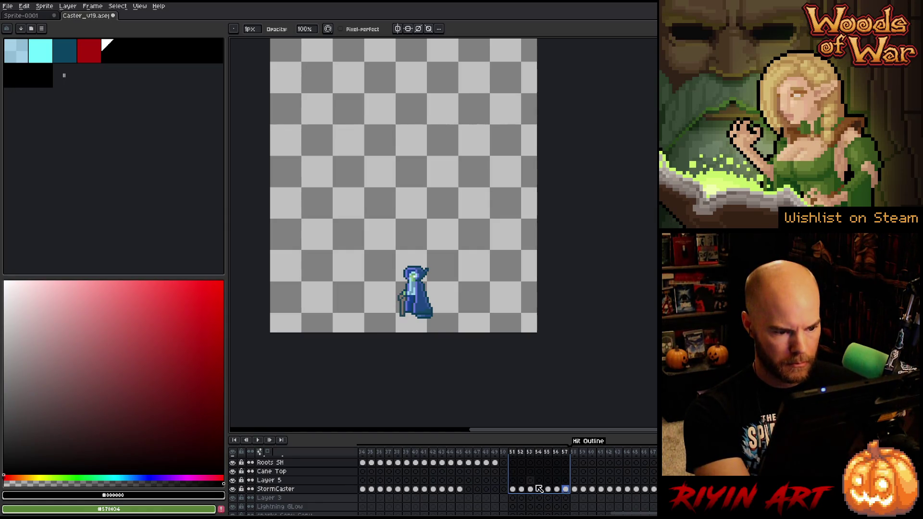
{"action": "scroll", "coordinate": [538, 489], "scroll_direction": "down", "scroll_amount": 2}
{"action": "scroll", "coordinate": [540, 489], "scroll_direction": "down", "scroll_amount": 1}
{"action": "scroll", "coordinate": [540, 489], "scroll_direction": "down", "scroll_amount": 1}
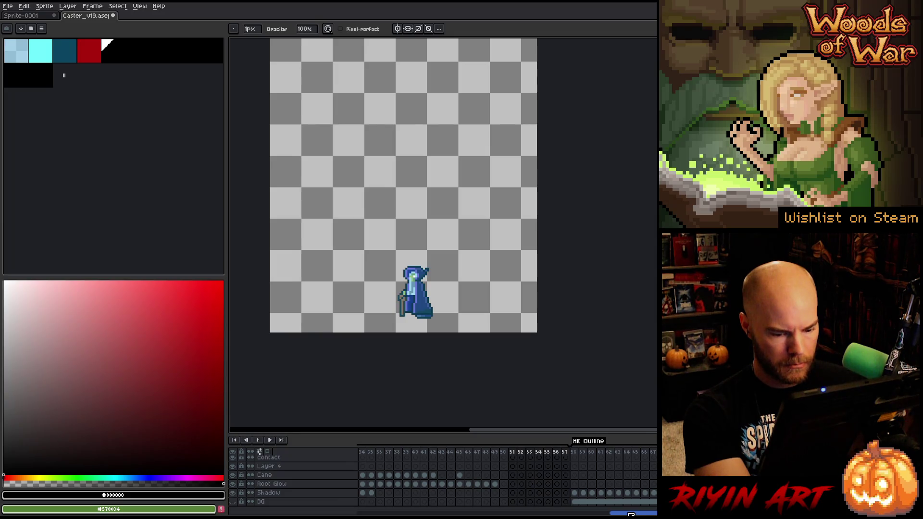
{"action": "left_click_drag", "start_coordinate": [631, 515], "coordinate": [379, 514]}
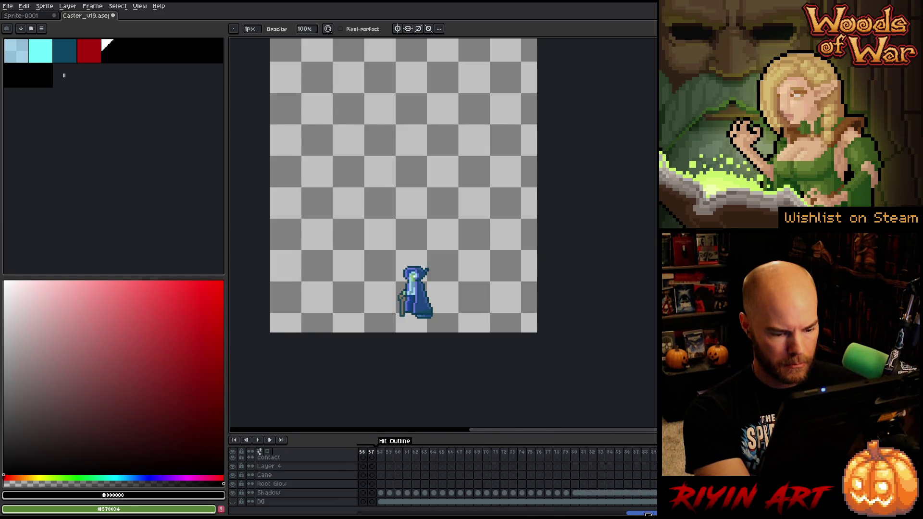
{"action": "scroll", "coordinate": [259, 452], "scroll_direction": "right", "scroll_amount": 5}
{"action": "scroll", "coordinate": [258, 452], "scroll_direction": "up", "scroll_amount": 5}
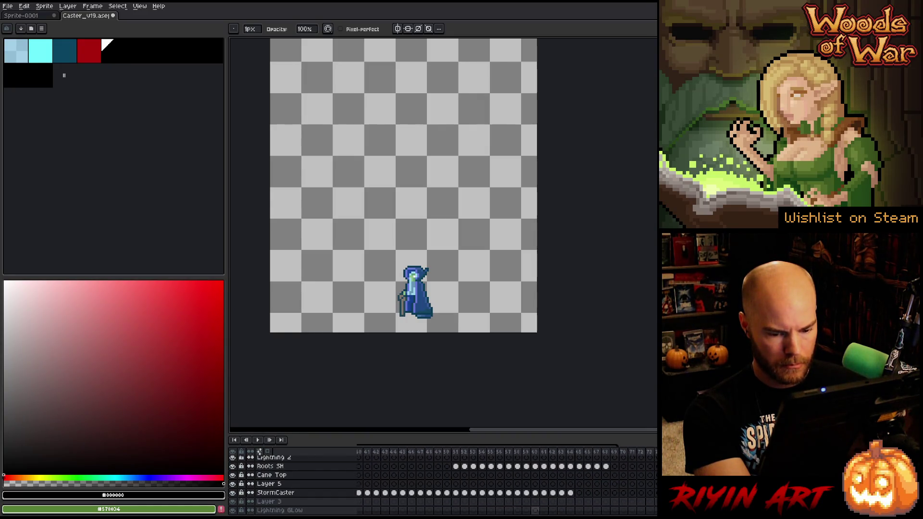
{"action": "scroll", "coordinate": [552, 487], "scroll_direction": "right", "scroll_amount": 5}
{"action": "scroll", "coordinate": [552, 488], "scroll_direction": "up", "scroll_amount": 3}
{"action": "scroll", "coordinate": [548, 482], "scroll_direction": "down", "scroll_amount": 3}
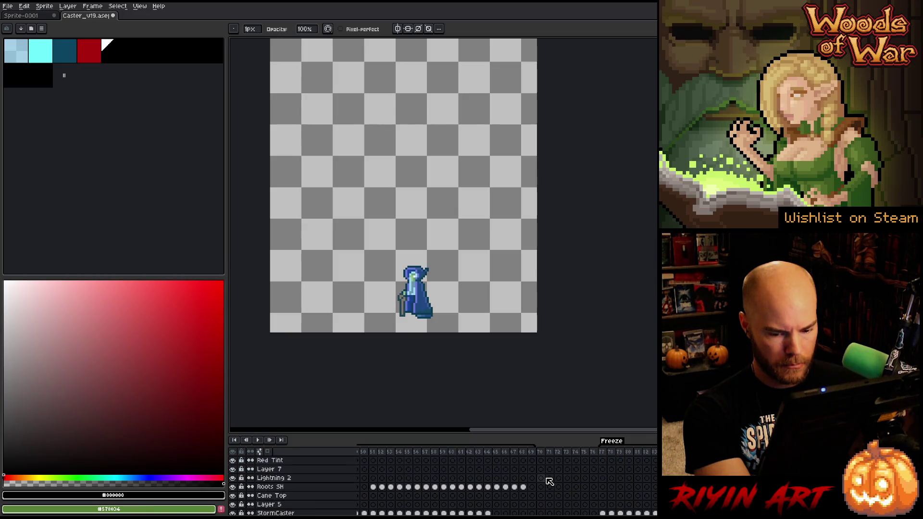
{"action": "scroll", "coordinate": [550, 482], "scroll_direction": "up", "scroll_amount": 3}
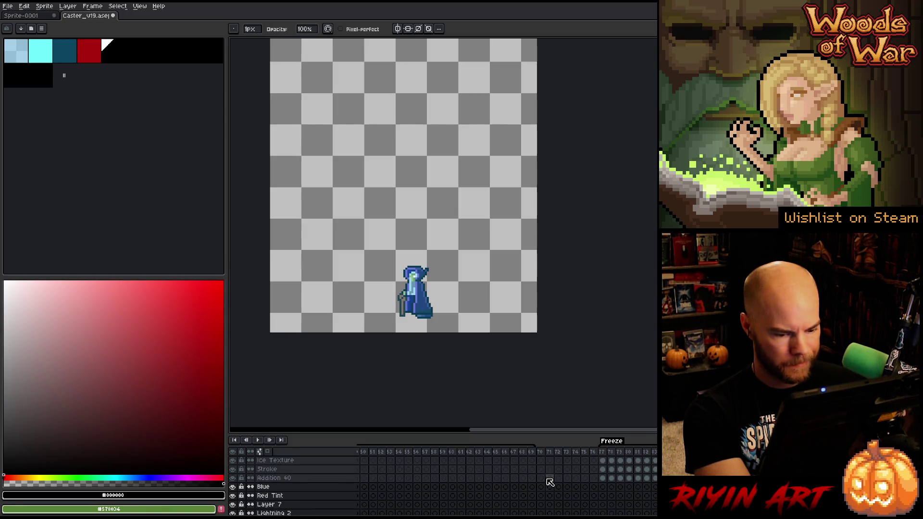
Step: Paste new cels from frame 70 onward on Blue and Red Tint, then view StormCaster frame 75
{"action": "left_click", "coordinate": [542, 489]}
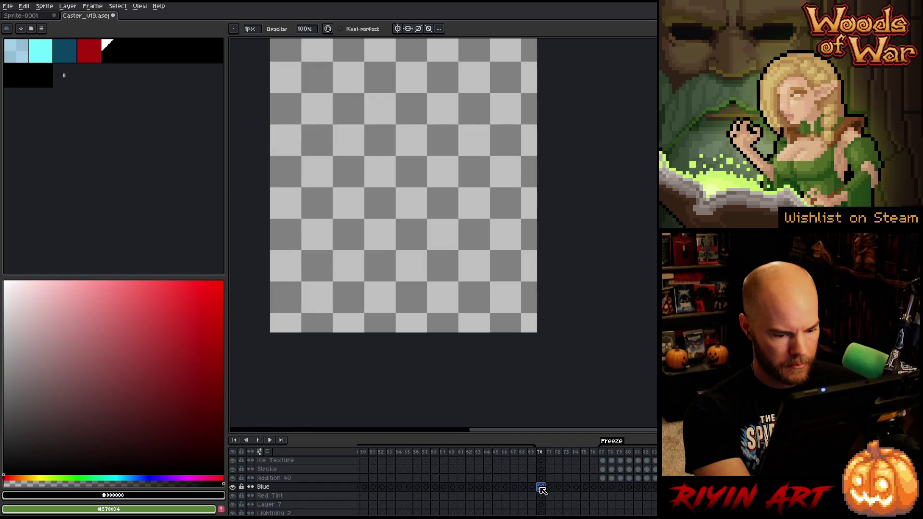
{"action": "key", "text": "ctrl+v"}
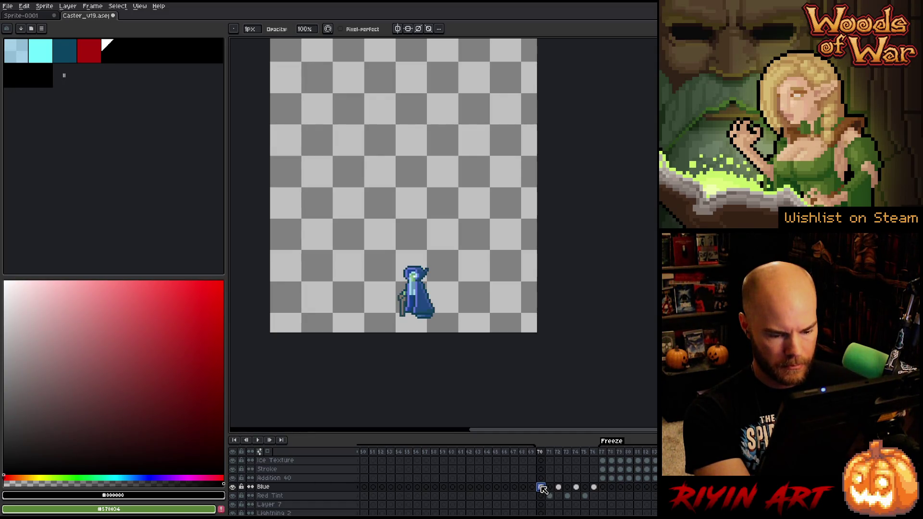
{"action": "scroll", "coordinate": [543, 490], "scroll_direction": "down", "scroll_amount": 2}
{"action": "scroll", "coordinate": [543, 490], "scroll_direction": "down", "scroll_amount": 2}
{"action": "scroll", "coordinate": [543, 490], "scroll_direction": "down", "scroll_amount": 1}
{"action": "scroll", "coordinate": [542, 490], "scroll_direction": "down", "scroll_amount": 1}
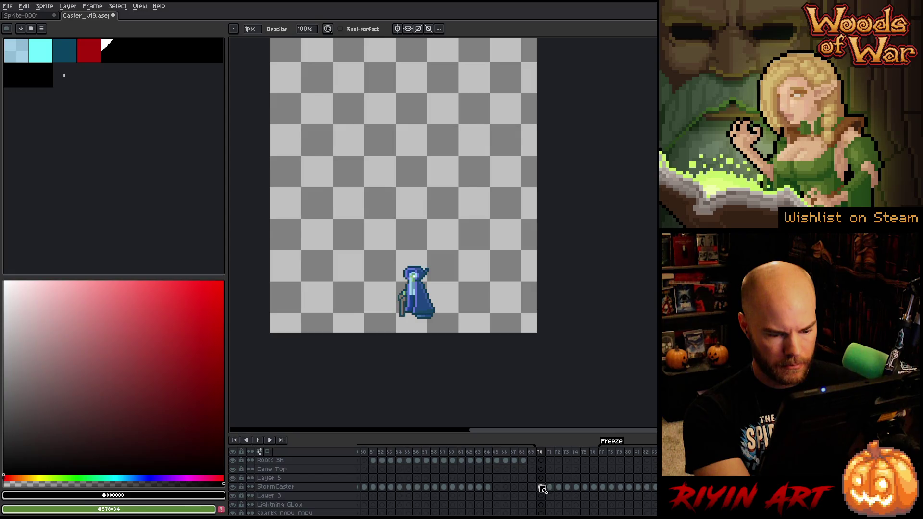
{"action": "left_click_drag", "start_coordinate": [542, 489], "coordinate": [597, 491]}
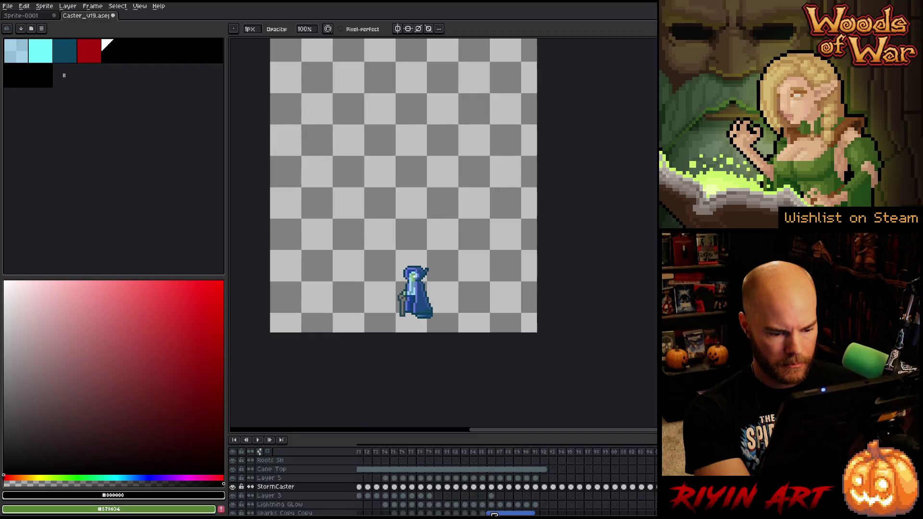
{"action": "mouse_move", "coordinate": [565, 514]}
{"action": "left_mouse_down"}
{"action": "mouse_move", "coordinate": [652, 514]}
{"action": "mouse_move", "coordinate": [628, 514]}
{"action": "left_mouse_up"}
{"action": "left_click_drag", "start_coordinate": [575, 487], "coordinate": [629, 487]}
{"action": "scroll", "coordinate": [597, 506], "scroll_direction": "right", "scroll_amount": 2}
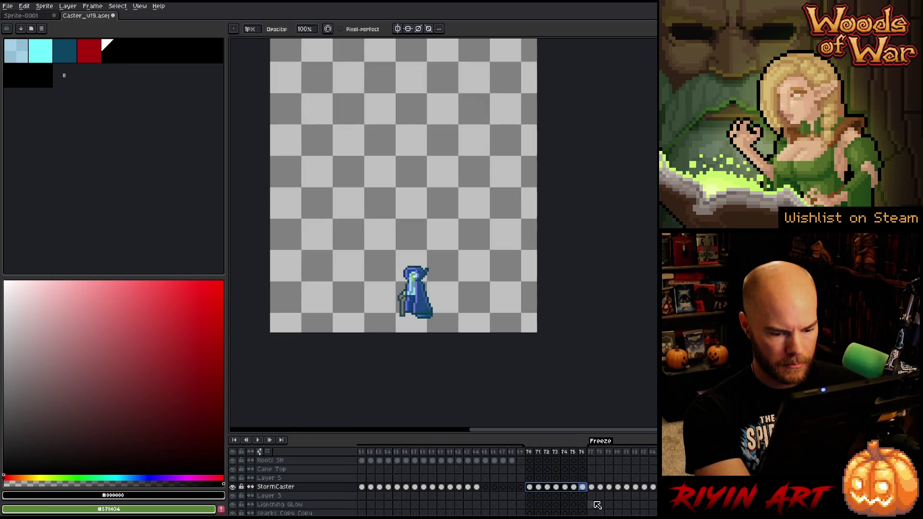
{"action": "left_click", "coordinate": [583, 488]}
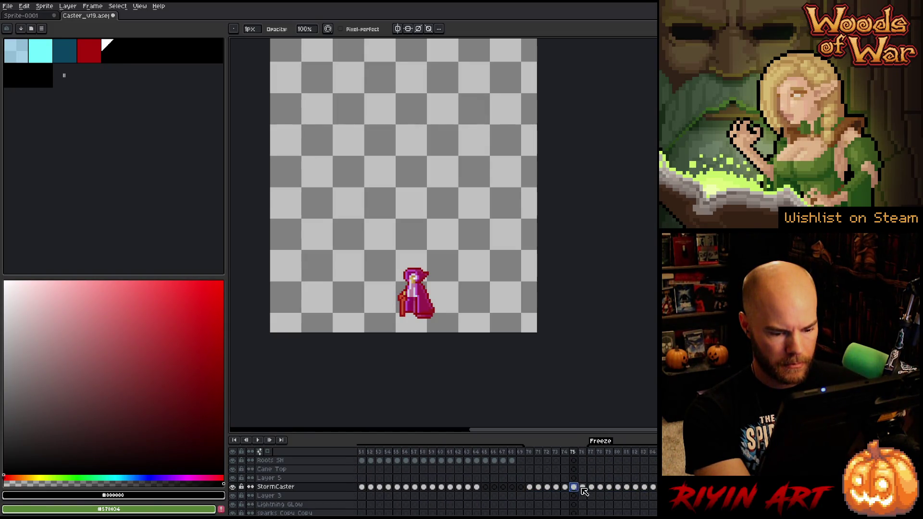
Step: Apply a red Outline effect to StormCaster cels 70–76 and check frames 69–75
{"action": "left_click_drag", "start_coordinate": [584, 488], "coordinate": [530, 488]}
{"action": "key", "text": "shift+o"}
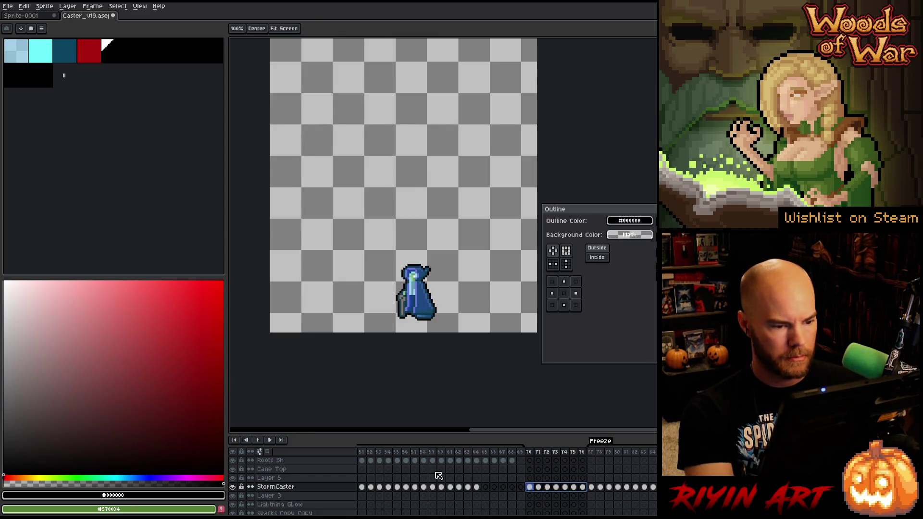
{"action": "left_click", "coordinate": [94, 49]}
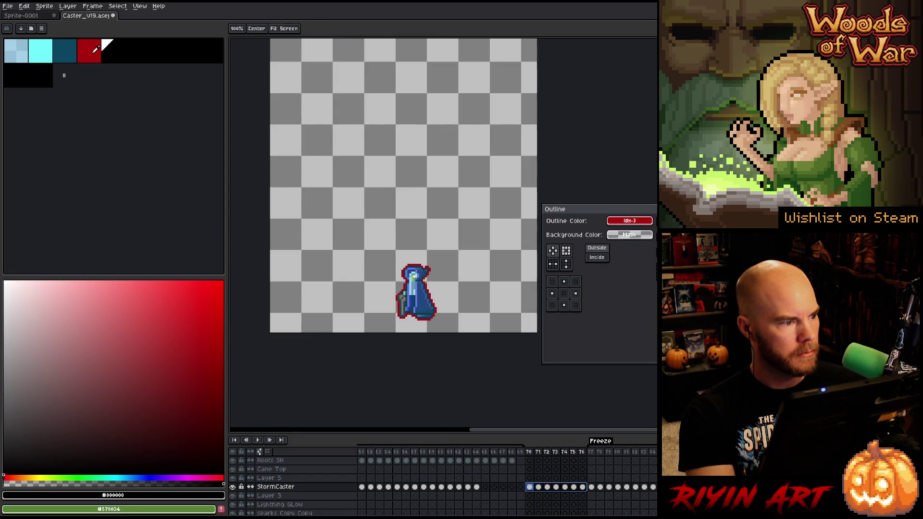
{"action": "key", "text": "Return"}
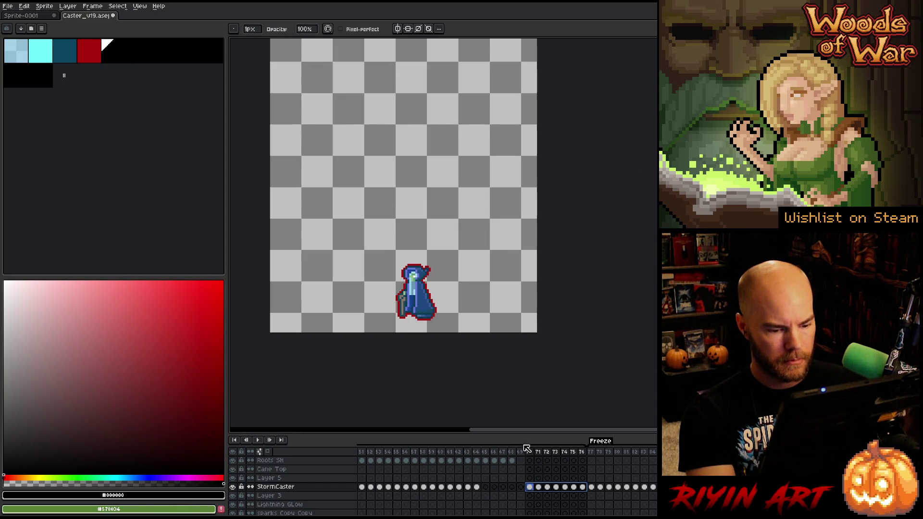
{"action": "left_click_drag", "start_coordinate": [520, 452], "coordinate": [574, 451]}
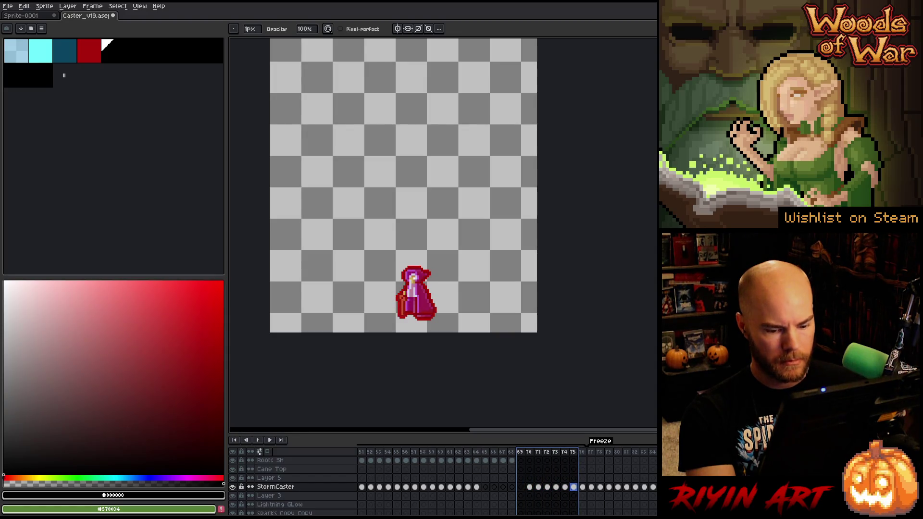
{"action": "scroll", "coordinate": [505, 477], "scroll_direction": "left", "scroll_amount": 4}
{"action": "scroll", "coordinate": [505, 476], "scroll_direction": "left", "scroll_amount": 6}
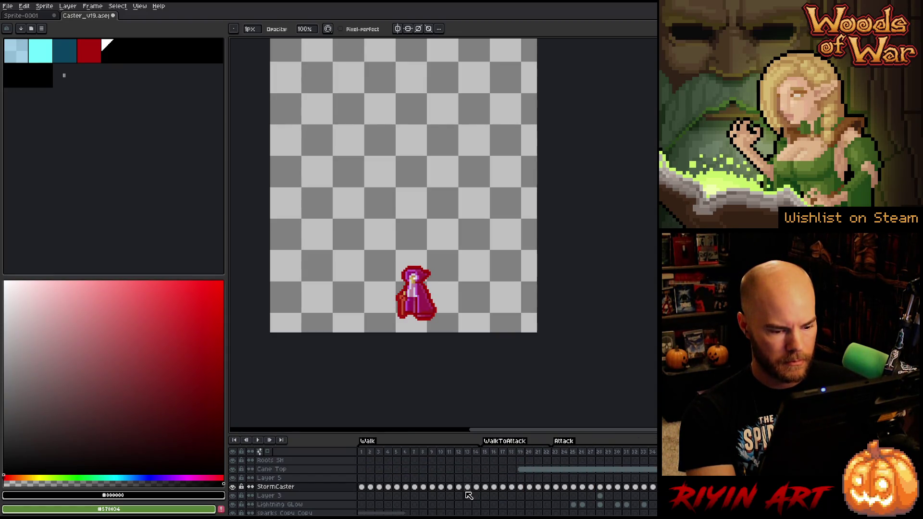
{"action": "scroll", "coordinate": [469, 495], "scroll_direction": "down", "scroll_amount": 2}
{"action": "scroll", "coordinate": [378, 509], "scroll_direction": "down", "scroll_amount": 3}
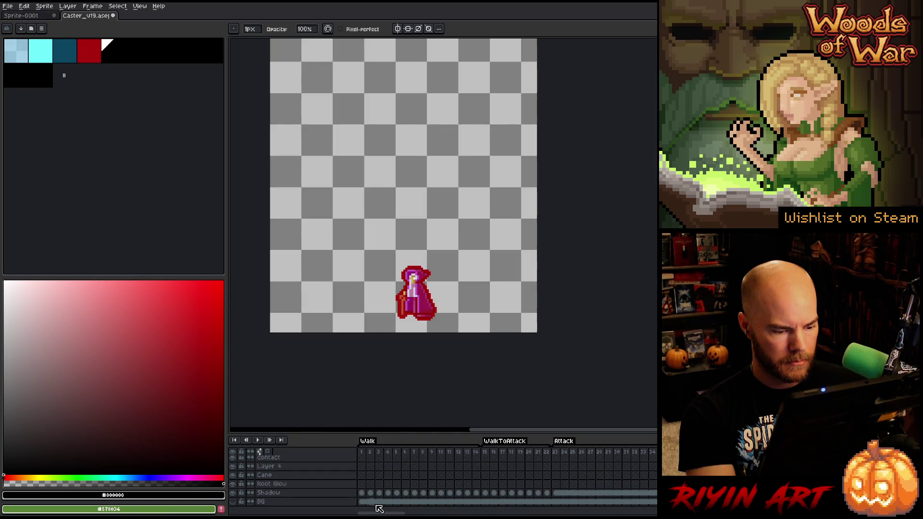
Step: Step through Shadow layer frames 14–15, then settle on Attack Idle frame 13
{"action": "left_click", "coordinate": [476, 493]}
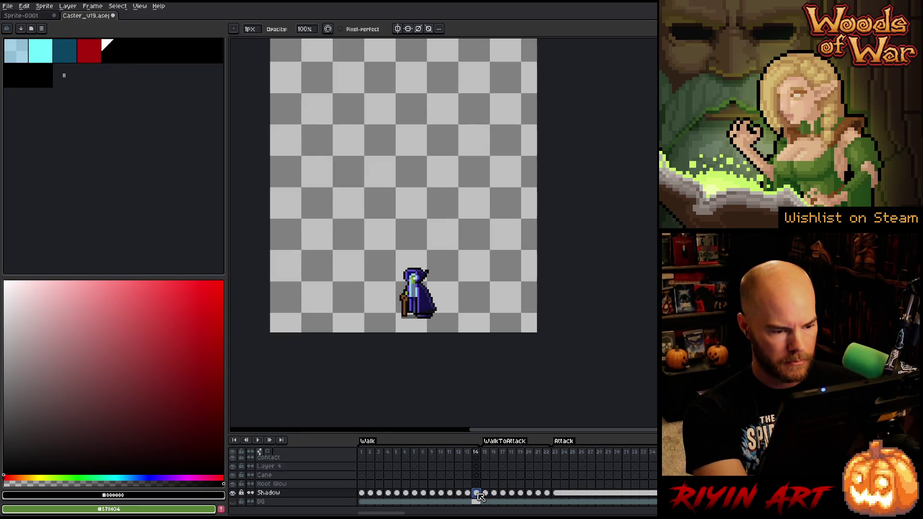
{"action": "left_click", "coordinate": [485, 493]}
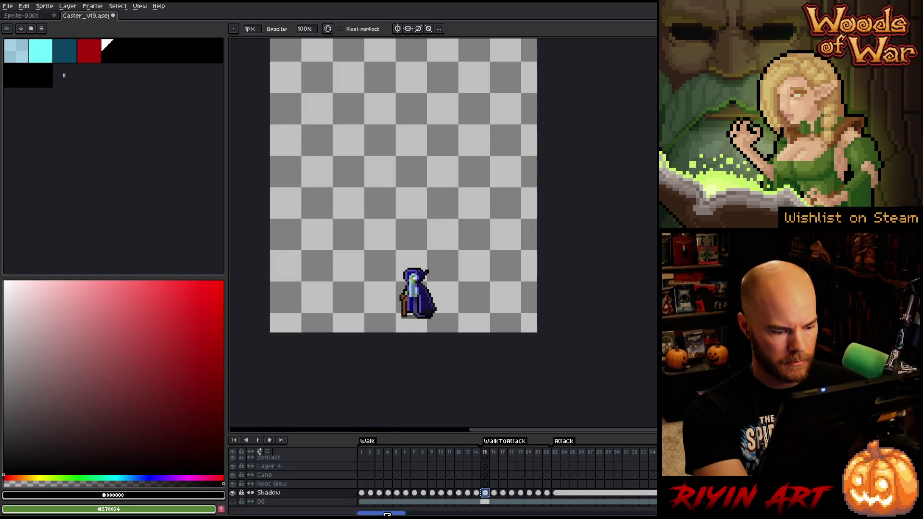
{"action": "left_click_drag", "start_coordinate": [388, 514], "coordinate": [468, 512]}
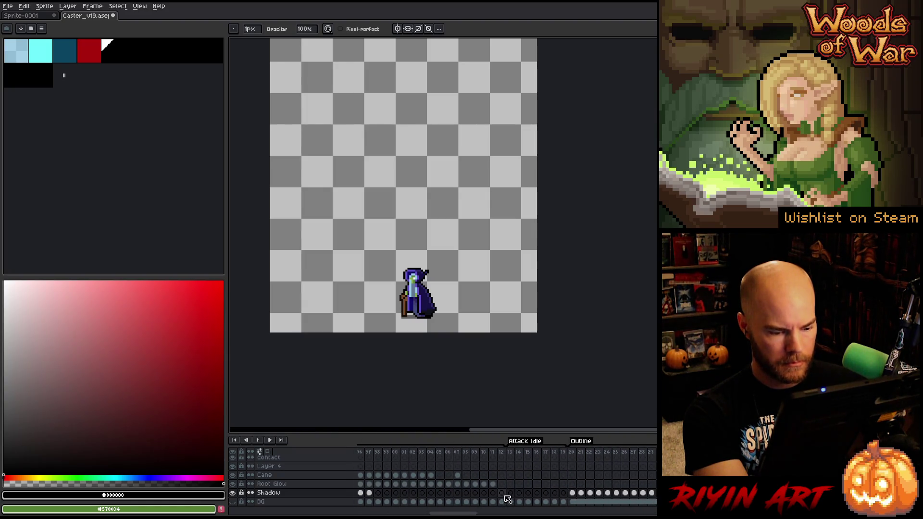
{"action": "left_click", "coordinate": [511, 494]}
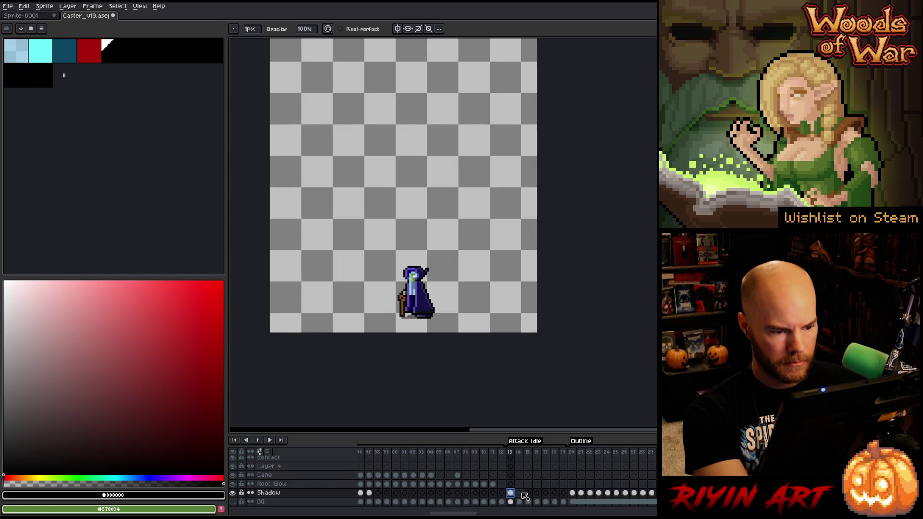
{"action": "left_click", "coordinate": [519, 494]}
{"action": "left_click", "coordinate": [511, 494]}
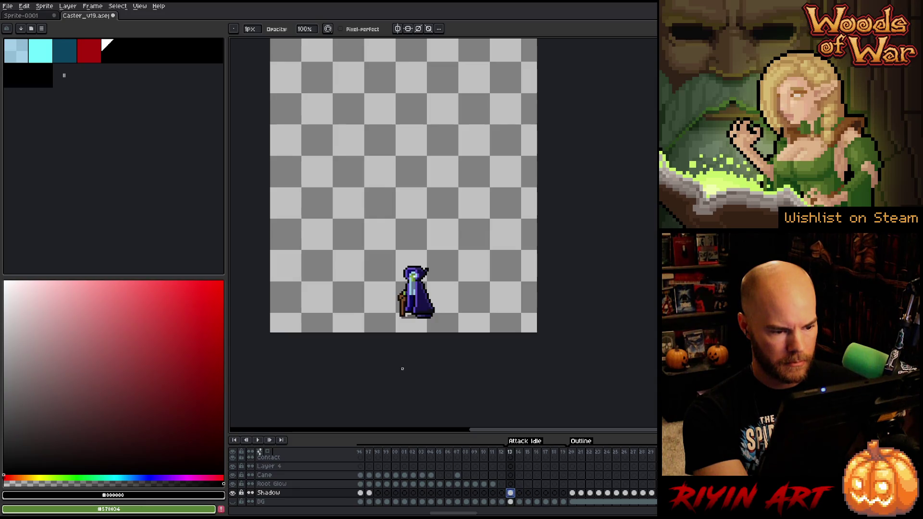
{"action": "scroll", "coordinate": [433, 356], "scroll_direction": "up", "scroll_amount": 2}
{"action": "scroll", "coordinate": [438, 354], "scroll_direction": "up", "scroll_amount": 2}
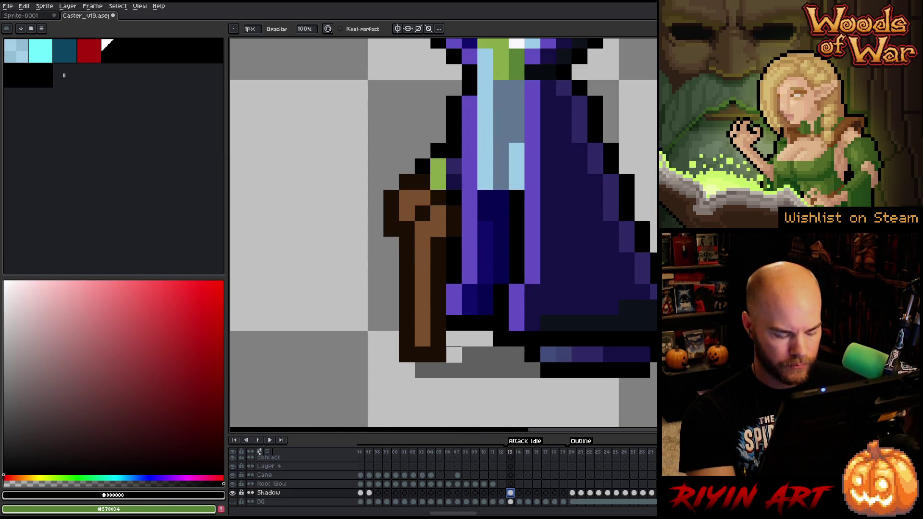
Step: Shift a strip of Shadow-layer pixels at Attack Idle frame 13 so the shadow extends beneath the cane
{"action": "key", "text": "m"}
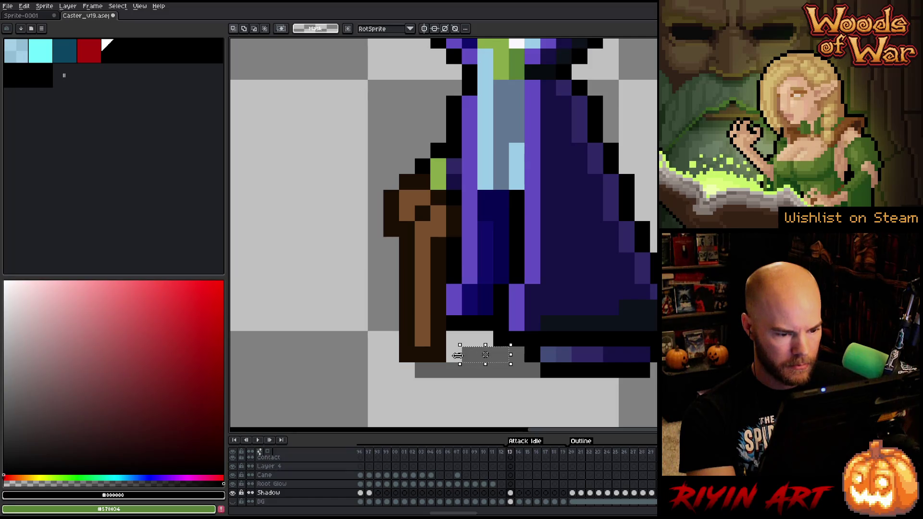
{"action": "left_click_drag", "start_coordinate": [499, 363], "coordinate": [485, 354]}
{"action": "left_click_drag", "start_coordinate": [412, 361], "coordinate": [447, 379]}
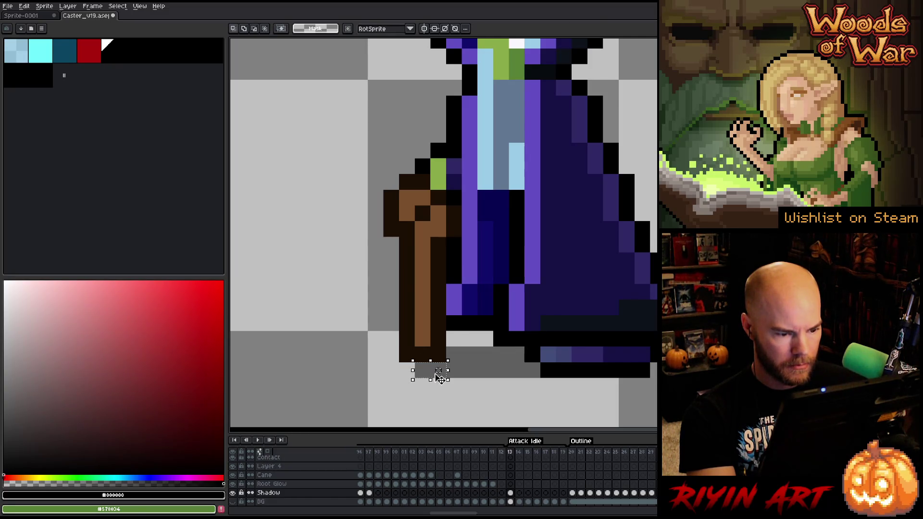
{"action": "left_click", "coordinate": [373, 372]}
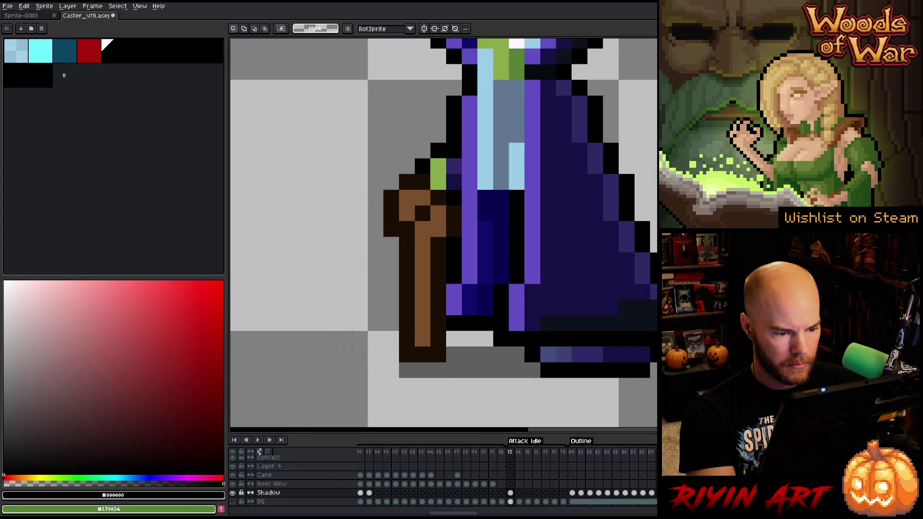
Step: Link the Shadow cels across frames 13 to 19 and zoom out to the whole caster sprite
{"action": "left_click_drag", "start_coordinate": [514, 496], "coordinate": [564, 495]}
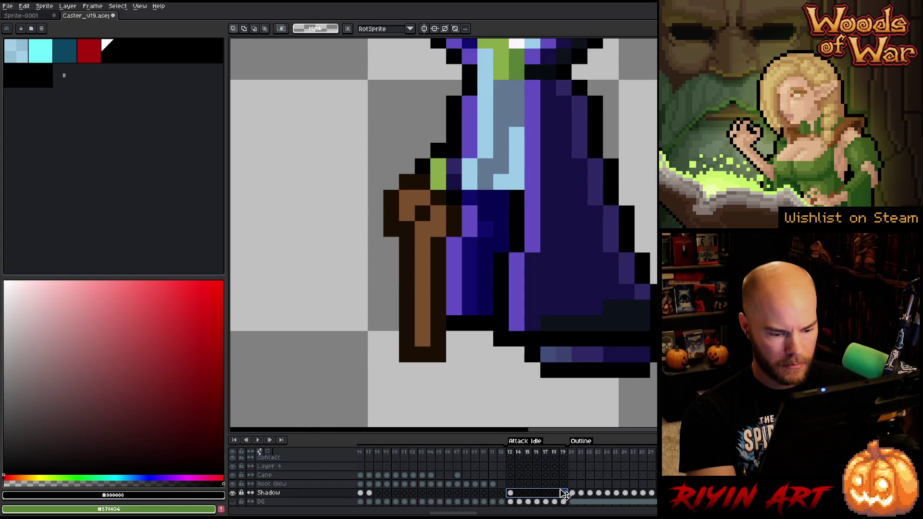
{"action": "right_click", "coordinate": [564, 495]}
{"action": "left_click", "coordinate": [577, 491]}
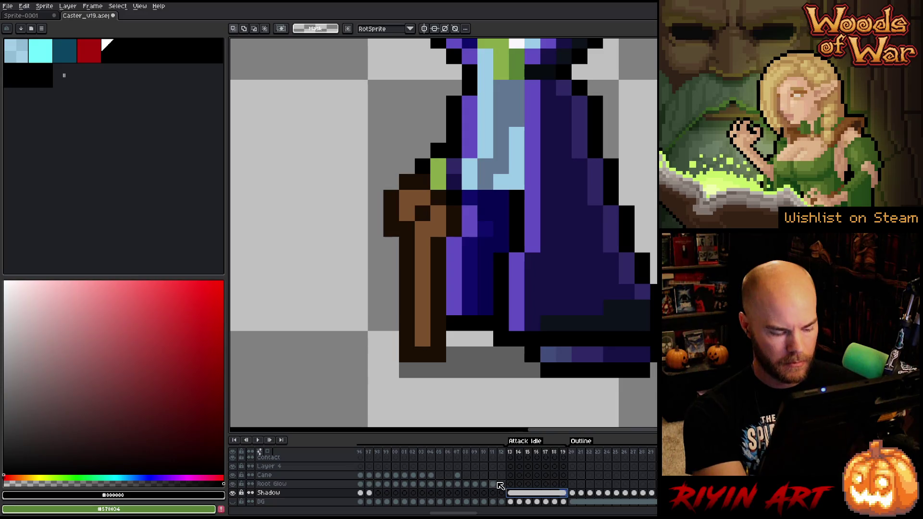
{"action": "key", "text": "minus"}
{"action": "key", "text": "minus"}
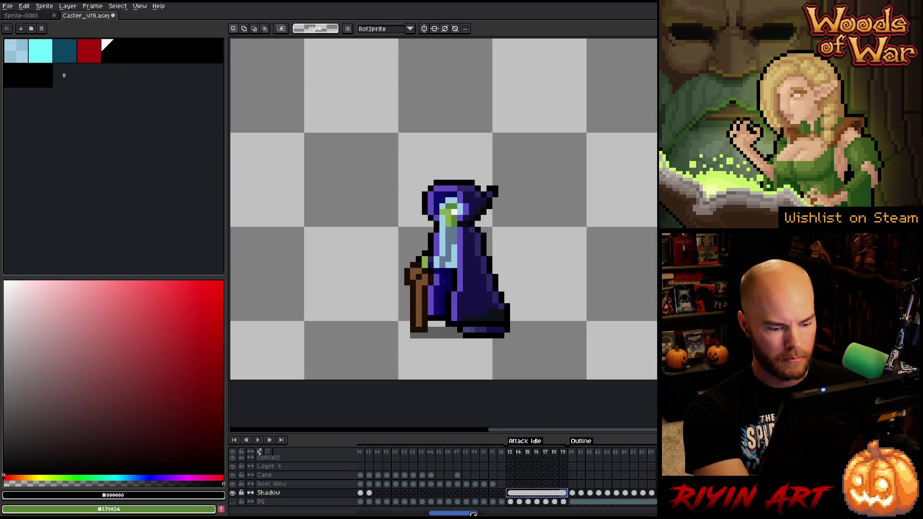
{"action": "left_click_drag", "start_coordinate": [473, 514], "coordinate": [558, 512]}
{"action": "scroll", "coordinate": [557, 513], "scroll_direction": "right", "scroll_amount": 1}
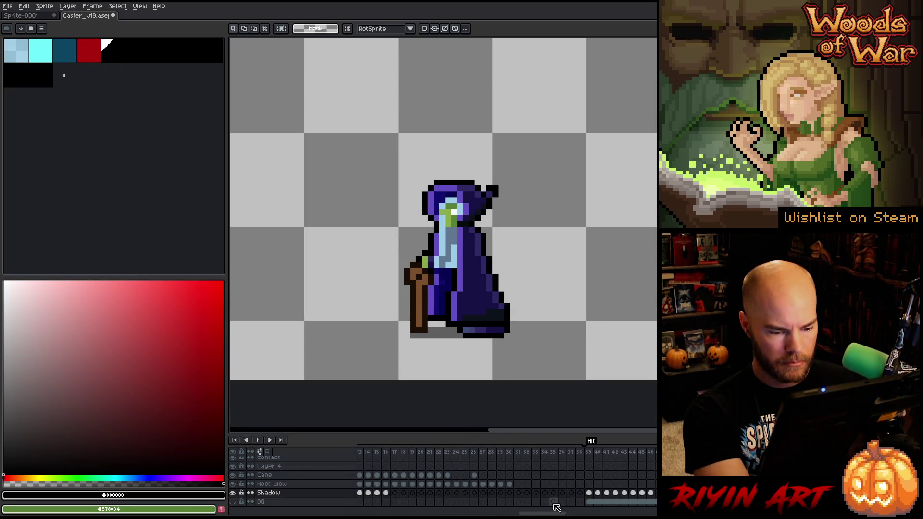
Step: Extend the frame 32 Shadow cel across frames 32 to 39
{"action": "left_click", "coordinate": [519, 493]}
{"action": "scroll", "coordinate": [522, 493], "scroll_direction": "up", "scroll_amount": 2}
{"action": "scroll", "coordinate": [522, 492], "scroll_direction": "up", "scroll_amount": 1}
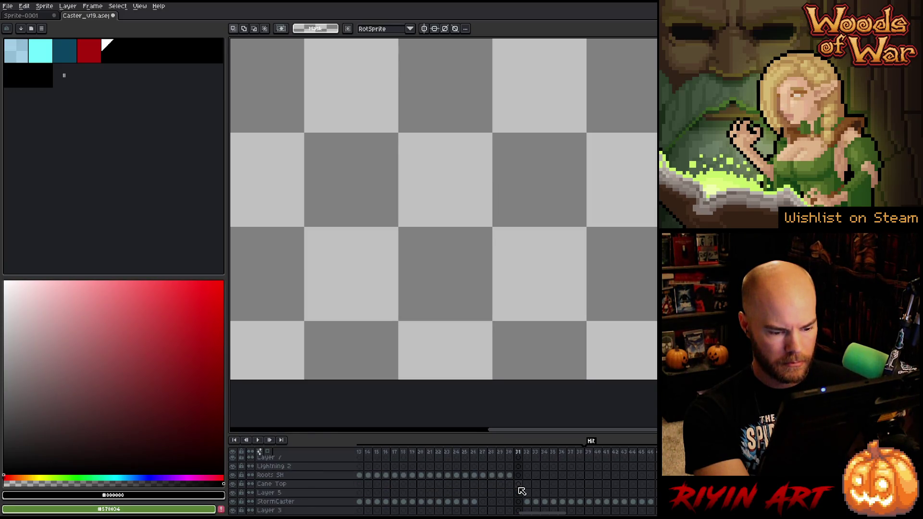
{"action": "left_click", "coordinate": [529, 454]}
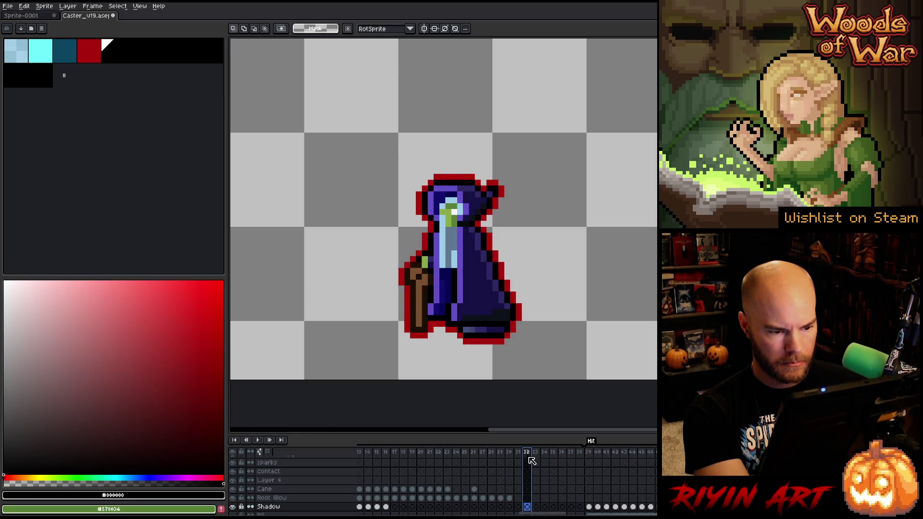
{"action": "scroll", "coordinate": [527, 476], "scroll_direction": "down", "scroll_amount": 3}
{"action": "left_click", "coordinate": [529, 495]}
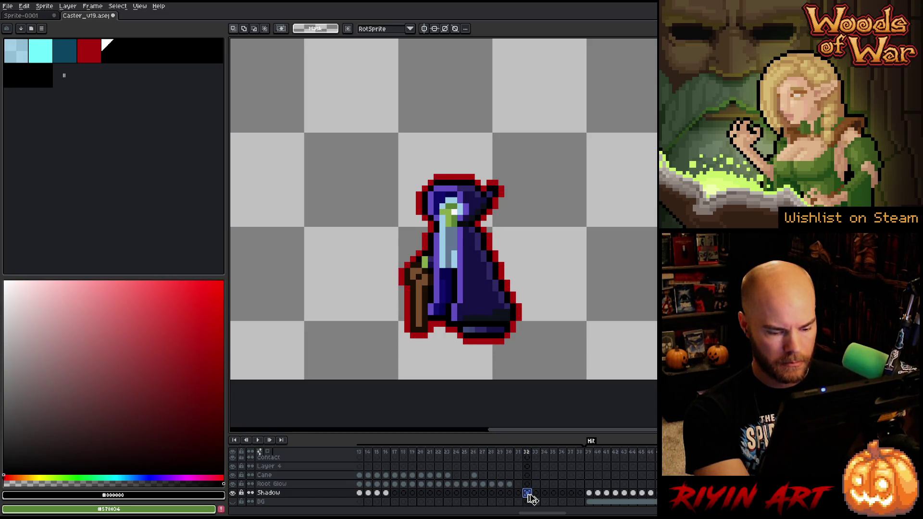
{"action": "left_click_drag", "start_coordinate": [529, 495], "coordinate": [583, 494]}
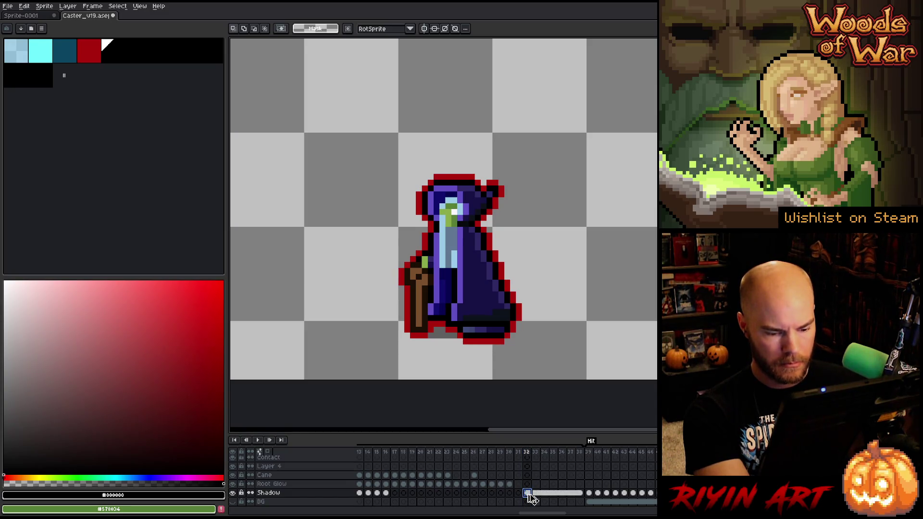
Step: Flip between the purple caster frame and the red-tinted Hit frame to compare the shadow
{"action": "left_click", "coordinate": [593, 456]}
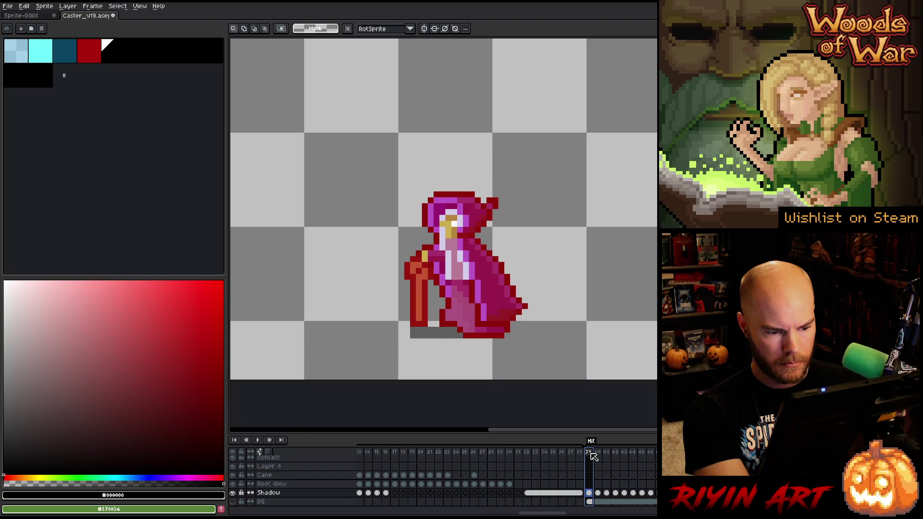
{"action": "left_click", "coordinate": [530, 457]}
{"action": "left_click", "coordinate": [593, 456]}
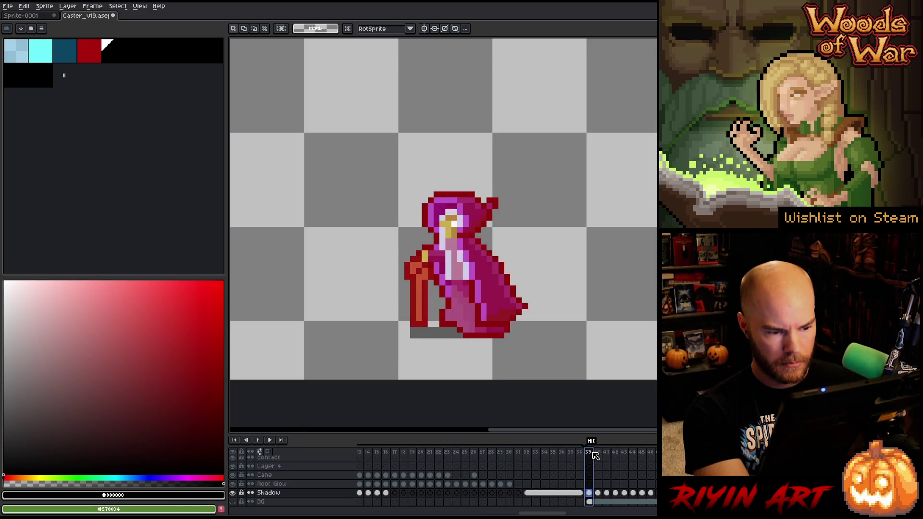
{"action": "left_click", "coordinate": [529, 456]}
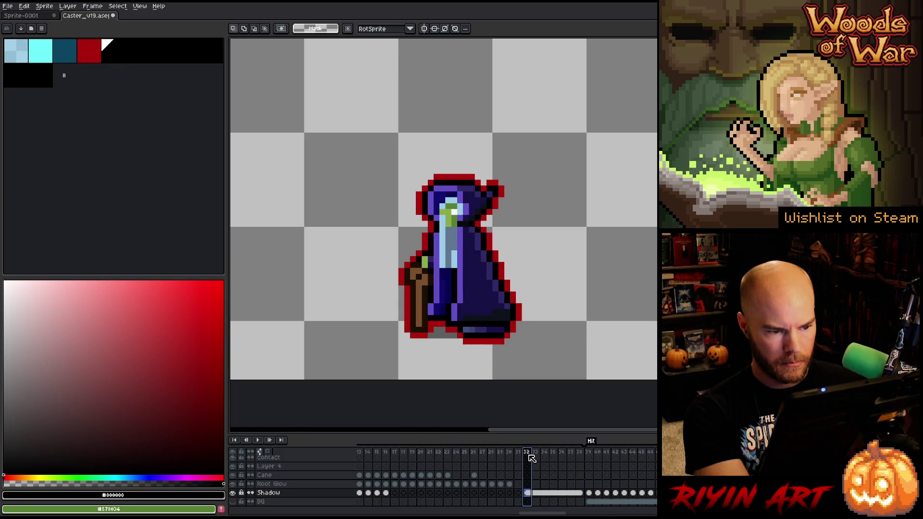
{"action": "left_click_drag", "start_coordinate": [548, 513], "coordinate": [627, 513]}
Step: Paste the shadow into the Shadow cels from frame 51 onward and check frame 70
{"action": "left_click", "coordinate": [590, 494]}
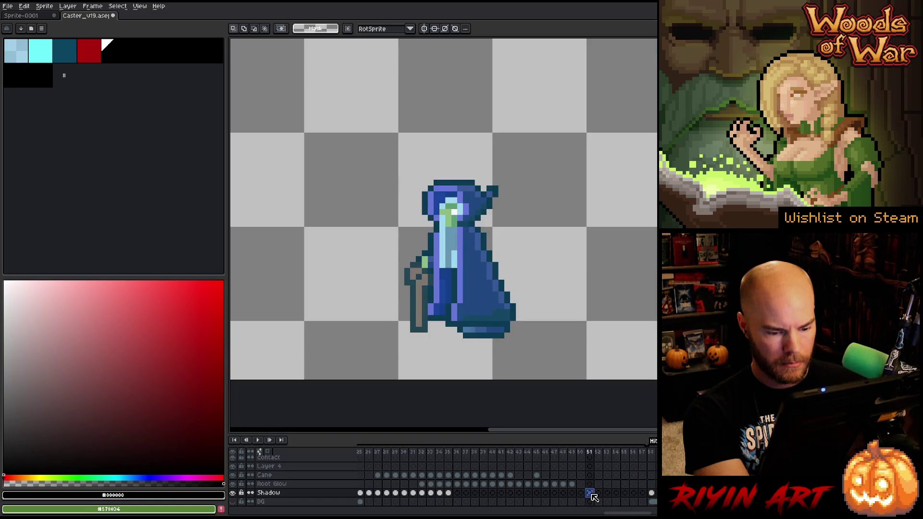
{"action": "key", "text": "ctrl+v"}
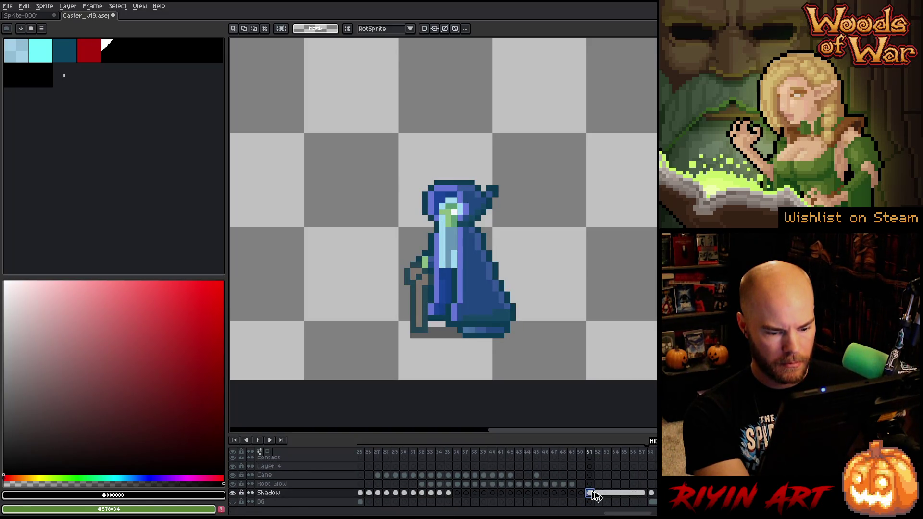
{"action": "left_click_drag", "start_coordinate": [611, 513], "coordinate": [635, 513]}
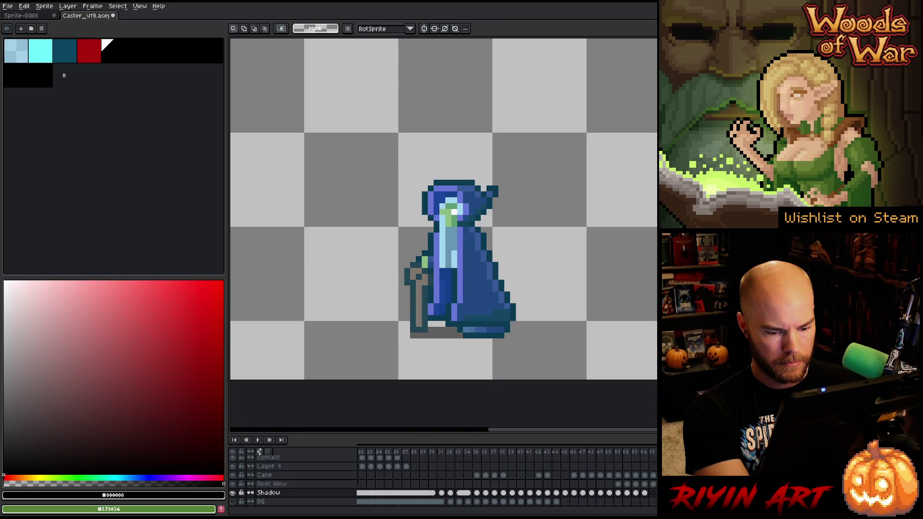
{"action": "left_click", "coordinate": [461, 497]}
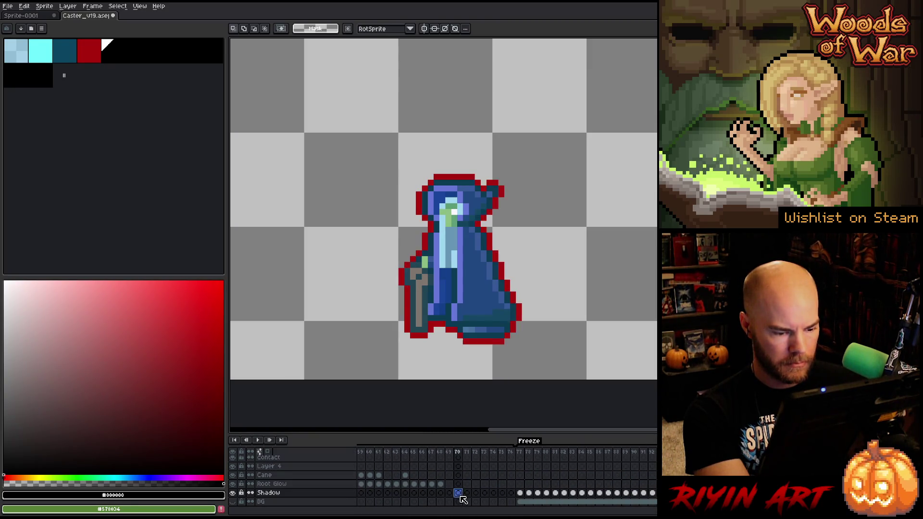
{"action": "scroll", "coordinate": [461, 497], "scroll_direction": "up", "scroll_amount": 3}
{"action": "scroll", "coordinate": [460, 497], "scroll_direction": "down", "scroll_amount": 2}
{"action": "scroll", "coordinate": [460, 497], "scroll_direction": "down", "scroll_amount": 2}
{"action": "scroll", "coordinate": [460, 498], "scroll_direction": "down", "scroll_amount": 2}
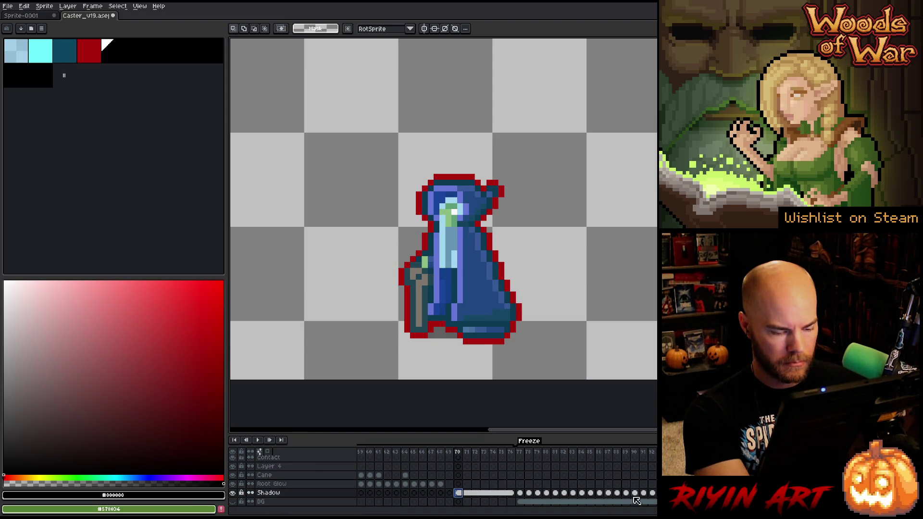
{"action": "scroll", "coordinate": [637, 501], "scroll_direction": "left", "scroll_amount": 5}
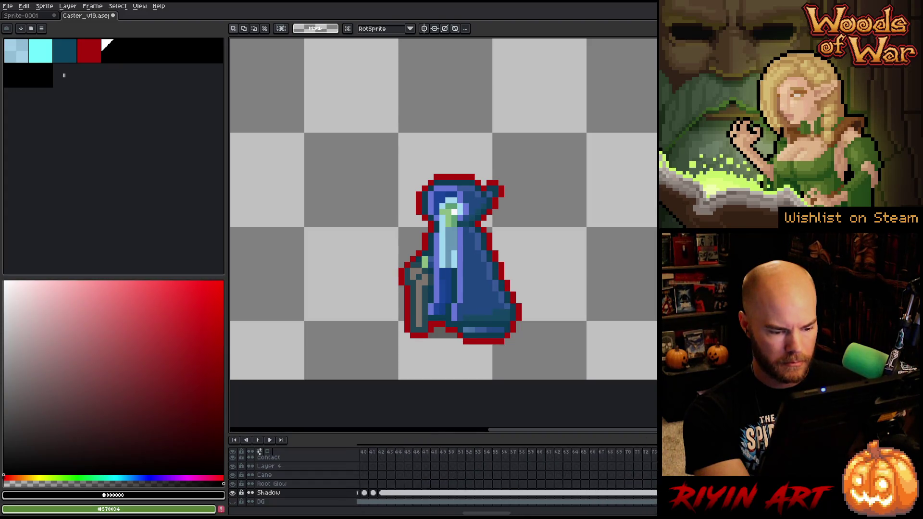
{"action": "scroll", "coordinate": [502, 508], "scroll_direction": "left", "scroll_amount": 3}
{"action": "scroll", "coordinate": [502, 507], "scroll_direction": "left", "scroll_amount": 5}
{"action": "scroll", "coordinate": [502, 507], "scroll_direction": "left", "scroll_amount": 3}
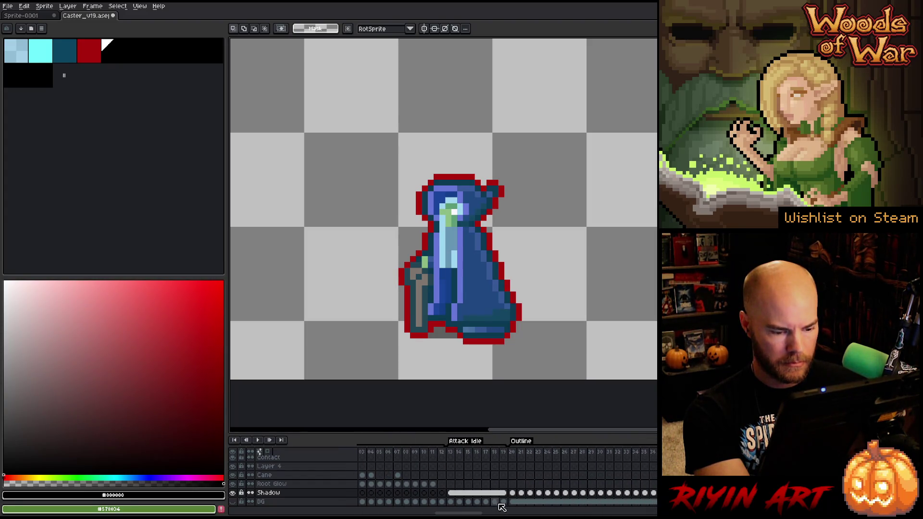
{"action": "scroll", "coordinate": [491, 483], "scroll_direction": "up", "scroll_amount": 3}
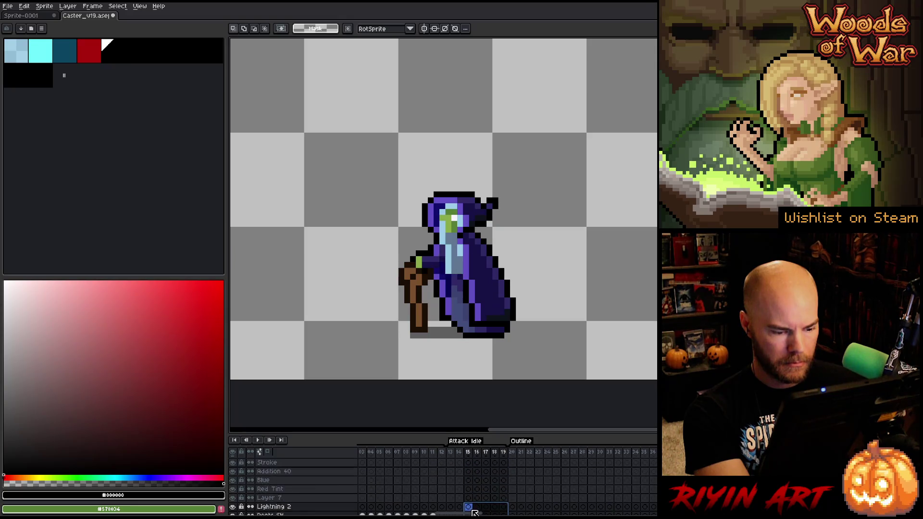
Step: Take the StormCaster cel at frame 13 and move to the empty StormCaster frame missing the caster
{"action": "left_click", "coordinate": [468, 499]}
{"action": "left_click", "coordinate": [452, 465]}
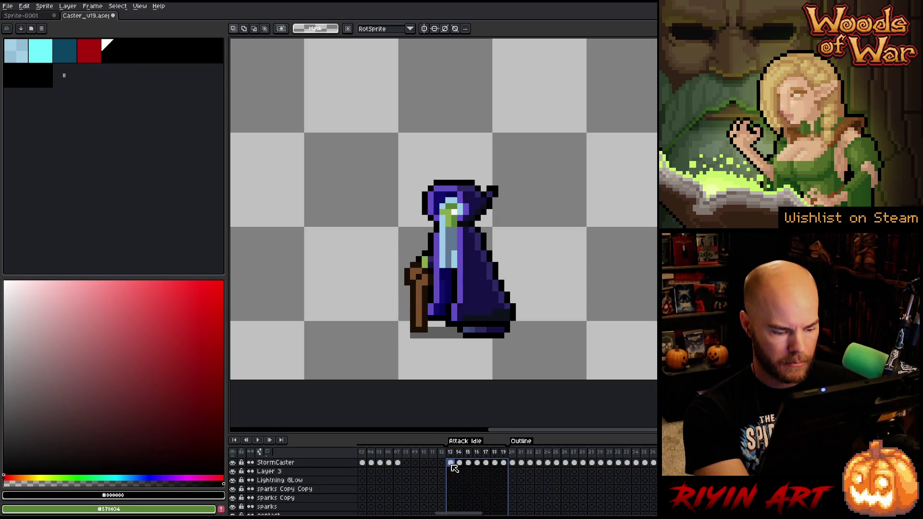
{"action": "left_click_drag", "start_coordinate": [459, 512], "coordinate": [653, 514]}
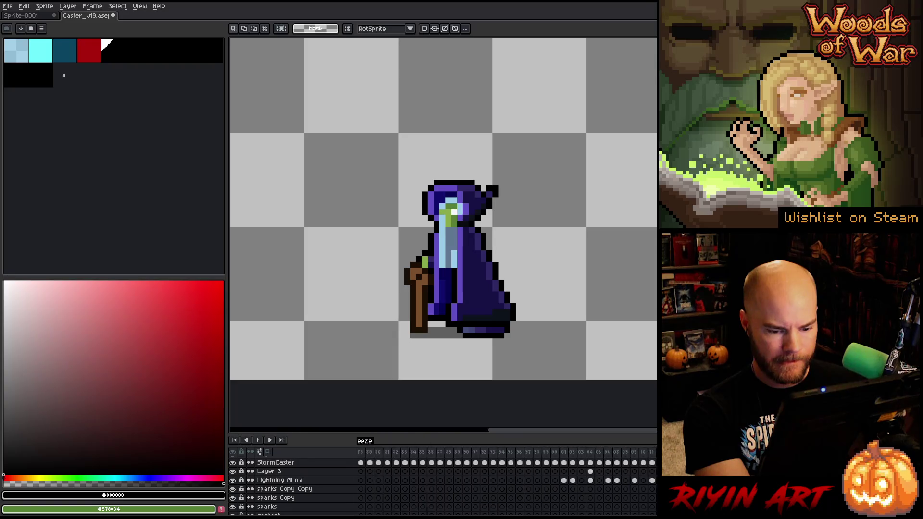
{"action": "left_click_drag", "start_coordinate": [653, 512], "coordinate": [645, 513]}
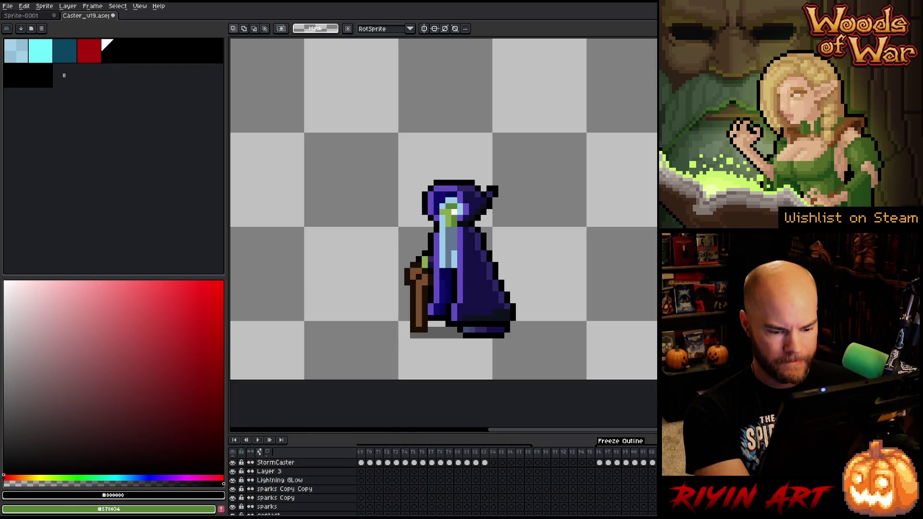
{"action": "left_click", "coordinate": [538, 463]}
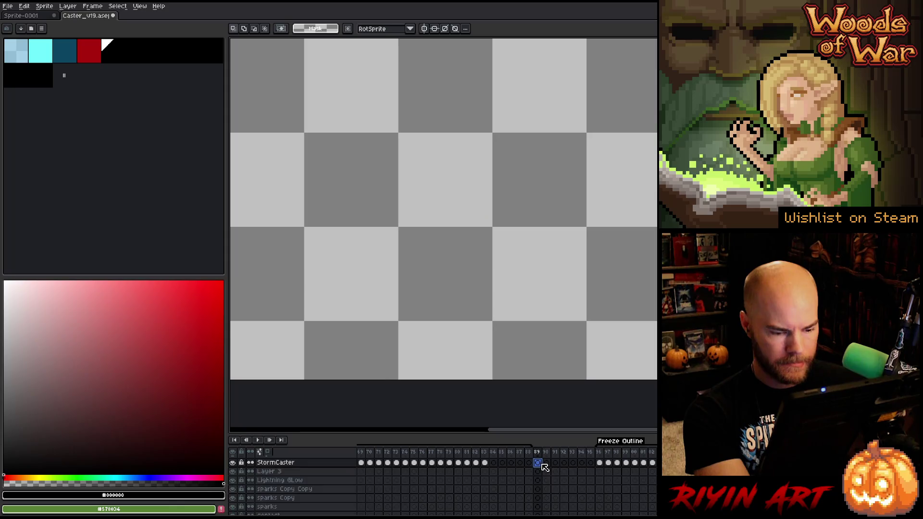
Step: Paste the caster into the empty frame, then narrow a selection down to frame 80's ice-crystal cels
{"action": "key", "text": "ctrl+v"}
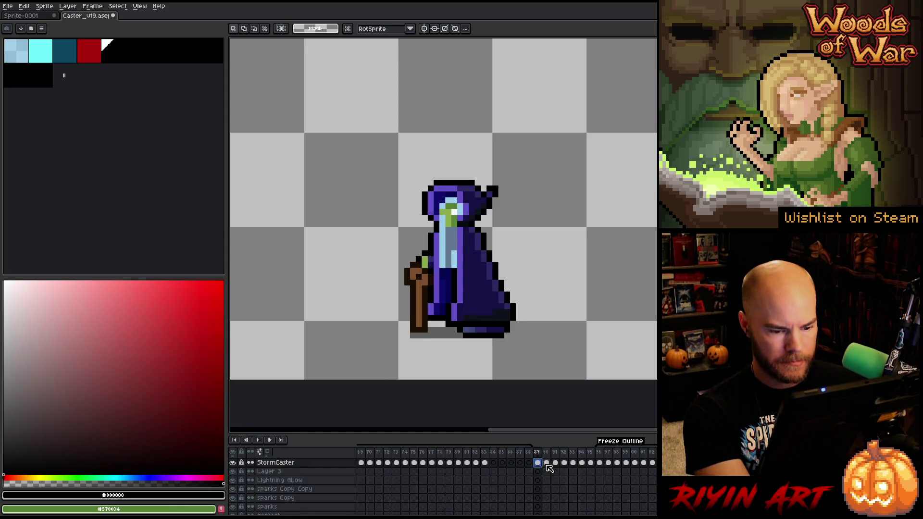
{"action": "scroll", "coordinate": [550, 469], "scroll_direction": "down", "scroll_amount": 3}
{"action": "scroll", "coordinate": [549, 469], "scroll_direction": "down", "scroll_amount": 2}
{"action": "scroll", "coordinate": [550, 469], "scroll_direction": "down", "scroll_amount": 3}
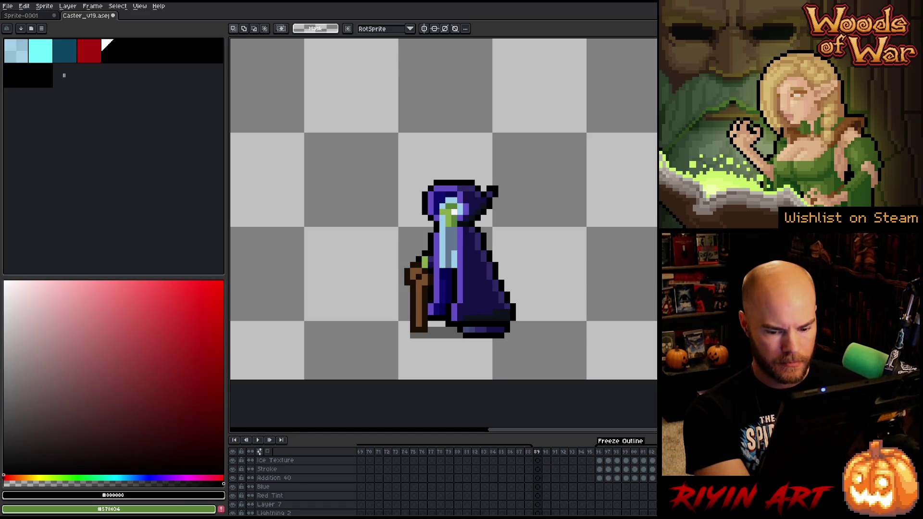
{"action": "scroll", "coordinate": [549, 469], "scroll_direction": "left", "scroll_amount": 2}
{"action": "scroll", "coordinate": [549, 469], "scroll_direction": "left", "scroll_amount": 5}
{"action": "scroll", "coordinate": [549, 470], "scroll_direction": "left", "scroll_amount": 5}
{"action": "scroll", "coordinate": [505, 480], "scroll_direction": "right", "scroll_amount": 2}
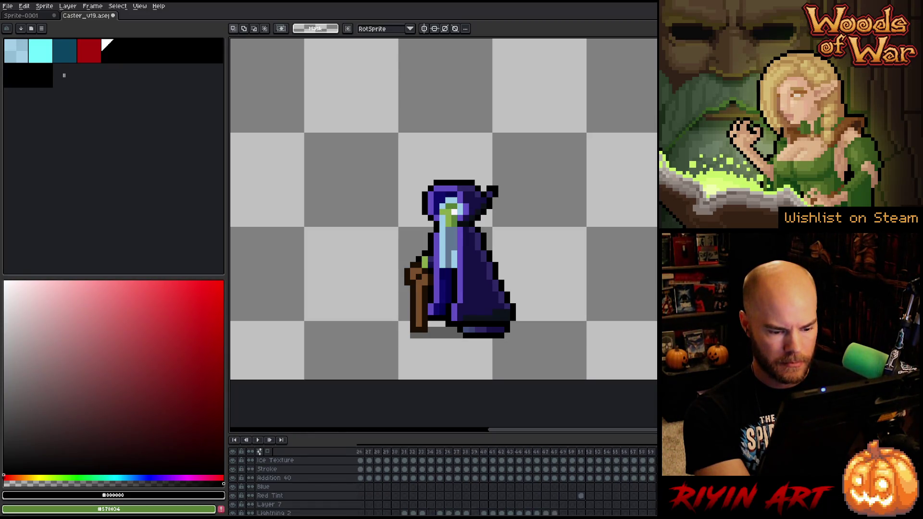
{"action": "scroll", "coordinate": [505, 480], "scroll_direction": "right", "scroll_amount": 3}
{"action": "scroll", "coordinate": [505, 480], "scroll_direction": "right", "scroll_amount": 2}
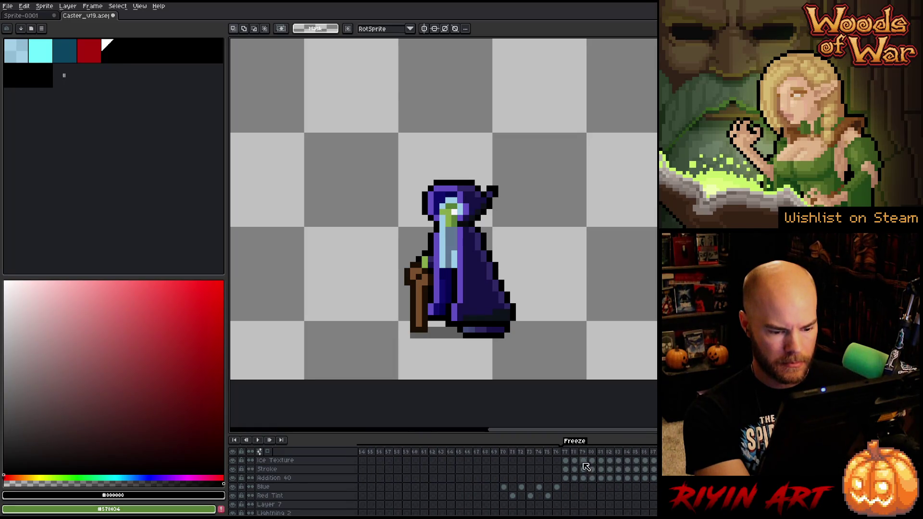
{"action": "left_click", "coordinate": [566, 462]}
{"action": "left_click_drag", "start_coordinate": [566, 464], "coordinate": [609, 483]}
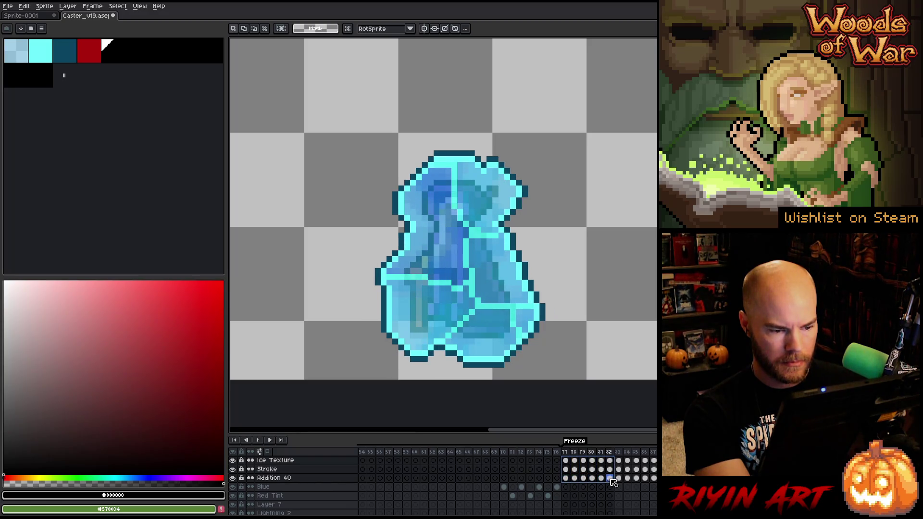
{"action": "left_click_drag", "start_coordinate": [612, 483], "coordinate": [596, 483]}
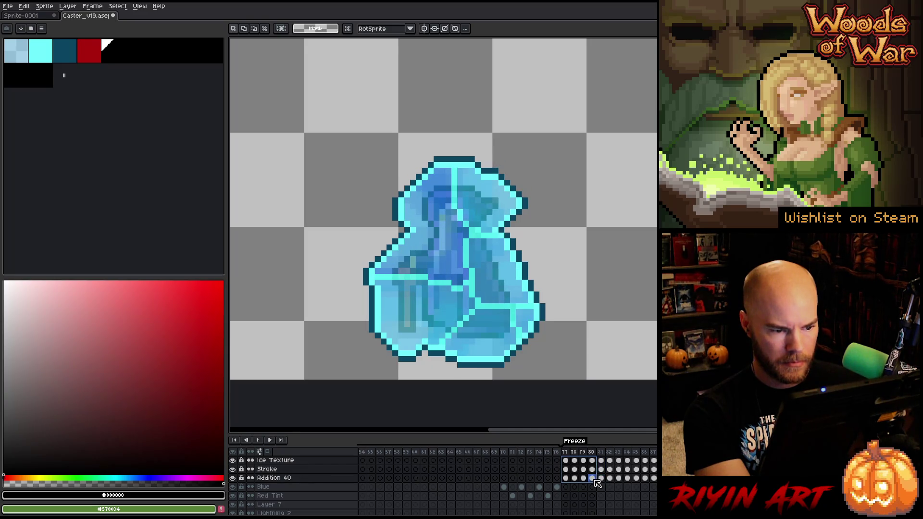
{"action": "mouse_move", "coordinate": [597, 484]}
{"action": "left_mouse_down"}
{"action": "mouse_move", "coordinate": [587, 484]}
{"action": "mouse_move", "coordinate": [599, 479]}
{"action": "left_mouse_up"}
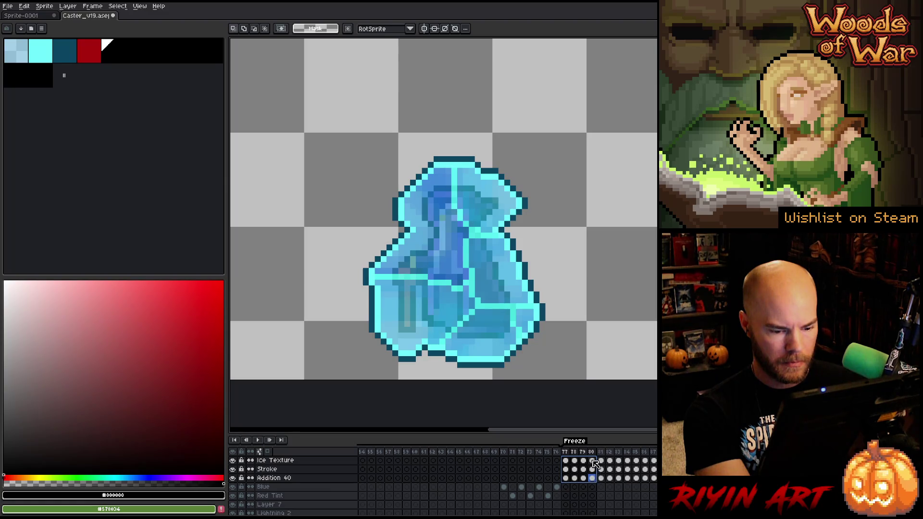
{"action": "left_click_drag", "start_coordinate": [594, 462], "coordinate": [595, 478]}
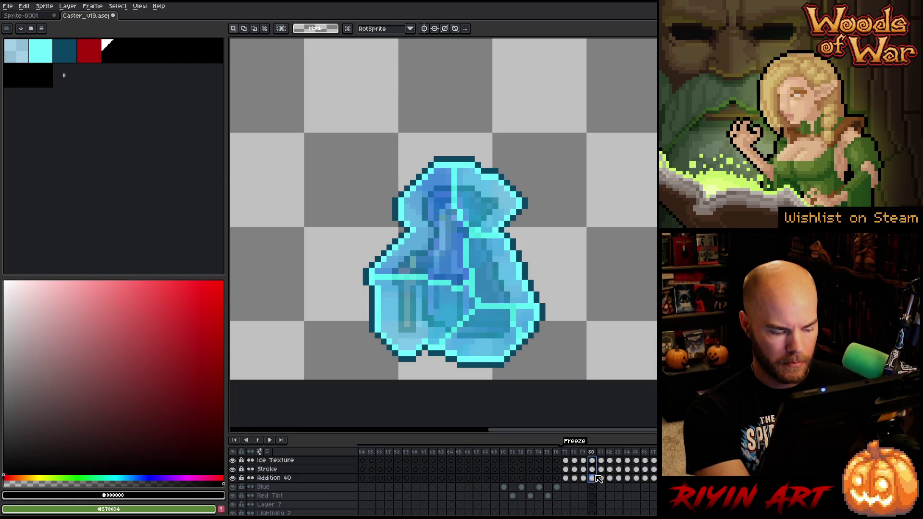
Step: Copy the ice-crystal cels and move to the later frame that will receive them
{"action": "key", "text": "ctrl+z"}
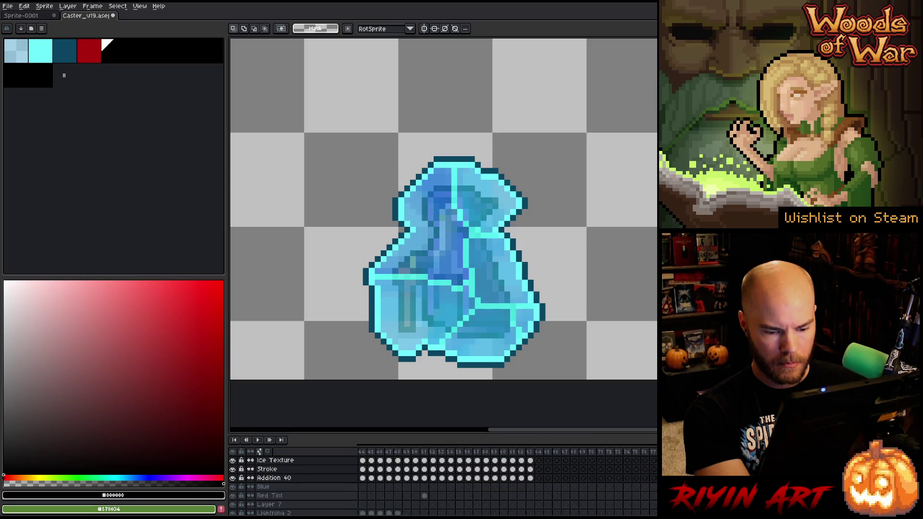
{"action": "left_click", "coordinate": [556, 461]}
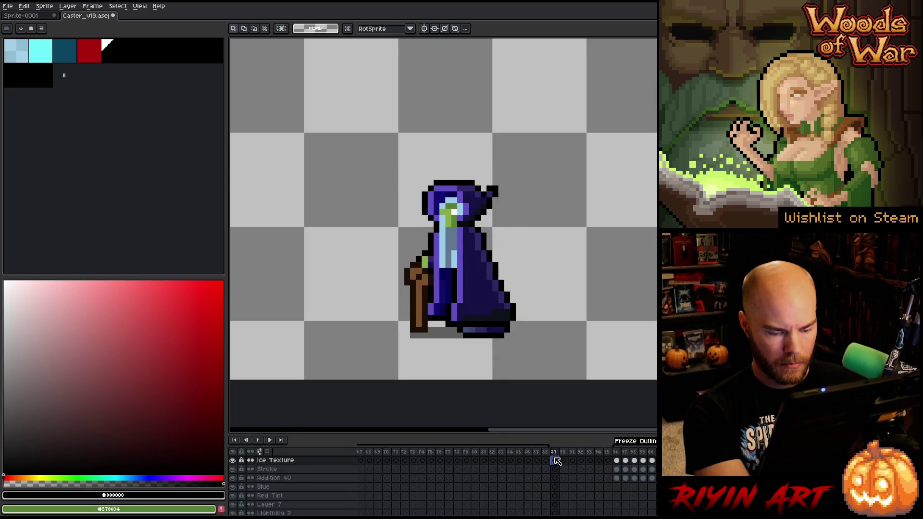
Step: Paste the ice crystal and link its Ice Texture, Stroke and Addition 40 cels across the following frames
{"action": "key", "text": "ctrl+v"}
{"action": "left_click", "coordinate": [570, 479]}
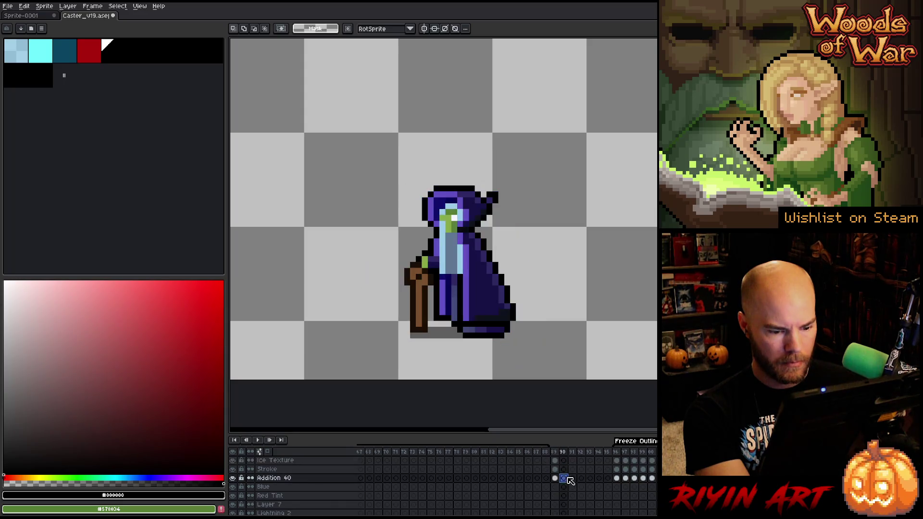
{"action": "left_click_drag", "start_coordinate": [556, 462], "coordinate": [609, 478]}
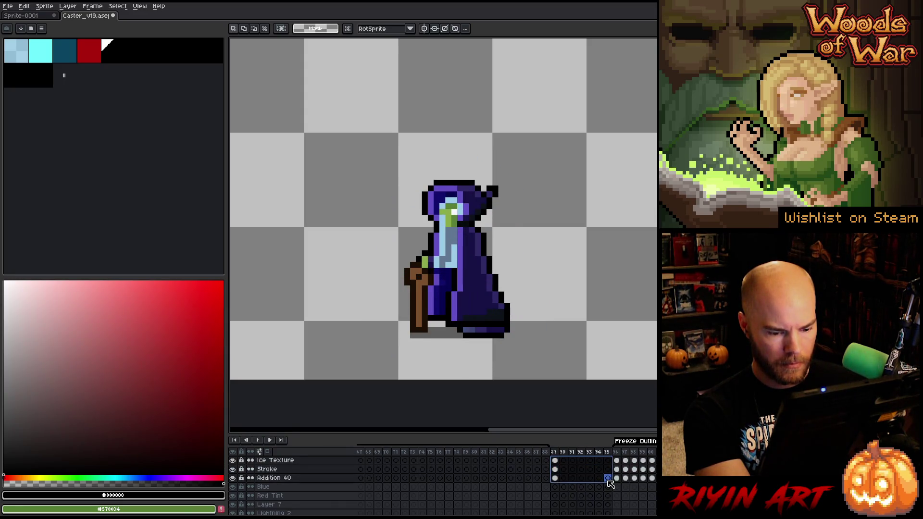
{"action": "right_click", "coordinate": [611, 482]}
{"action": "left_click", "coordinate": [626, 501]}
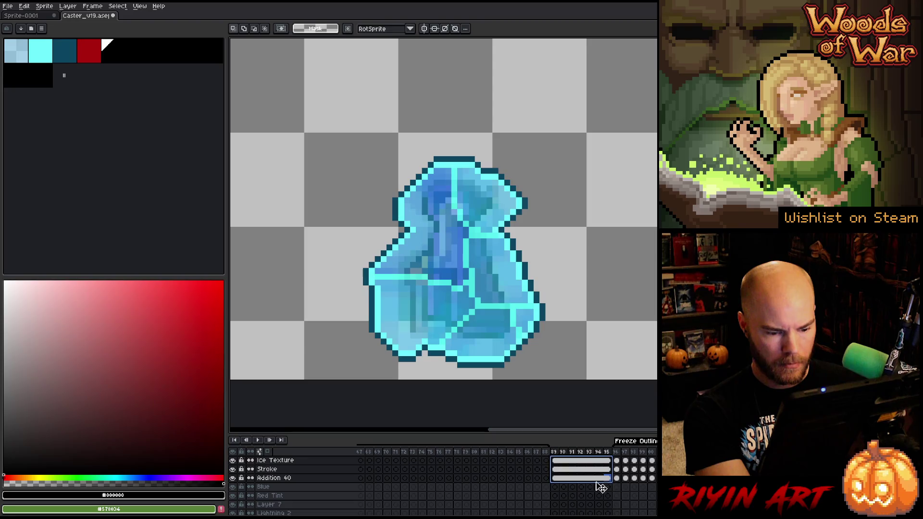
Step: Select the whole run of linked crystal frames and their cels
{"action": "left_click", "coordinate": [562, 453]}
{"action": "left_click_drag", "start_coordinate": [562, 453], "coordinate": [612, 453]}
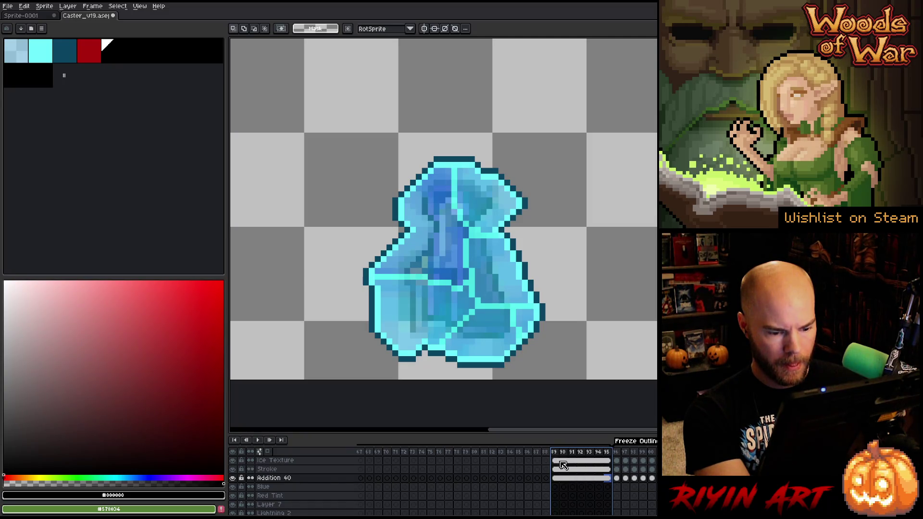
{"action": "scroll", "coordinate": [563, 466], "scroll_direction": "down", "scroll_amount": 5}
{"action": "mouse_move", "coordinate": [563, 461]}
{"action": "left_mouse_down"}
{"action": "mouse_move", "coordinate": [603, 461]}
{"action": "mouse_move", "coordinate": [612, 509]}
{"action": "left_mouse_up"}
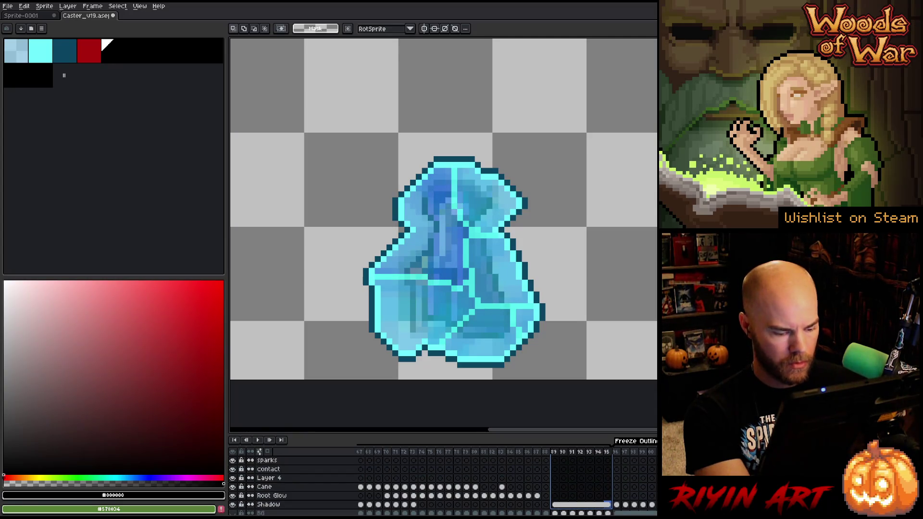
{"action": "scroll", "coordinate": [505, 483], "scroll_direction": "right", "scroll_amount": 3}
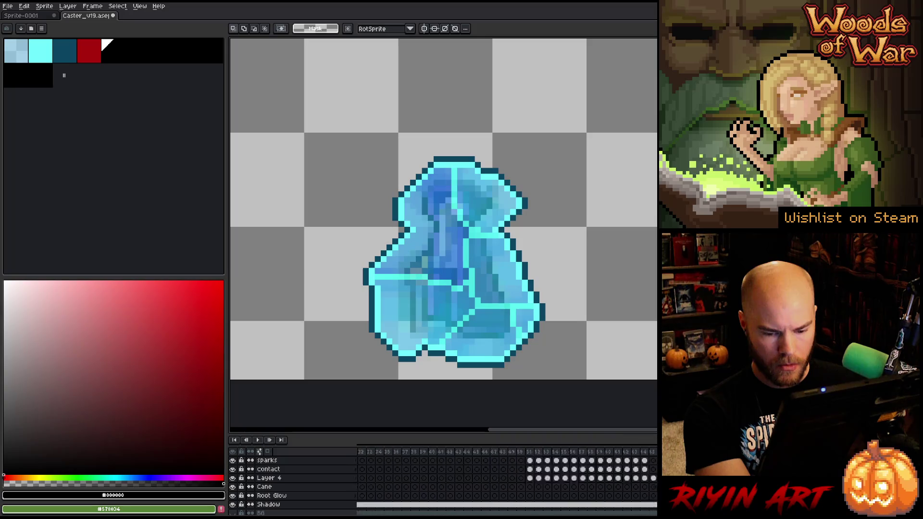
{"action": "scroll", "coordinate": [611, 475], "scroll_direction": "up", "scroll_amount": 2}
{"action": "scroll", "coordinate": [599, 473], "scroll_direction": "up", "scroll_amount": 3}
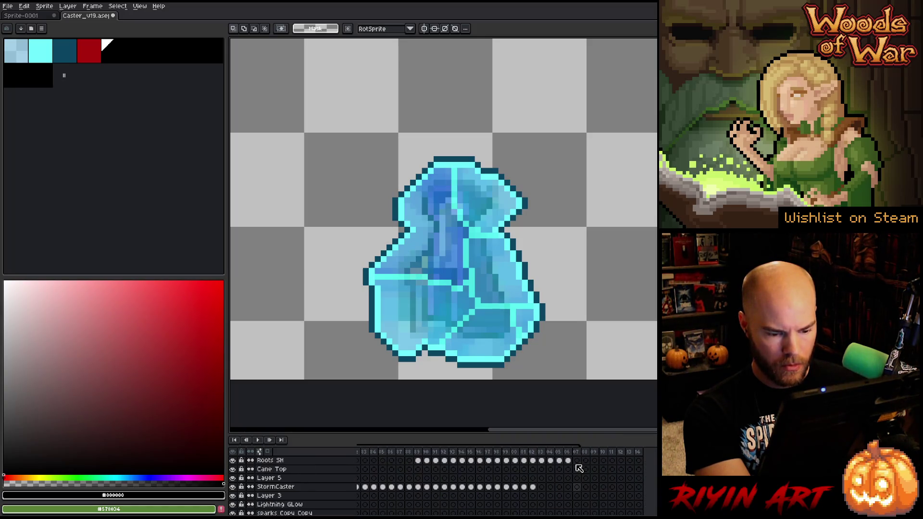
{"action": "scroll", "coordinate": [584, 470], "scroll_direction": "up", "scroll_amount": 2}
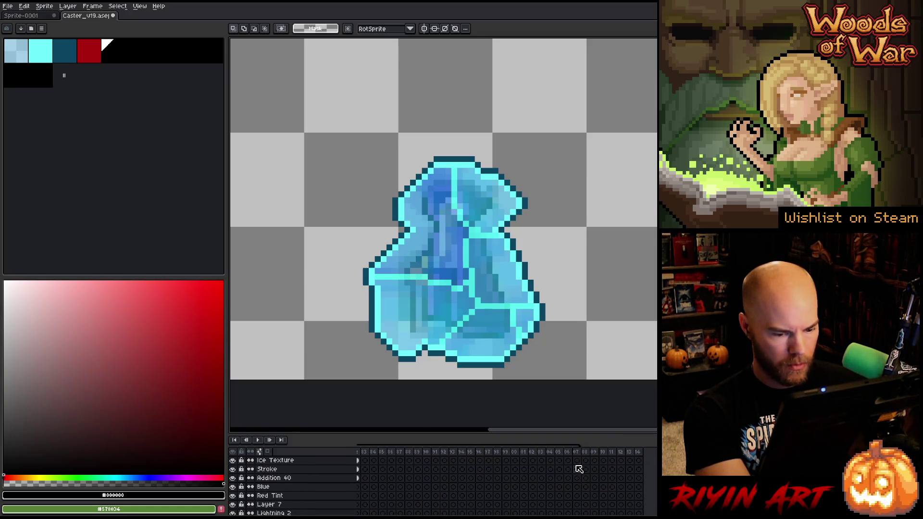
Step: Replace the Stroke layer's dark teal outline colour with red via Replace Color
{"action": "left_click", "coordinate": [586, 463]}
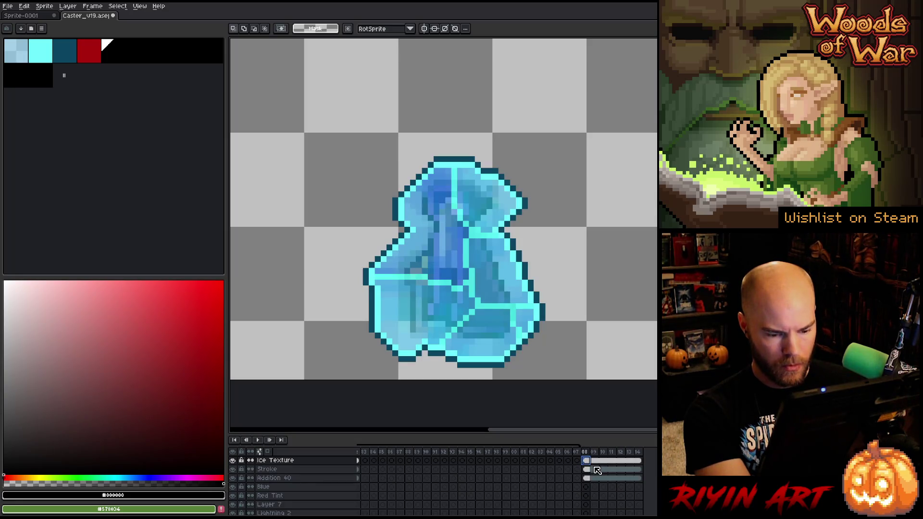
{"action": "left_click", "coordinate": [586, 469]}
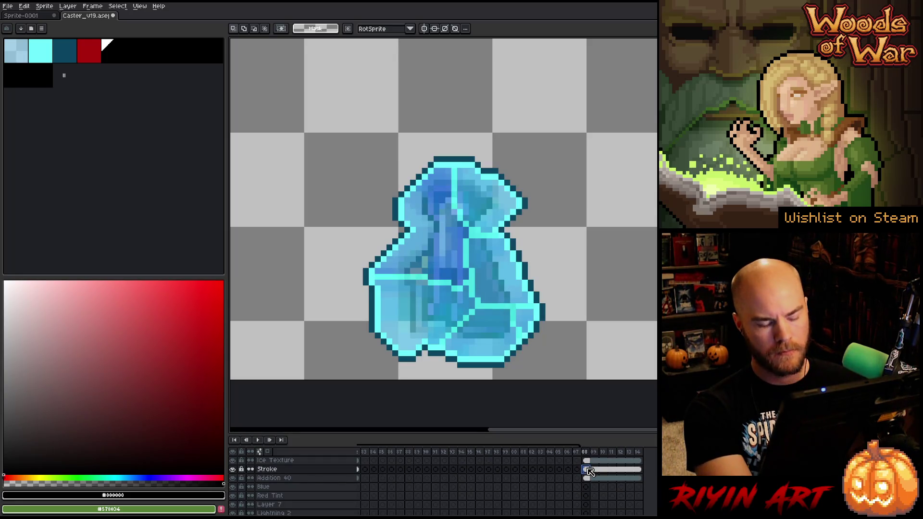
{"action": "key", "text": "shift+r"}
{"action": "left_click", "coordinate": [372, 119]}
{"action": "left_click", "coordinate": [447, 159]}
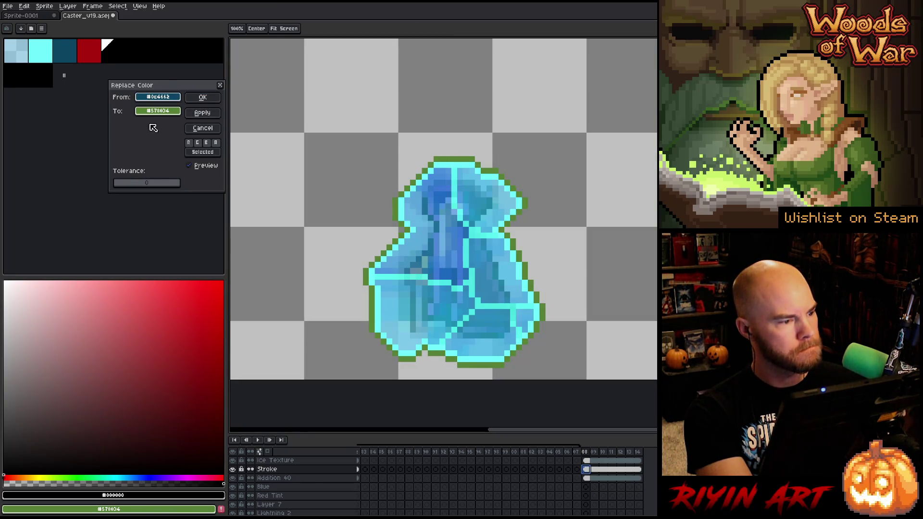
{"action": "left_click", "coordinate": [89, 49]}
{"action": "left_click", "coordinate": [210, 102]}
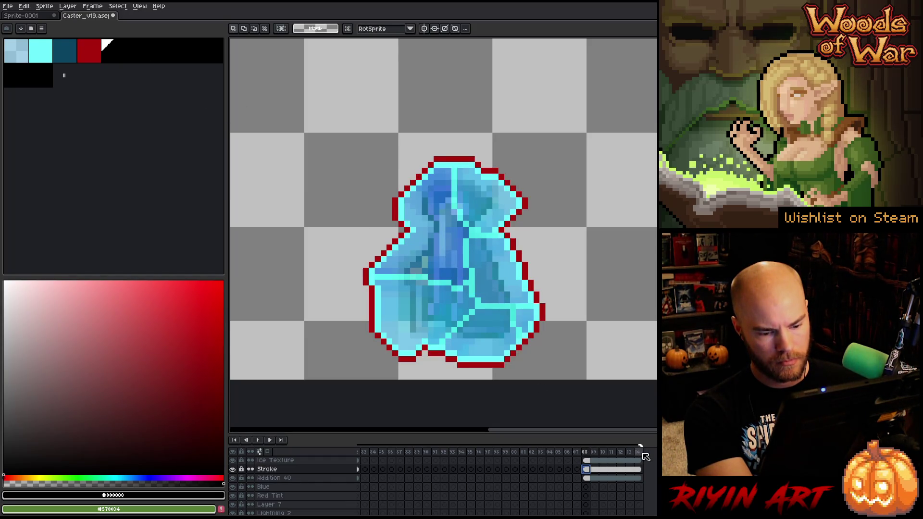
Step: Select the rest of the crystal frames, then return to a caster frame
{"action": "left_click_drag", "start_coordinate": [592, 456], "coordinate": [638, 456]}
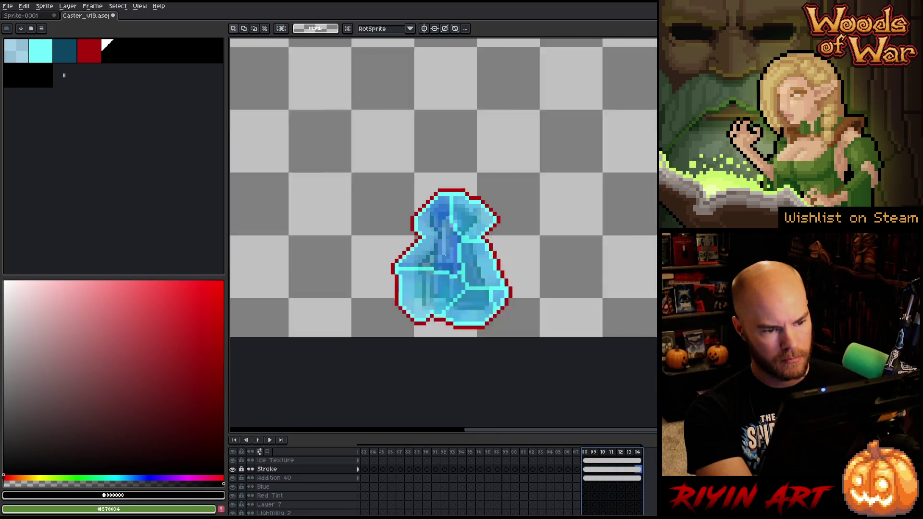
{"action": "key", "text": "minus"}
{"action": "key", "text": "minus"}
{"action": "key", "text": "plus"}
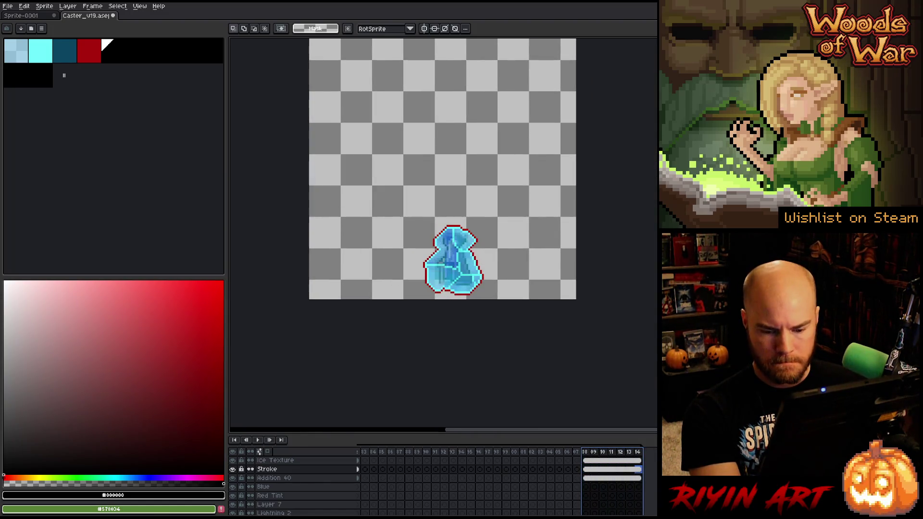
{"action": "scroll", "coordinate": [505, 476], "scroll_direction": "right", "scroll_amount": 5}
{"action": "left_click", "coordinate": [546, 469]}
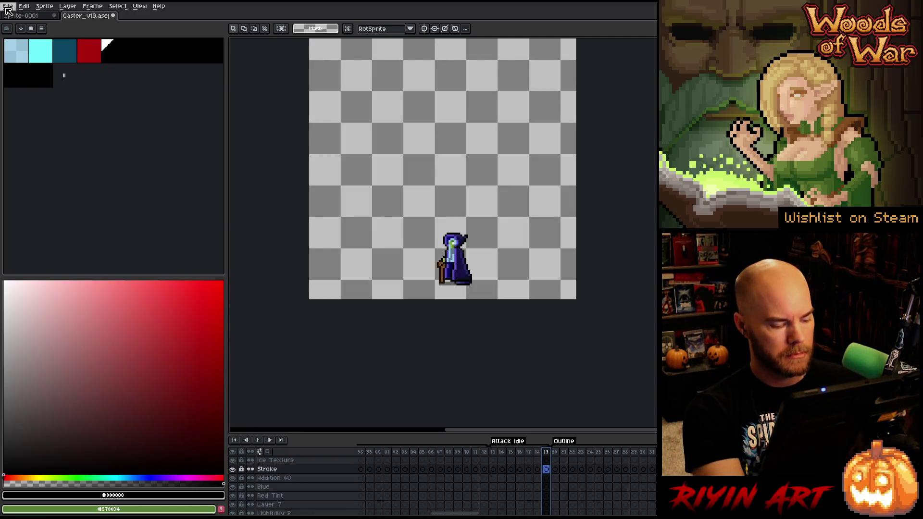
Step: Save the Caster file and start a sprite-sheet export laid out by rows with 119 columns
{"action": "key", "text": "ctrl+s"}
{"action": "left_click", "coordinate": [8, 9]}
{"action": "mouse_move", "coordinate": [19, 78]}
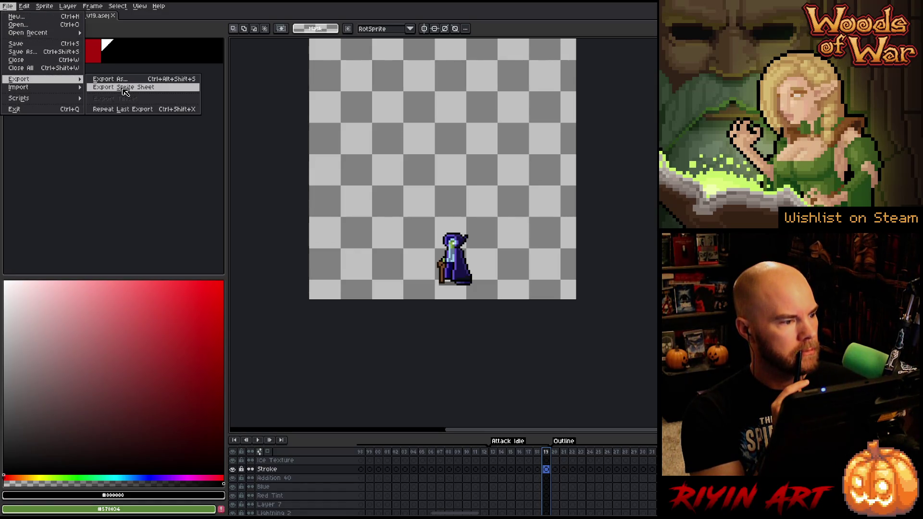
{"action": "left_click", "coordinate": [124, 90]}
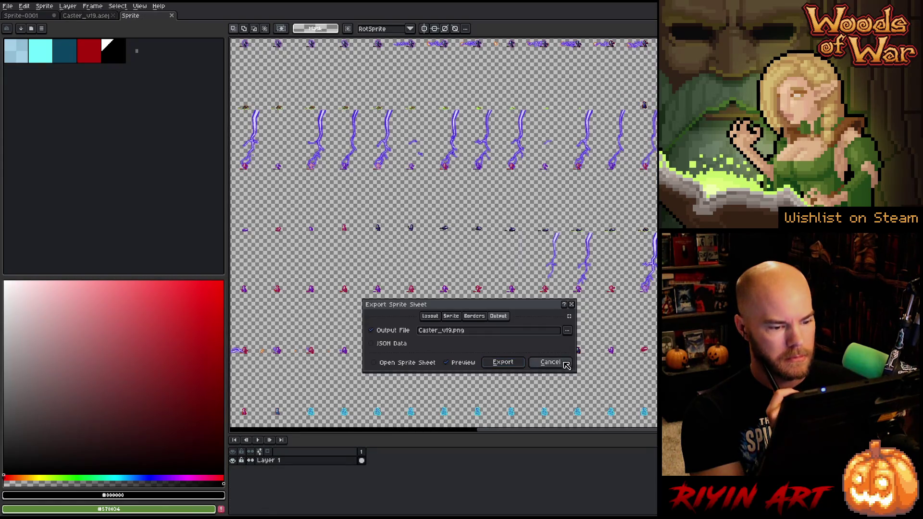
{"action": "left_click", "coordinate": [431, 317]}
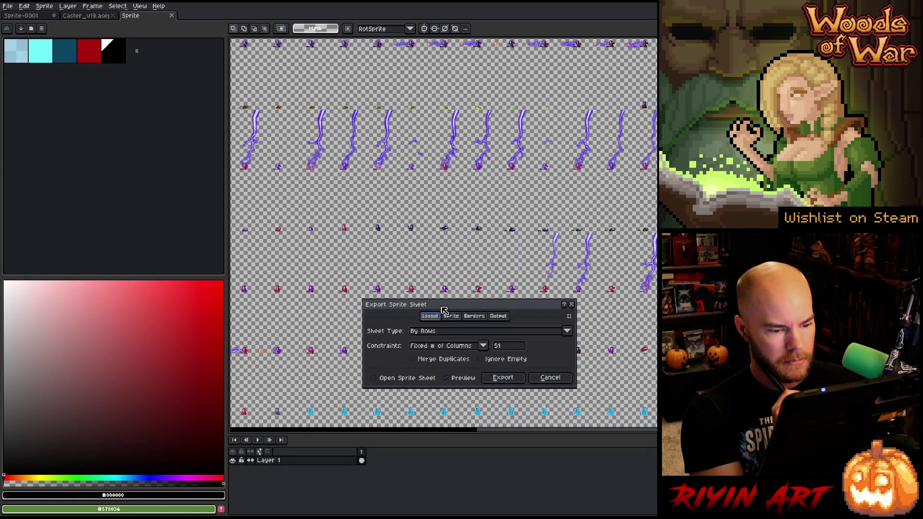
{"action": "left_click", "coordinate": [498, 346]}
{"action": "type", "text": "119"}
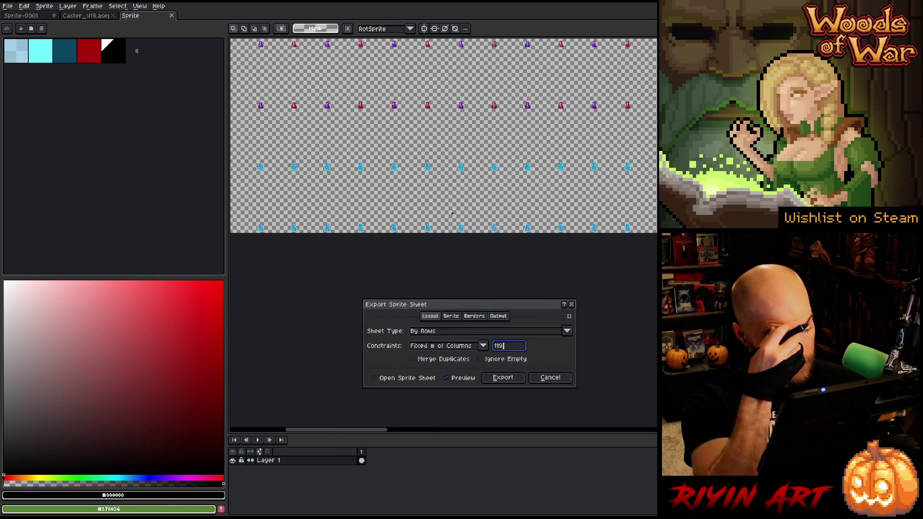
{"action": "scroll", "coordinate": [453, 213], "scroll_direction": "down", "scroll_amount": 3}
{"action": "scroll", "coordinate": [453, 213], "scroll_direction": "down", "scroll_amount": 1}
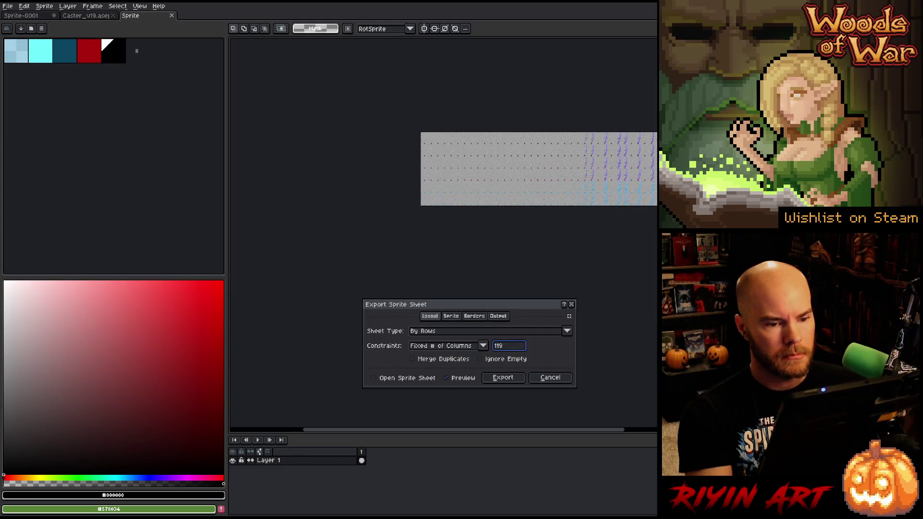
{"action": "scroll", "coordinate": [613, 153], "scroll_direction": "up", "scroll_amount": 1}
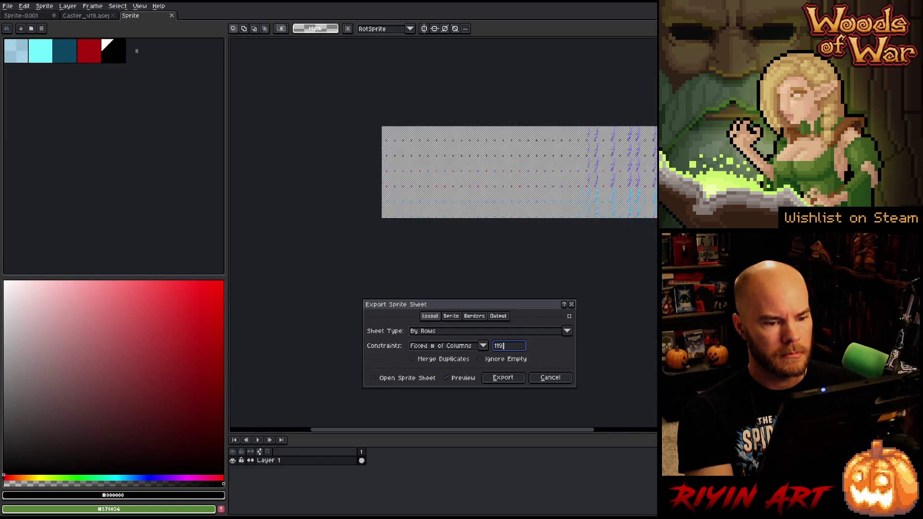
{"action": "scroll", "coordinate": [614, 153], "scroll_direction": "up", "scroll_amount": 1}
{"action": "scroll", "coordinate": [614, 153], "scroll_direction": "up", "scroll_amount": 3}
{"action": "scroll", "coordinate": [444, 235], "scroll_direction": "down", "scroll_amount": 2}
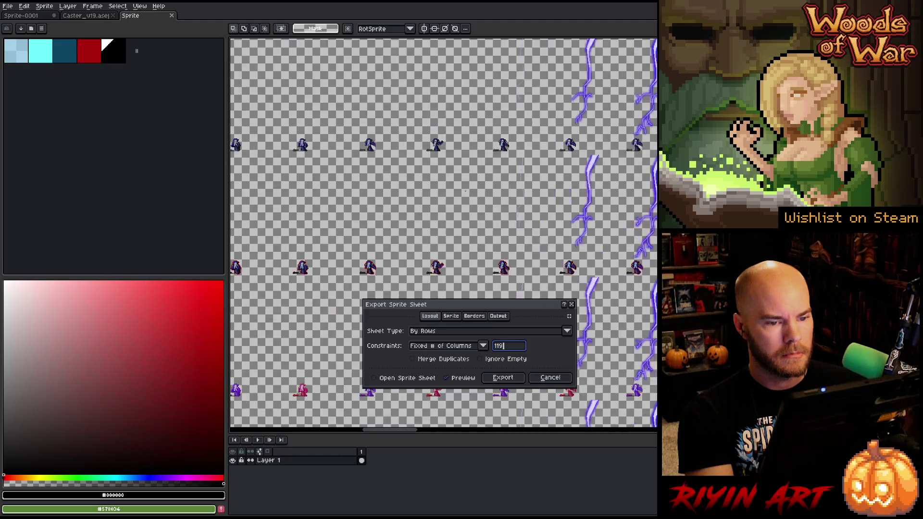
{"action": "scroll", "coordinate": [443, 236], "scroll_direction": "down", "scroll_amount": 2}
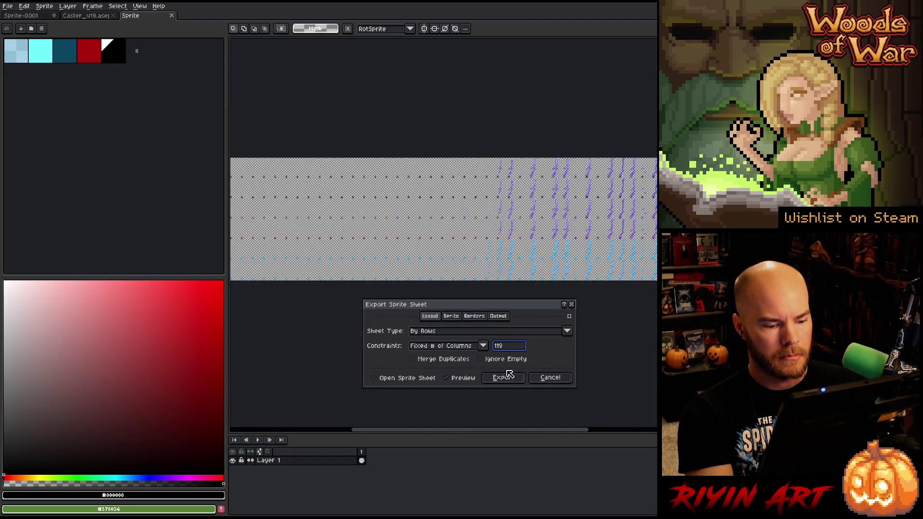
{"action": "left_click_drag", "start_coordinate": [525, 433], "coordinate": [602, 426]}
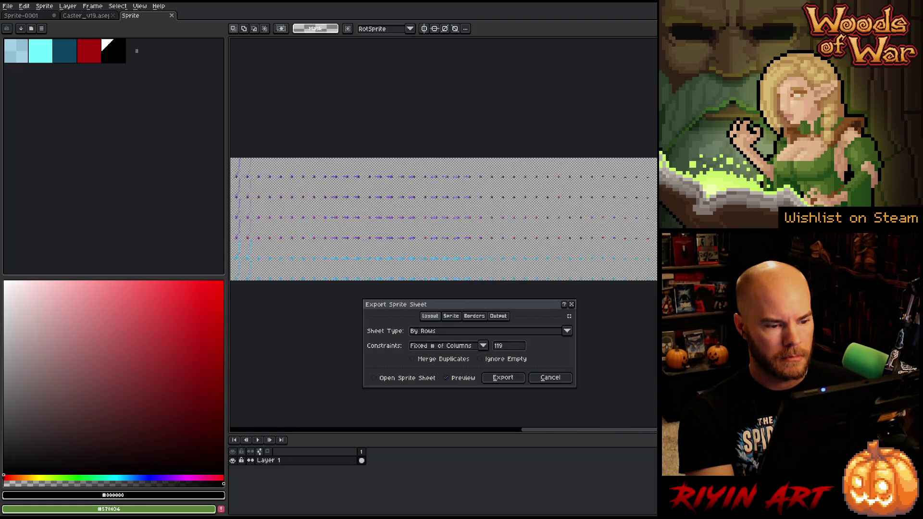
{"action": "left_click", "coordinate": [499, 316]}
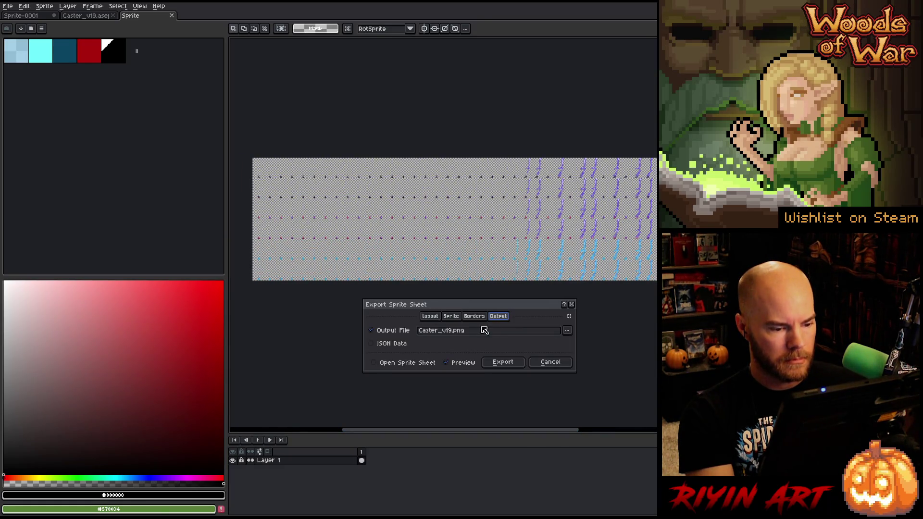
Step: Point the sprite-sheet output to the existing storm_caster.png in the enemy images folder
{"action": "left_click", "coordinate": [569, 331]}
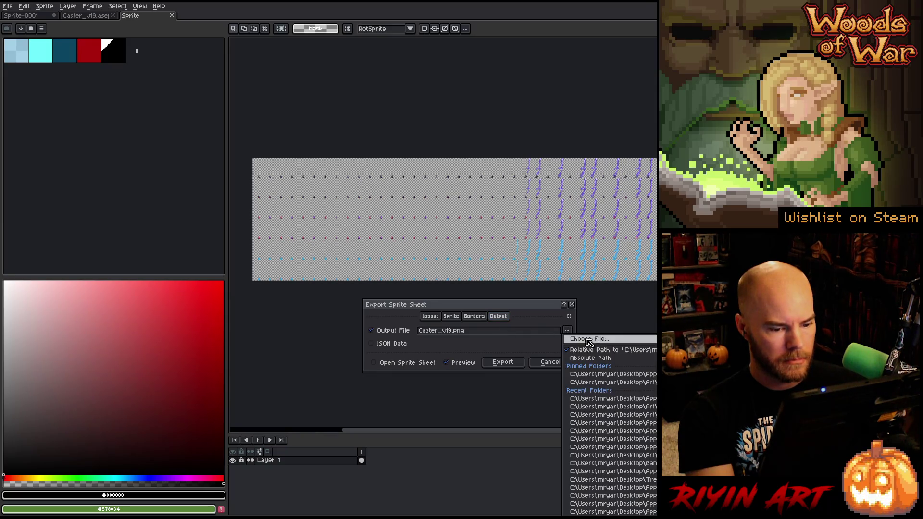
{"action": "left_click", "coordinate": [586, 341]}
{"action": "left_click", "coordinate": [341, 103]}
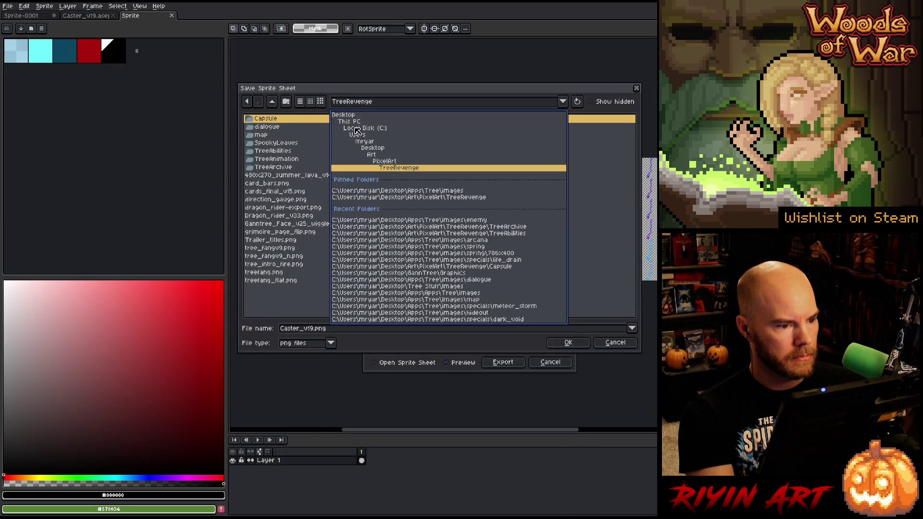
{"action": "left_click", "coordinate": [396, 191]}
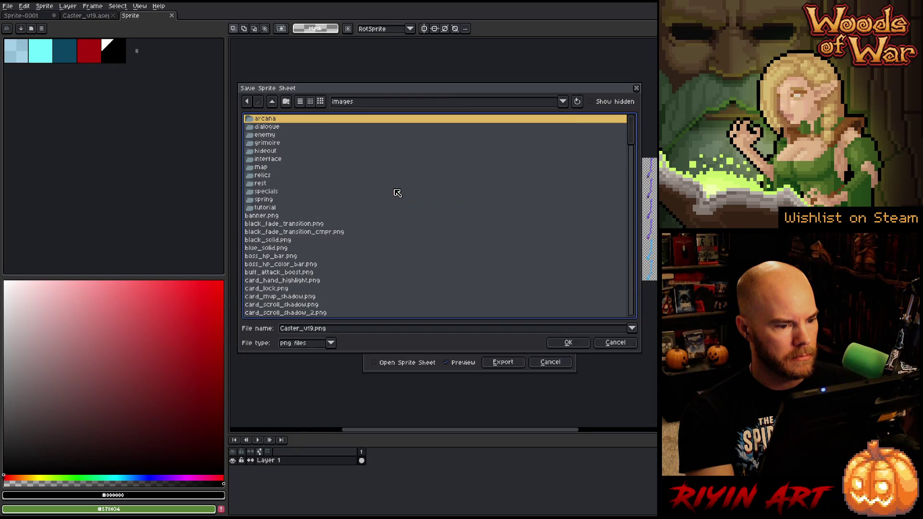
{"action": "double_click", "coordinate": [277, 136]}
{"action": "scroll", "coordinate": [320, 222], "scroll_direction": "down", "scroll_amount": 2}
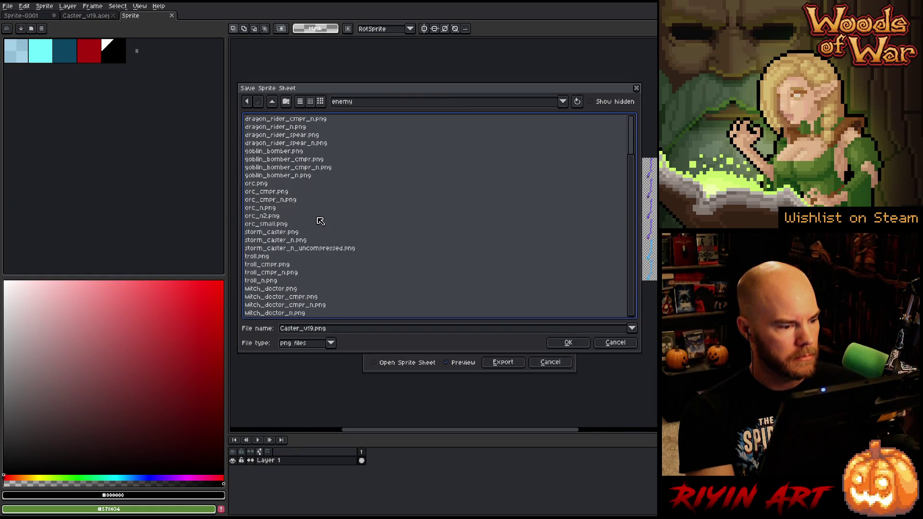
{"action": "left_click", "coordinate": [300, 232]}
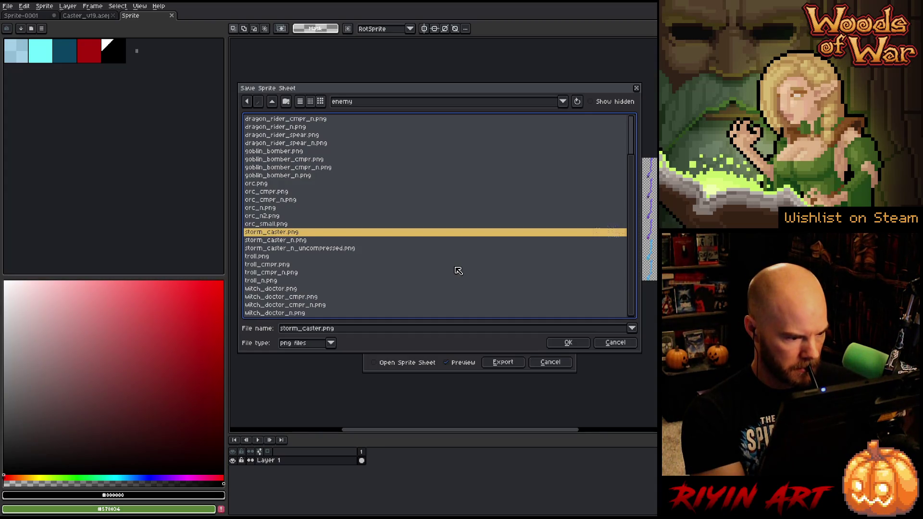
{"action": "scroll", "coordinate": [458, 270], "scroll_direction": "up", "scroll_amount": 2}
{"action": "scroll", "coordinate": [458, 271], "scroll_direction": "down", "scroll_amount": 1}
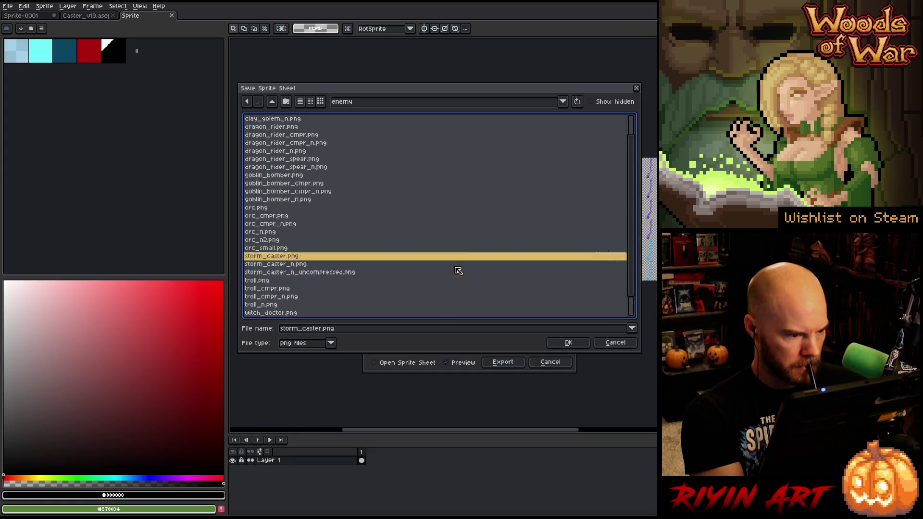
{"action": "scroll", "coordinate": [458, 271], "scroll_direction": "down", "scroll_amount": 1}
Step: Confirm overwriting storm_caster.png and export the sprite sheet
{"action": "left_click", "coordinate": [568, 343]}
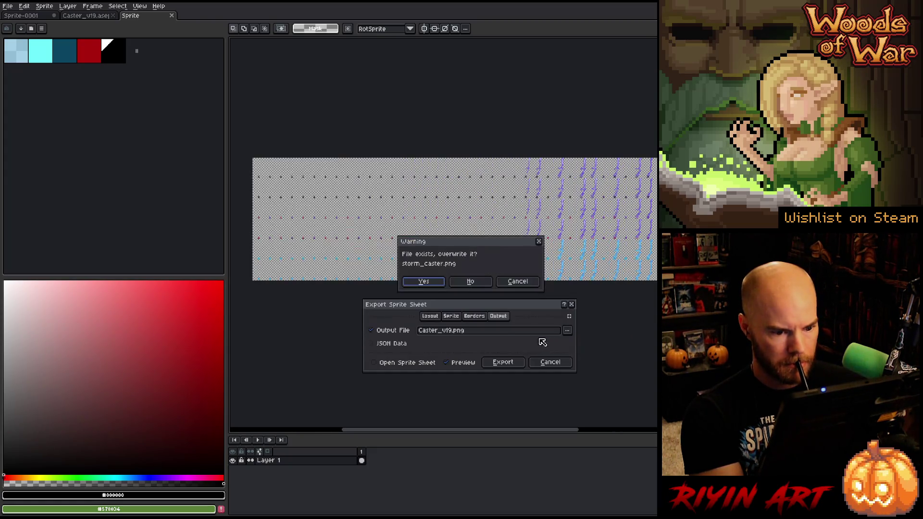
{"action": "left_click", "coordinate": [429, 283]}
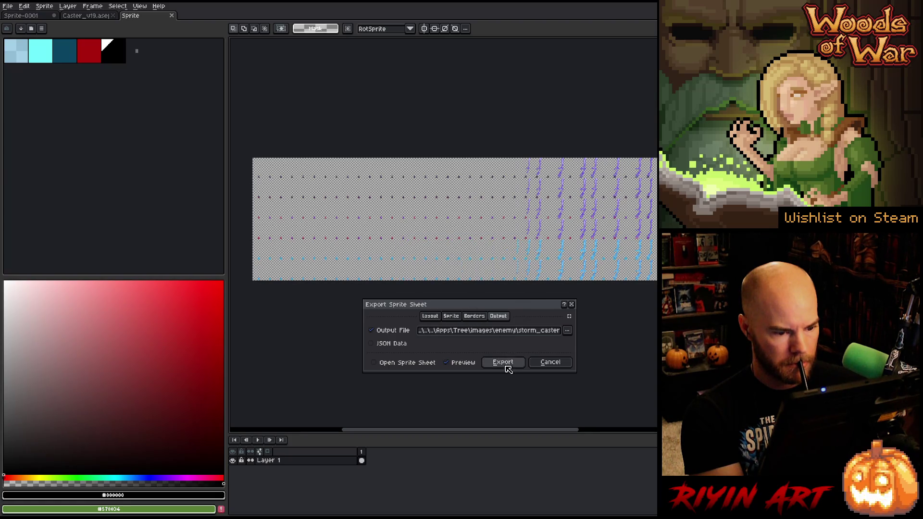
{"action": "left_click", "coordinate": [505, 364]}
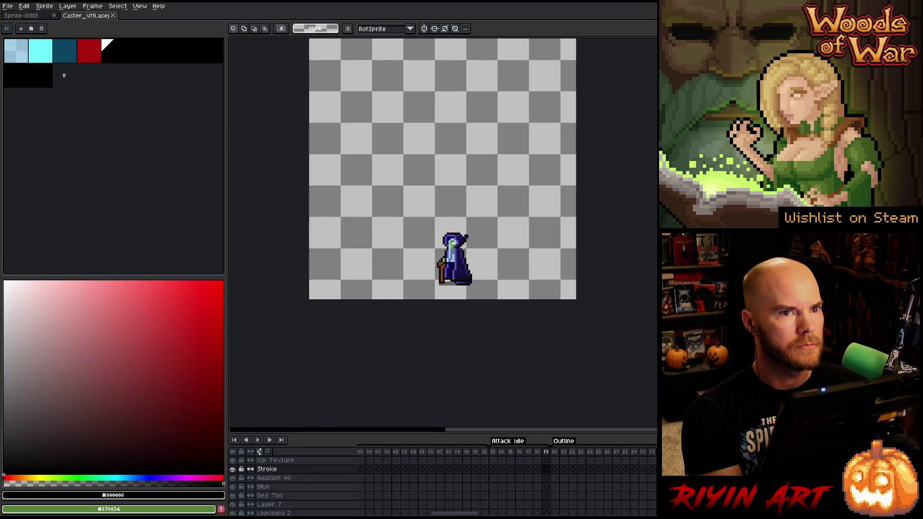
Step: Switch to Laigter with the exported storm_caster sprite sheet
{"action": "key", "text": "alt+Tab"}
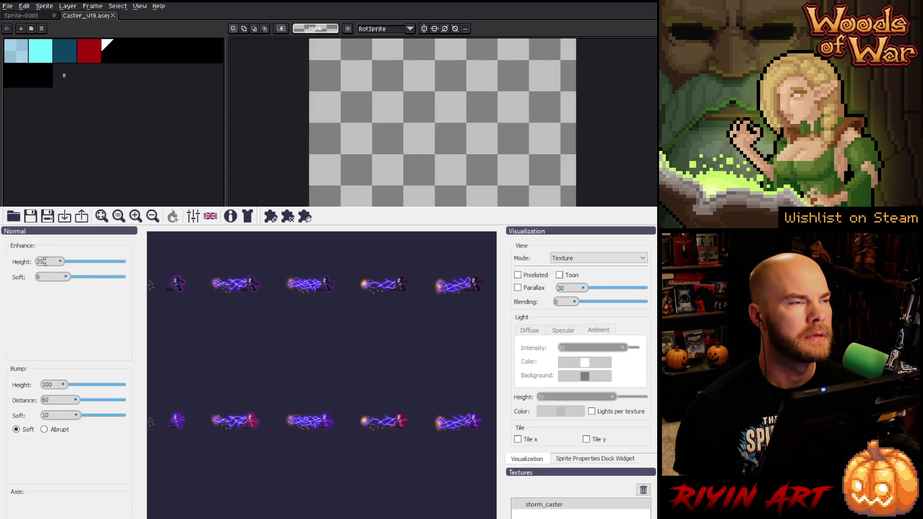
{"action": "type", "text": "100"}
Step: Apply Enhance height 100 and Enhance softness 0 to the storm_caster normals
{"action": "key", "text": "Return"}
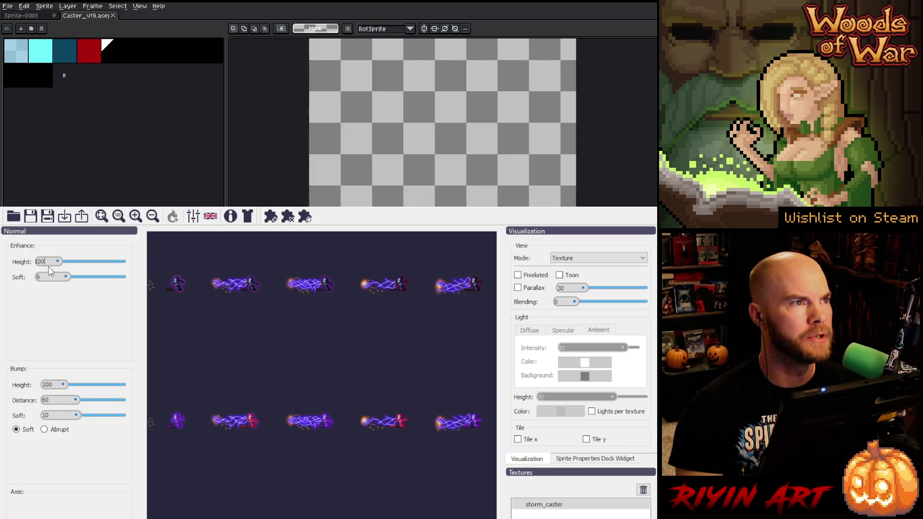
{"action": "key", "text": "Return"}
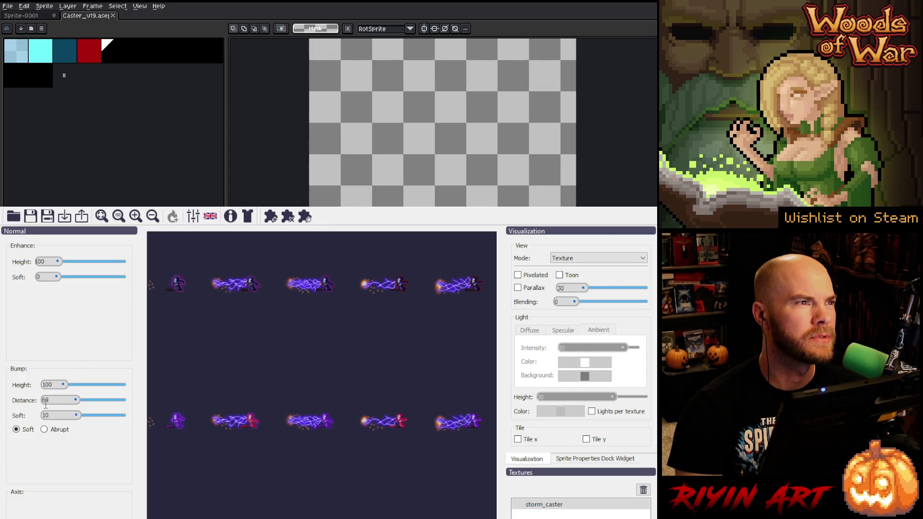
{"action": "type", "text": "4"}
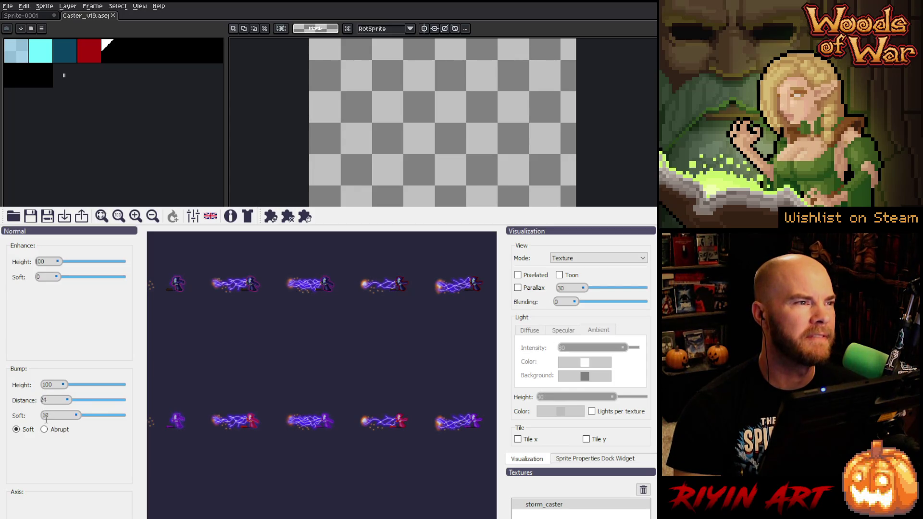
{"action": "type", "text": "10"}
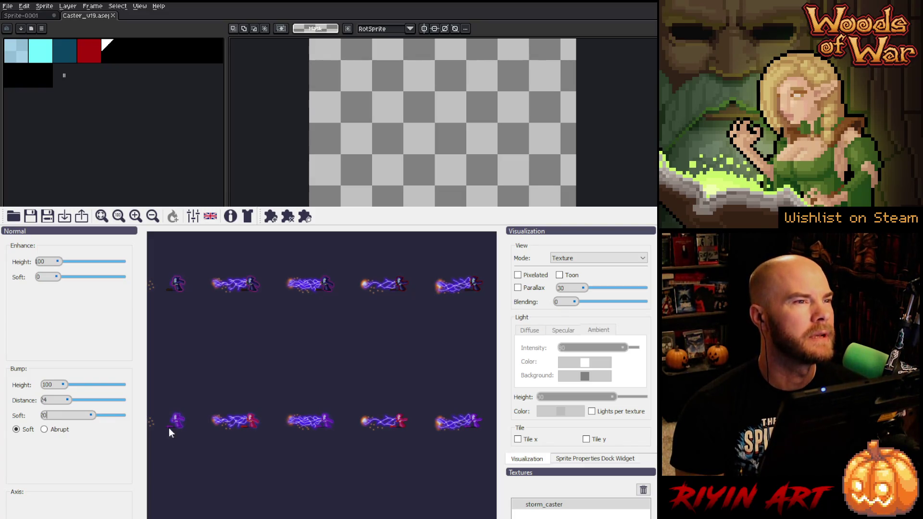
{"action": "scroll", "coordinate": [322, 420], "scroll_direction": "up", "scroll_amount": 1}
{"action": "scroll", "coordinate": [321, 421], "scroll_direction": "up", "scroll_amount": 1}
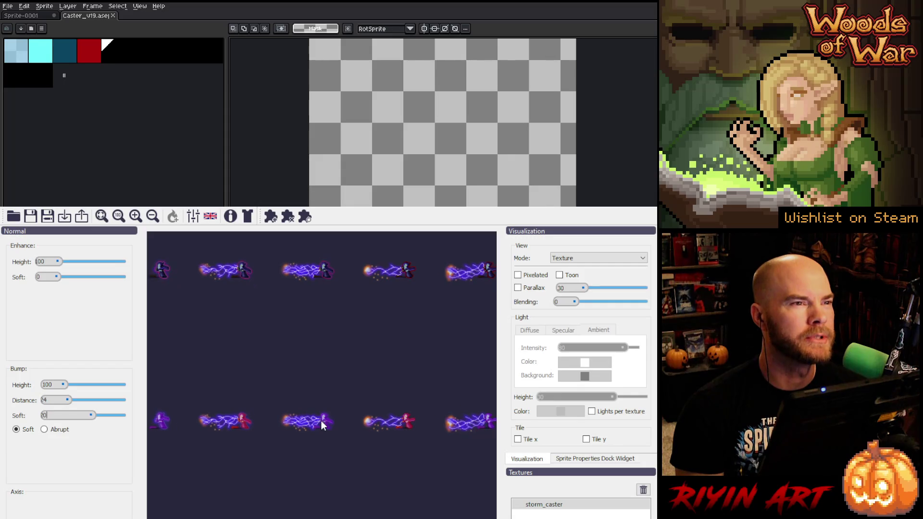
{"action": "scroll", "coordinate": [320, 421], "scroll_direction": "up", "scroll_amount": 1}
{"action": "scroll", "coordinate": [319, 422], "scroll_direction": "up", "scroll_amount": 1}
{"action": "scroll", "coordinate": [318, 421], "scroll_direction": "up", "scroll_amount": 1}
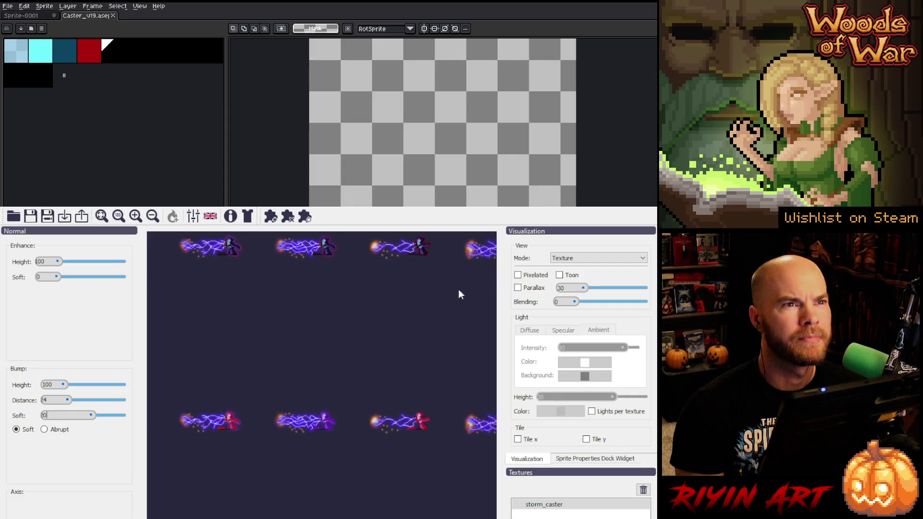
Step: Preview the storm_caster normal map with Pixelated rendering, then bring Aseprite forward
{"action": "left_click", "coordinate": [518, 277]}
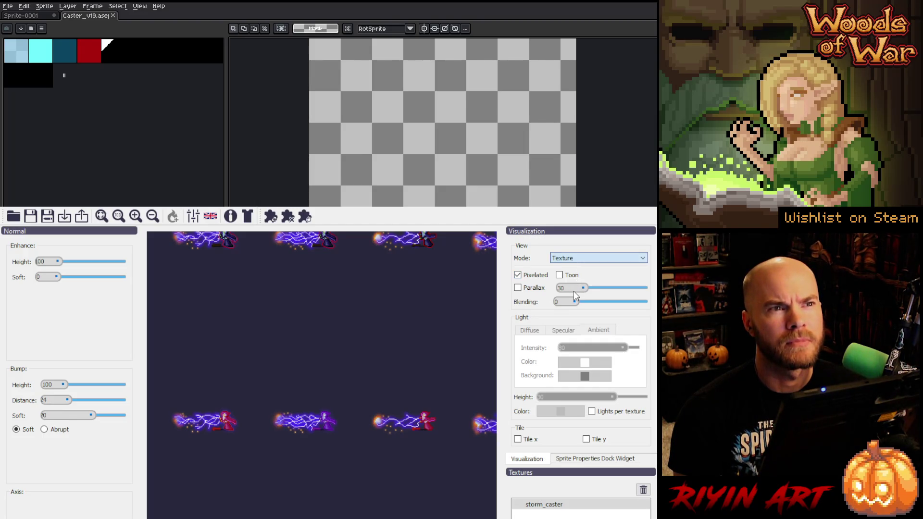
{"action": "key", "text": "Down"}
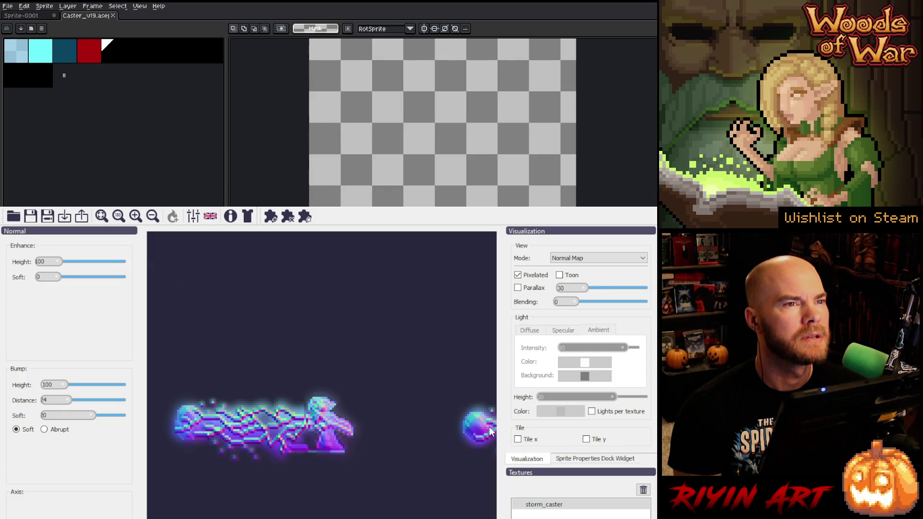
{"action": "left_click", "coordinate": [633, 198]}
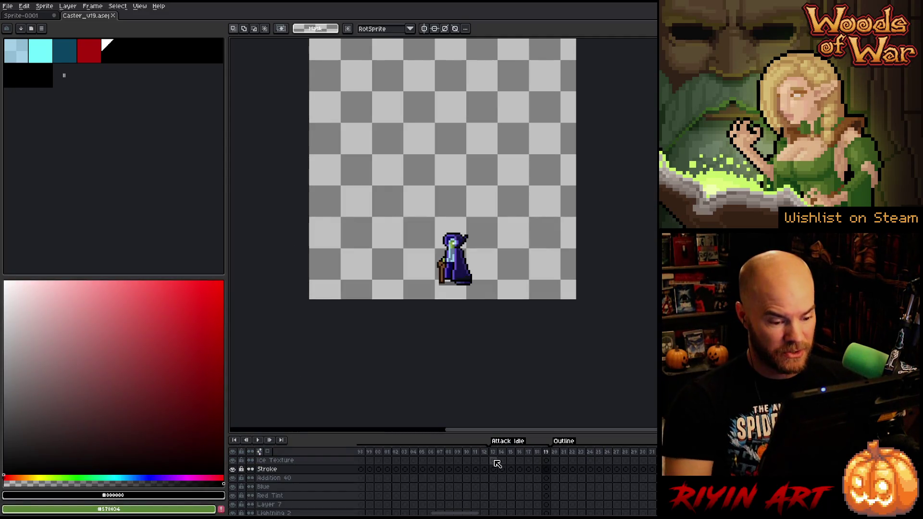
Step: Play back the Caster_v19 animation in the timeline
{"action": "key", "text": "Return"}
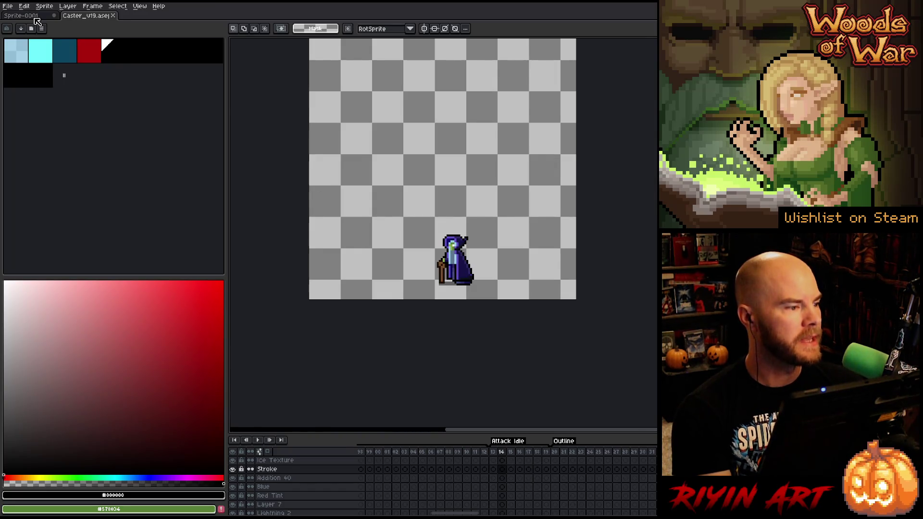
Step: Switch to the game scene mockup, enlarge the canvas view, and bring up frame options in the timeline
{"action": "left_click", "coordinate": [22, 16]}
{"action": "scroll", "coordinate": [436, 168], "scroll_direction": "down", "scroll_amount": 2}
{"action": "left_click_drag", "start_coordinate": [437, 167], "coordinate": [526, 263]}
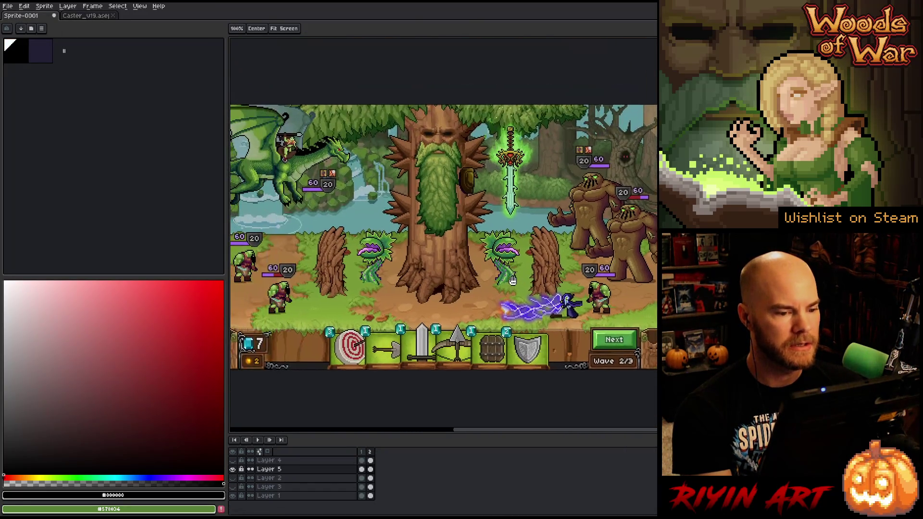
{"action": "key", "text": "Tab"}
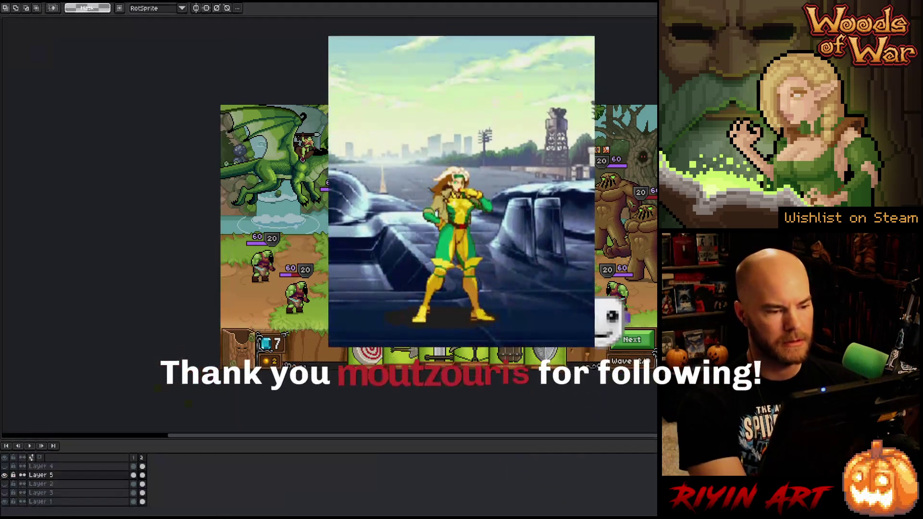
{"action": "scroll", "coordinate": [526, 263], "scroll_direction": "up", "scroll_amount": 2}
{"action": "left_click_drag", "start_coordinate": [526, 263], "coordinate": [511, 268]}
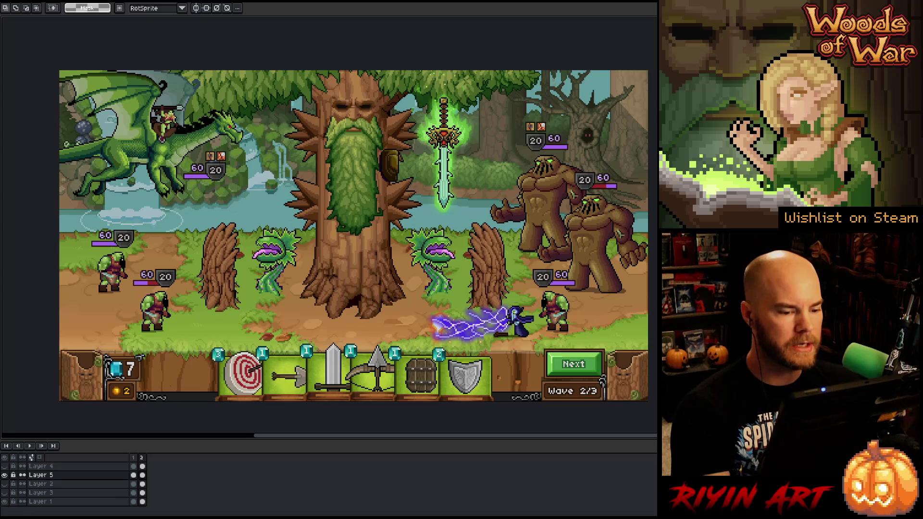
{"action": "right_click", "coordinate": [147, 461]}
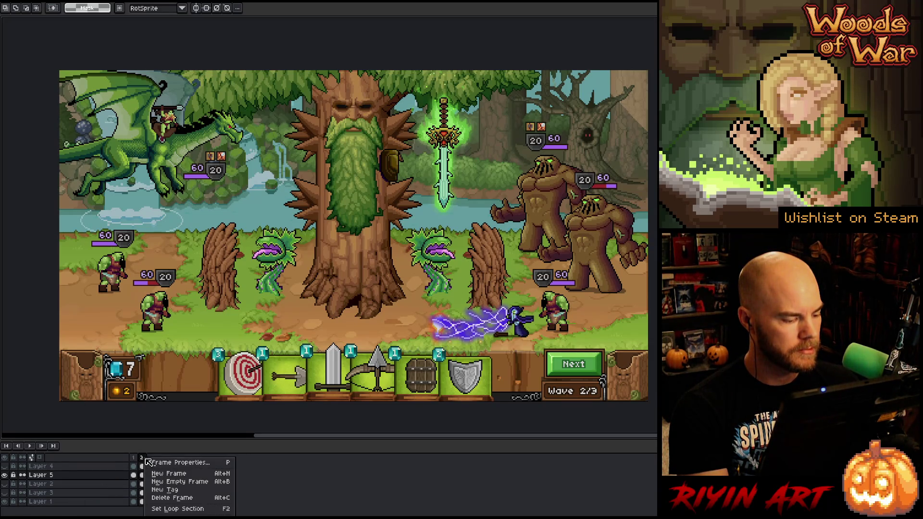
Step: Delete frame 2 with the purple slash so one frame remains, then select Layer 4 for a new layer
{"action": "left_click", "coordinate": [143, 461]}
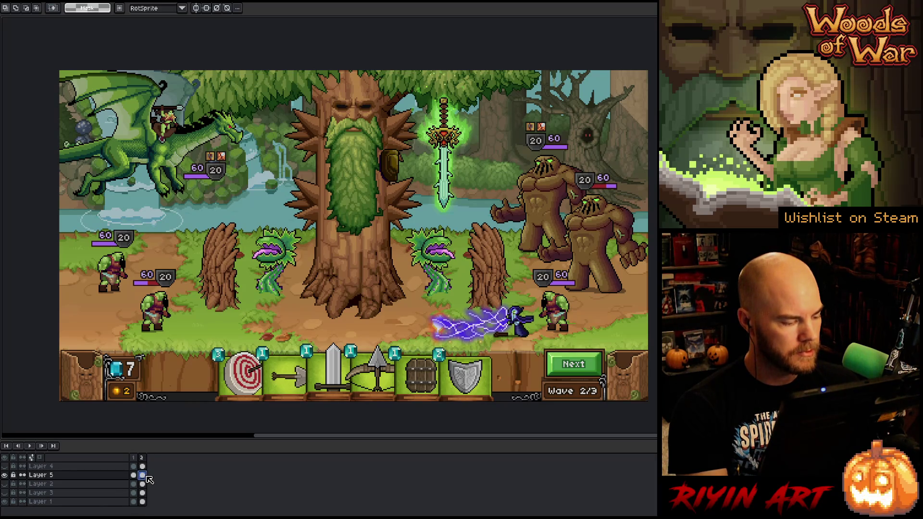
{"action": "left_click", "coordinate": [136, 477]}
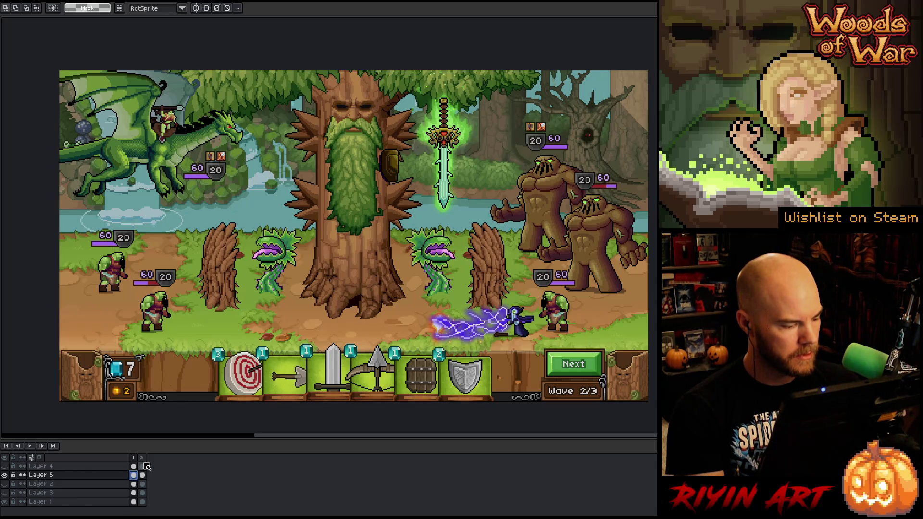
{"action": "right_click", "coordinate": [145, 462]}
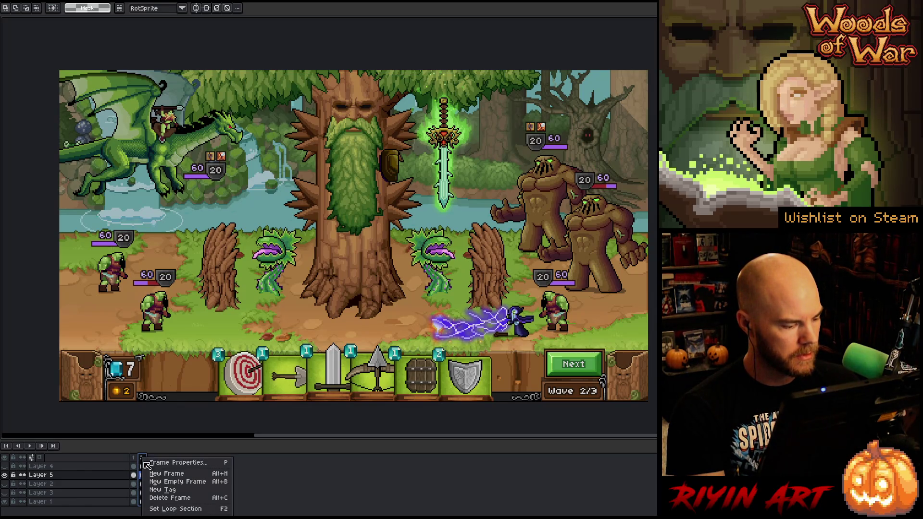
{"action": "left_click", "coordinate": [162, 498]}
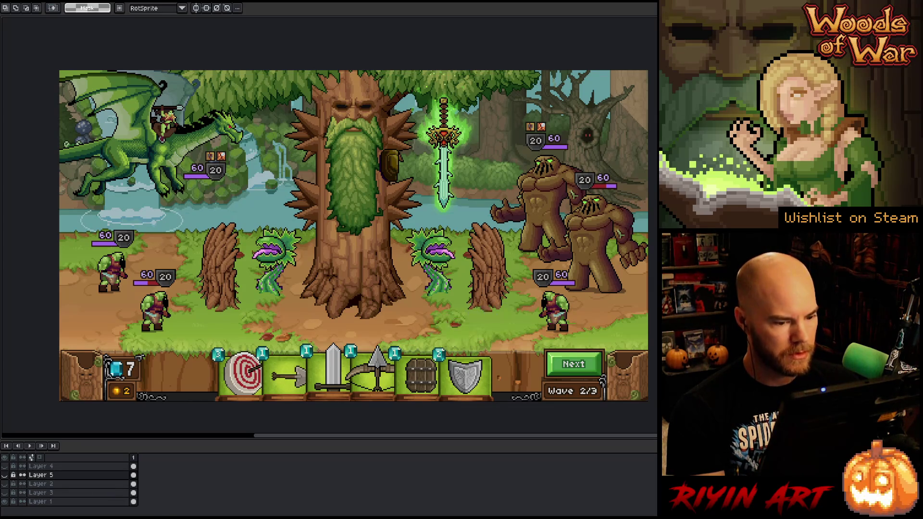
{"action": "left_click_drag", "start_coordinate": [558, 278], "coordinate": [419, 248]}
{"action": "scroll", "coordinate": [419, 248], "scroll_direction": "up", "scroll_amount": 1}
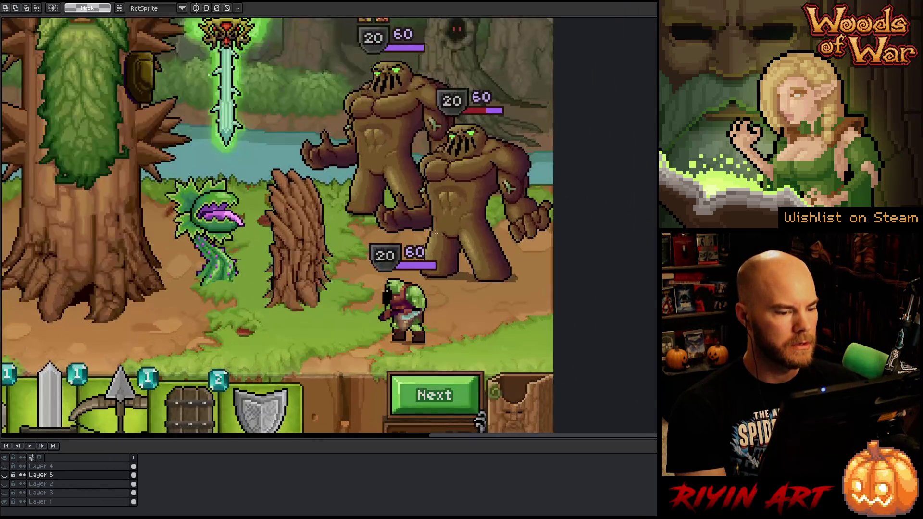
{"action": "scroll", "coordinate": [419, 248], "scroll_direction": "up", "scroll_amount": 1}
{"action": "scroll", "coordinate": [420, 248], "scroll_direction": "down", "scroll_amount": 1}
{"action": "scroll", "coordinate": [497, 415], "scroll_direction": "down", "scroll_amount": 1}
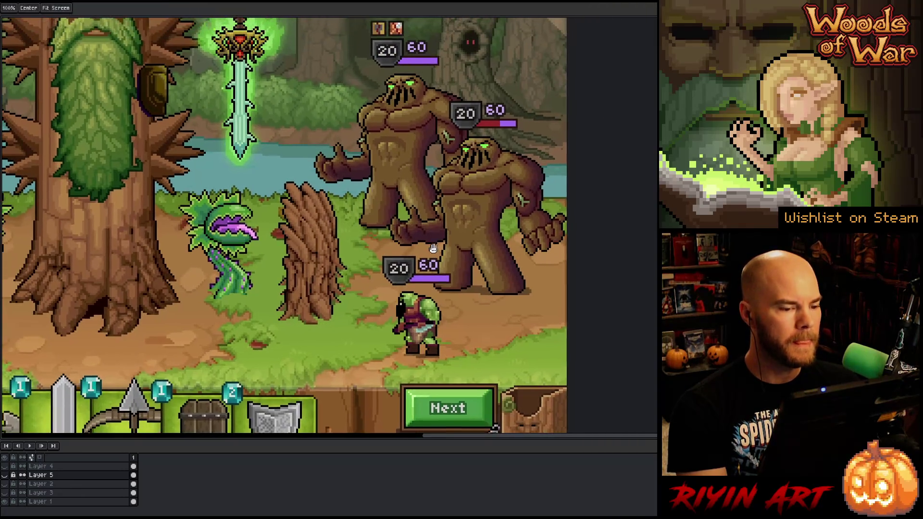
{"action": "scroll", "coordinate": [497, 415], "scroll_direction": "down", "scroll_amount": 1}
{"action": "scroll", "coordinate": [460, 345], "scroll_direction": "down", "scroll_amount": 1}
{"action": "scroll", "coordinate": [459, 346], "scroll_direction": "up", "scroll_amount": 1}
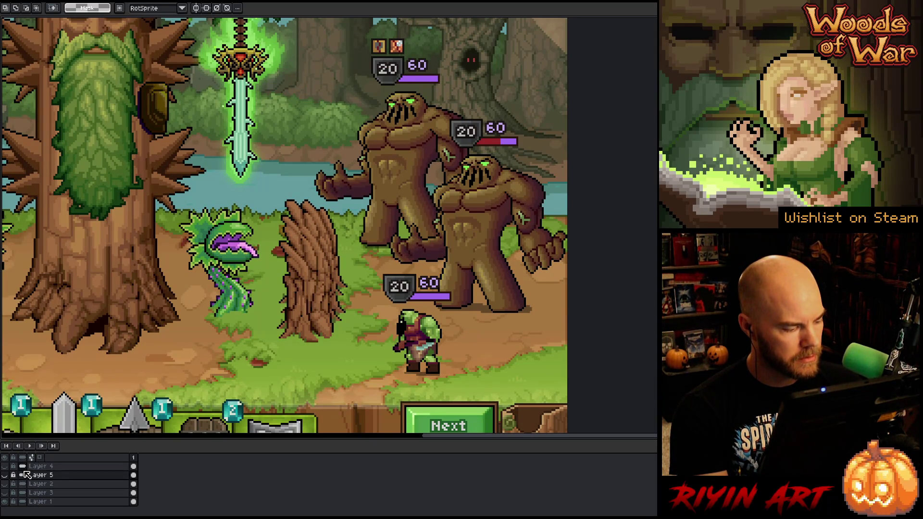
{"action": "left_click", "coordinate": [44, 467]}
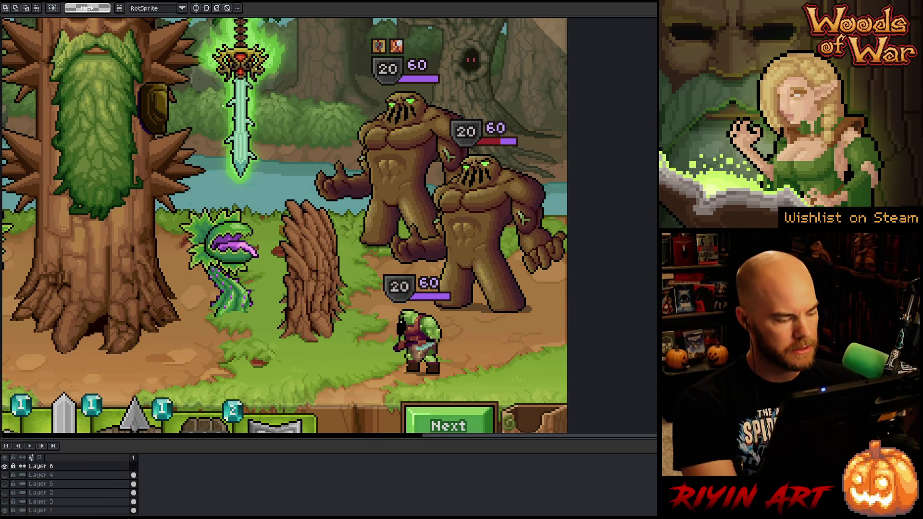
Step: Check the mockup full screen, then start Save As into the pinned TreeRevenge folder
{"action": "key", "text": "F8"}
{"action": "scroll", "coordinate": [288, 246], "scroll_direction": "down", "scroll_amount": 1}
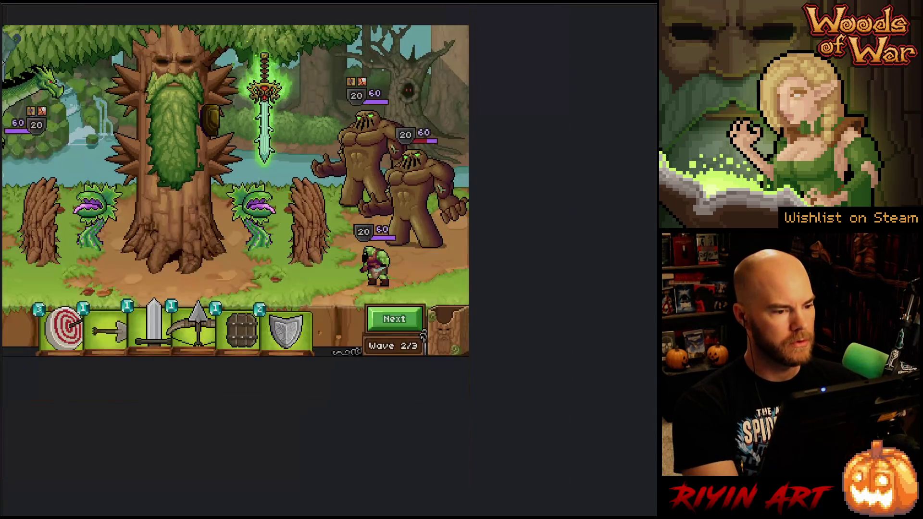
{"action": "key", "text": "Escape"}
{"action": "left_click_drag", "start_coordinate": [336, 205], "coordinate": [336, 223]}
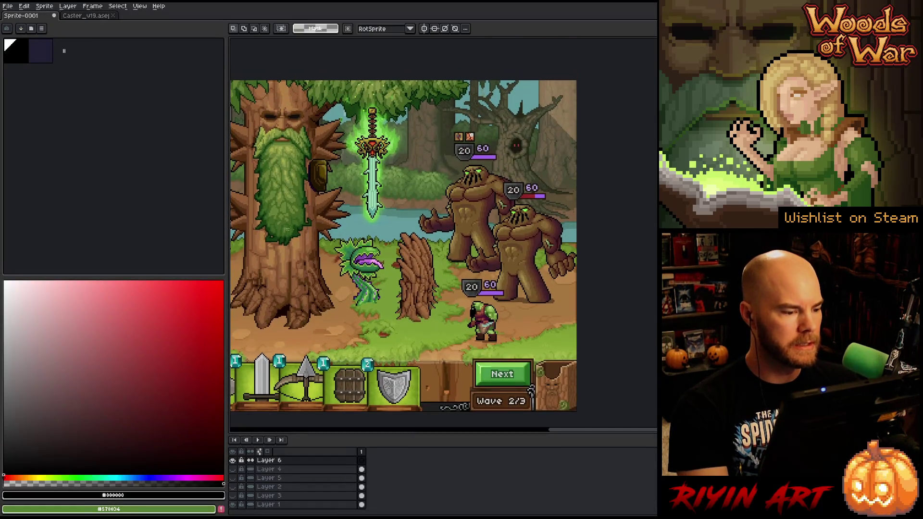
{"action": "left_click", "coordinate": [24, 5]}
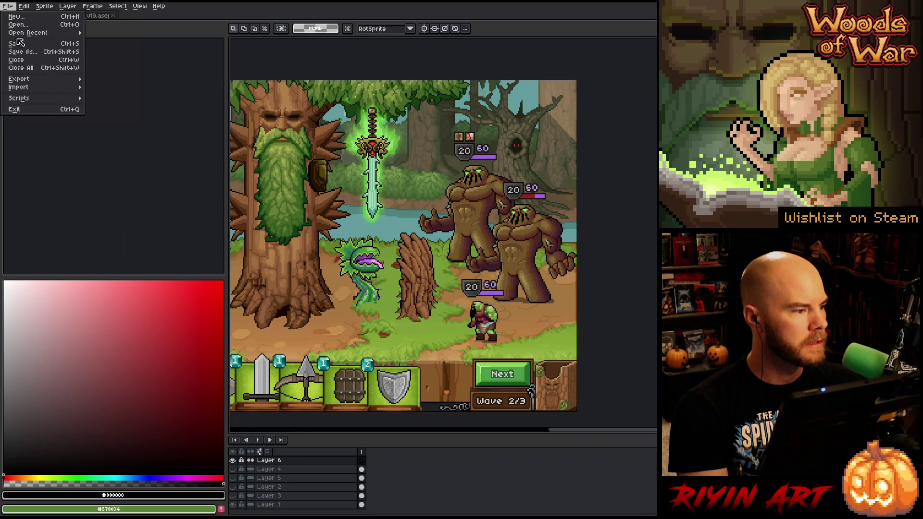
{"action": "left_click", "coordinate": [31, 57]}
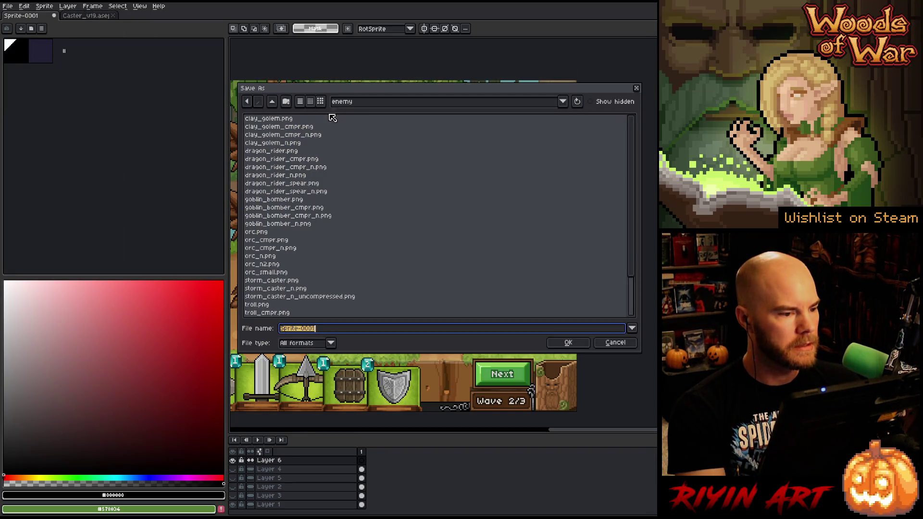
{"action": "left_click", "coordinate": [354, 105]}
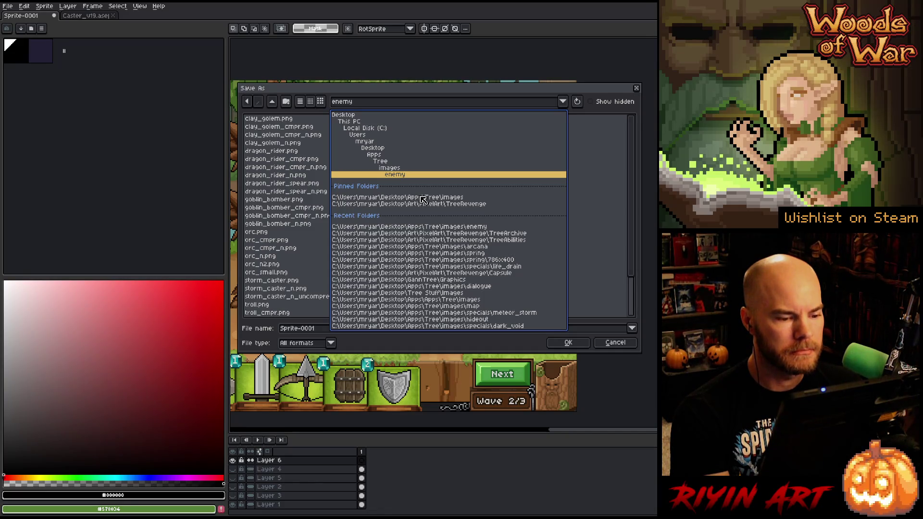
{"action": "left_click", "coordinate": [422, 204]}
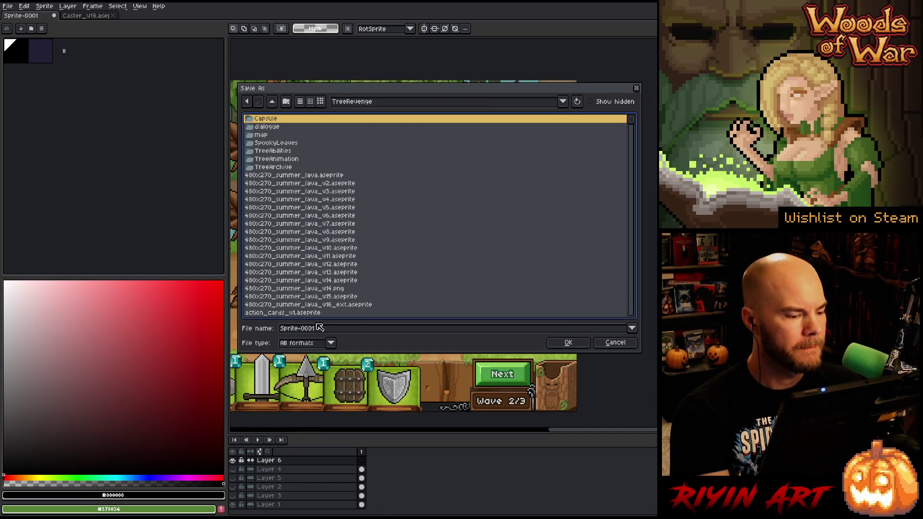
Step: Save the mockup as an aseprite file named Swipe_attack
{"action": "left_click", "coordinate": [332, 343]}
{"action": "left_click", "coordinate": [317, 363]}
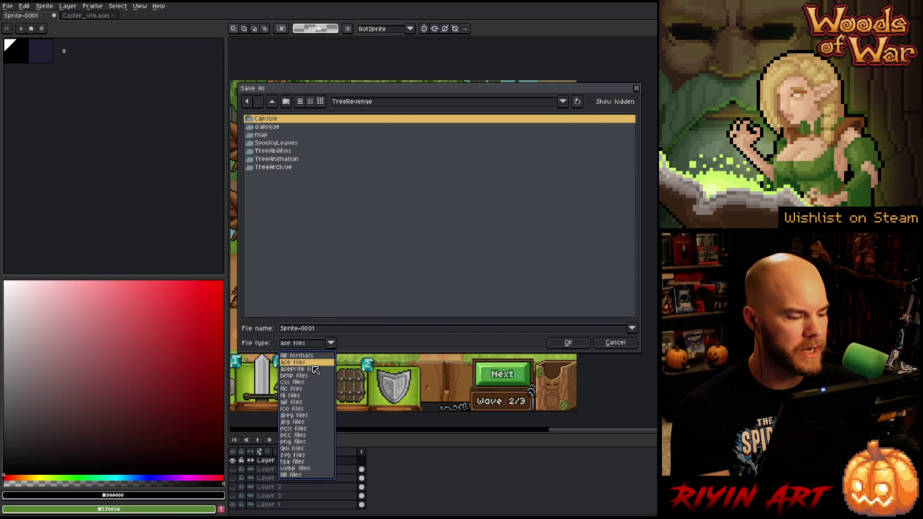
{"action": "left_click", "coordinate": [332, 347]}
{"action": "left_click", "coordinate": [303, 369]}
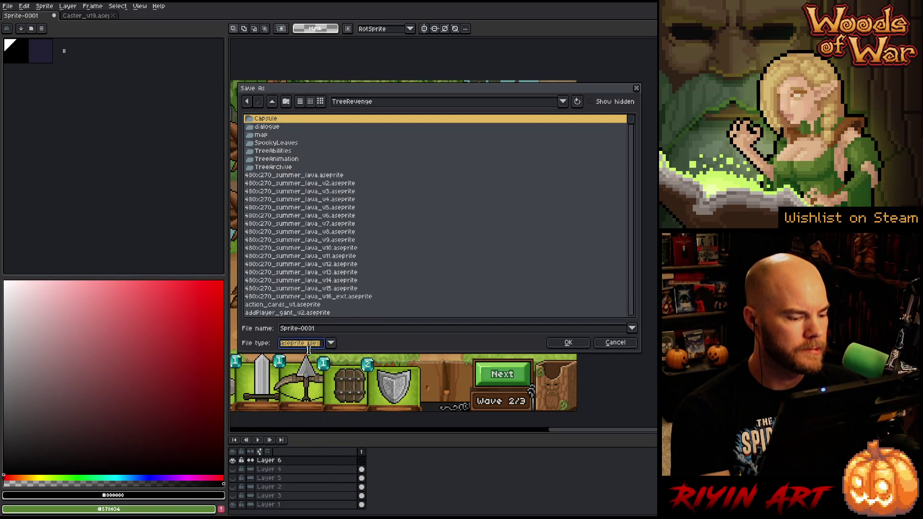
{"action": "left_click", "coordinate": [322, 329]}
{"action": "double_click", "coordinate": [331, 329]}
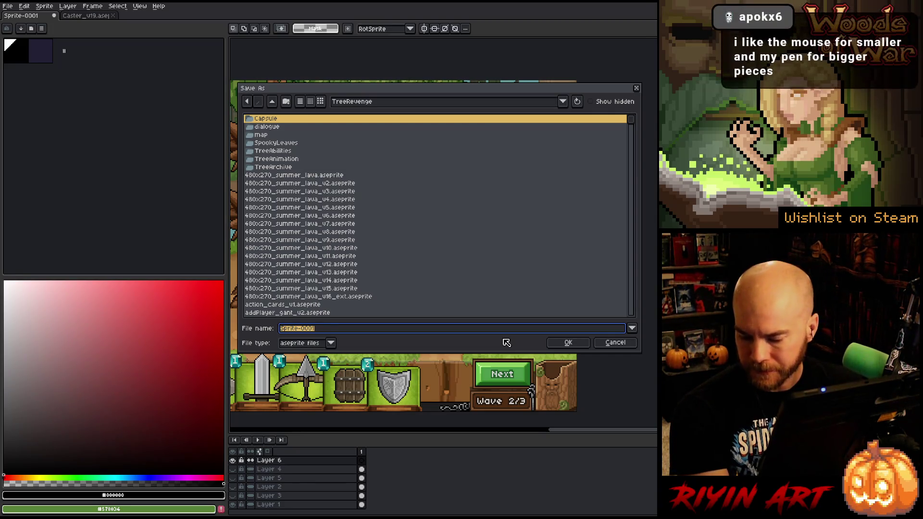
{"action": "type", "text": "swi"}
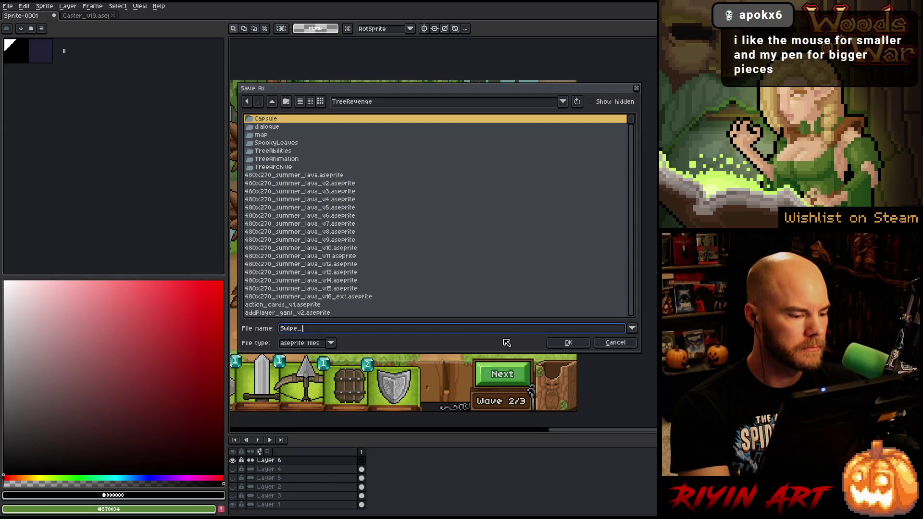
{"action": "type", "text": "attack"}
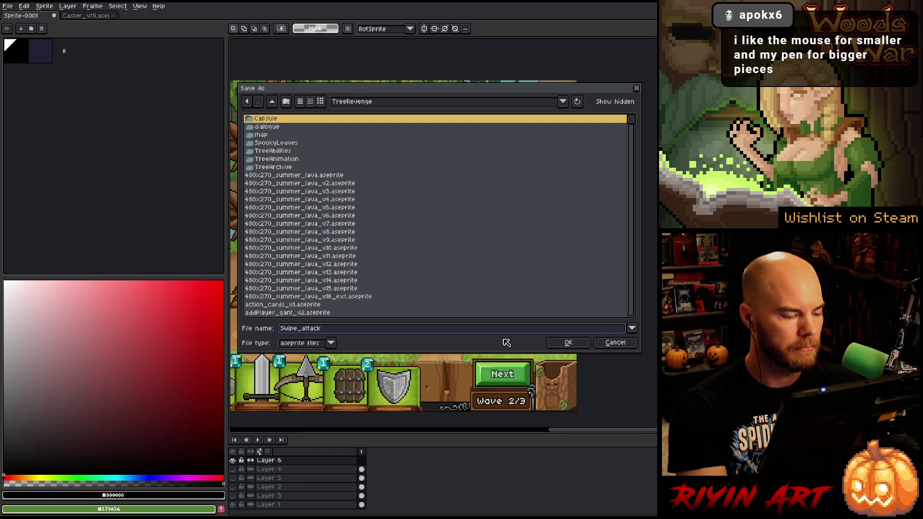
{"action": "key", "text": "Return"}
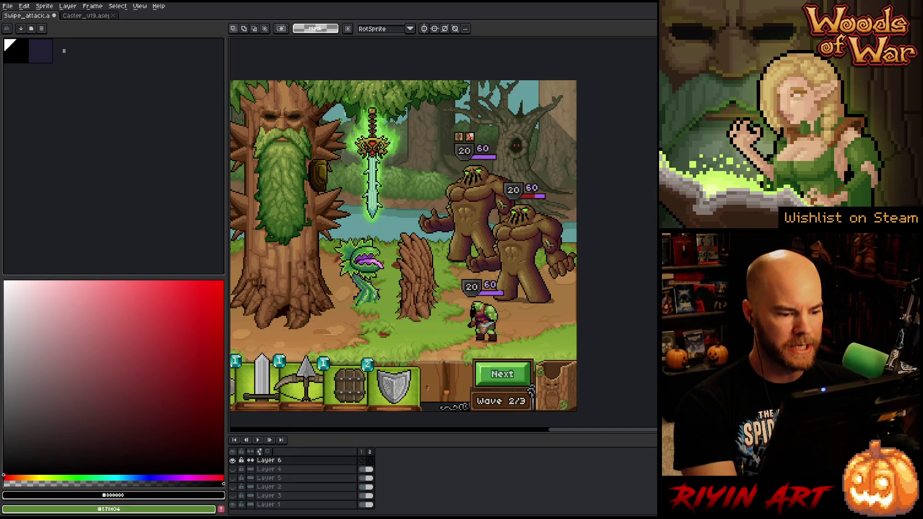
{"action": "scroll", "coordinate": [445, 263], "scroll_direction": "up", "scroll_amount": 1}
{"action": "scroll", "coordinate": [445, 263], "scroll_direction": "up", "scroll_amount": 2}
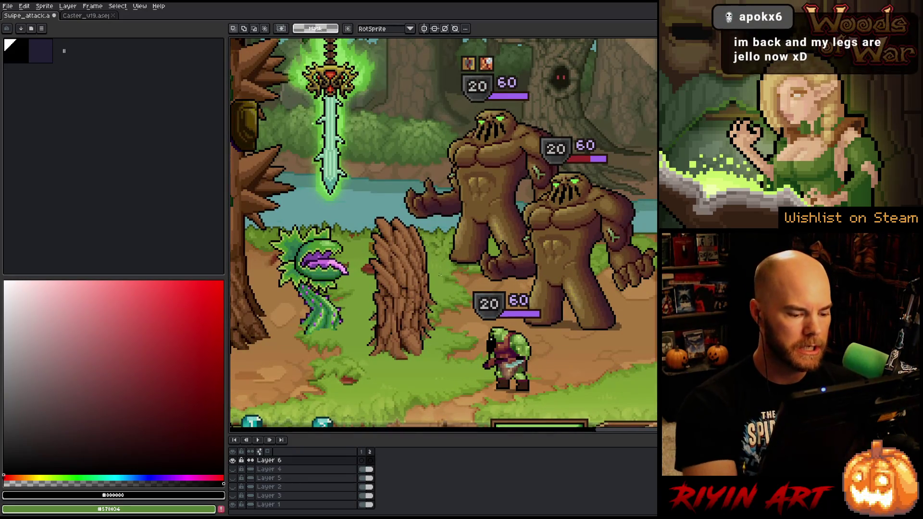
Step: Rename Layer 6 to Swipe and close the Caster file
{"action": "double_click", "coordinate": [268, 461]}
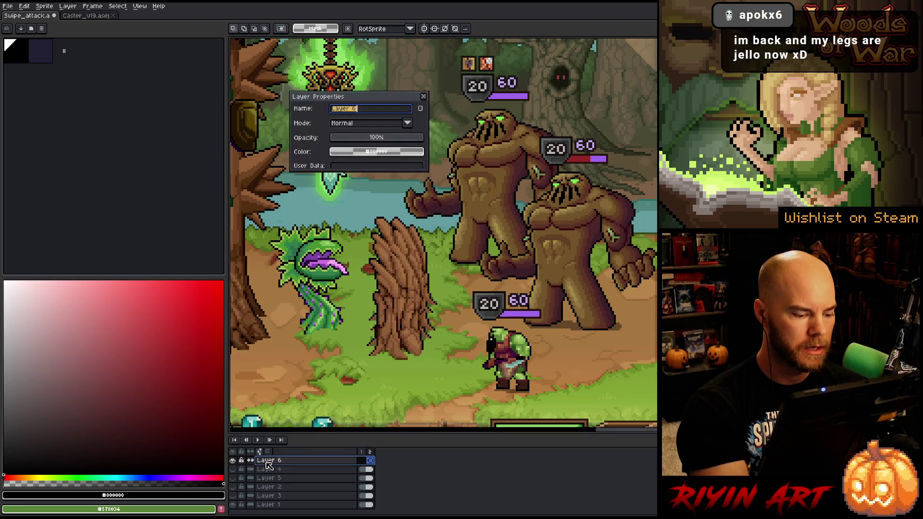
{"action": "type", "text": "Swipe"}
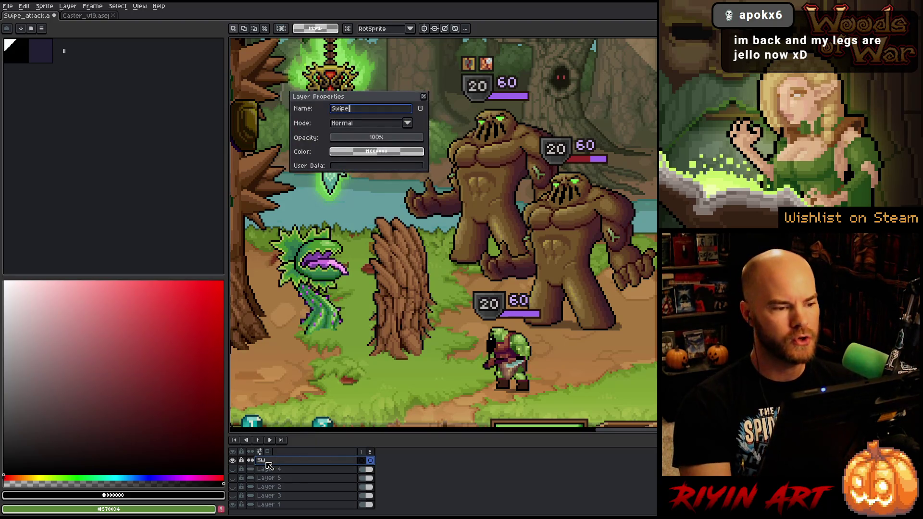
{"action": "key", "text": "Return"}
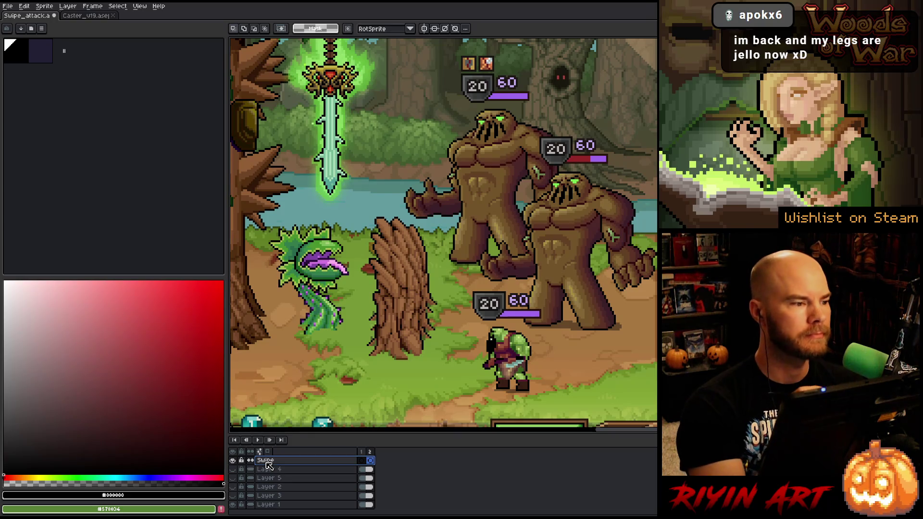
{"action": "left_click", "coordinate": [86, 15]}
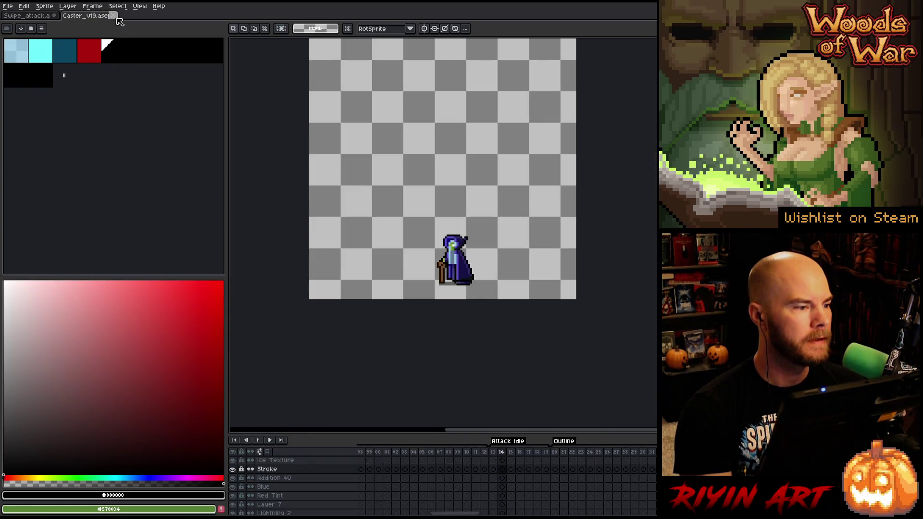
{"action": "left_click", "coordinate": [7, 6]}
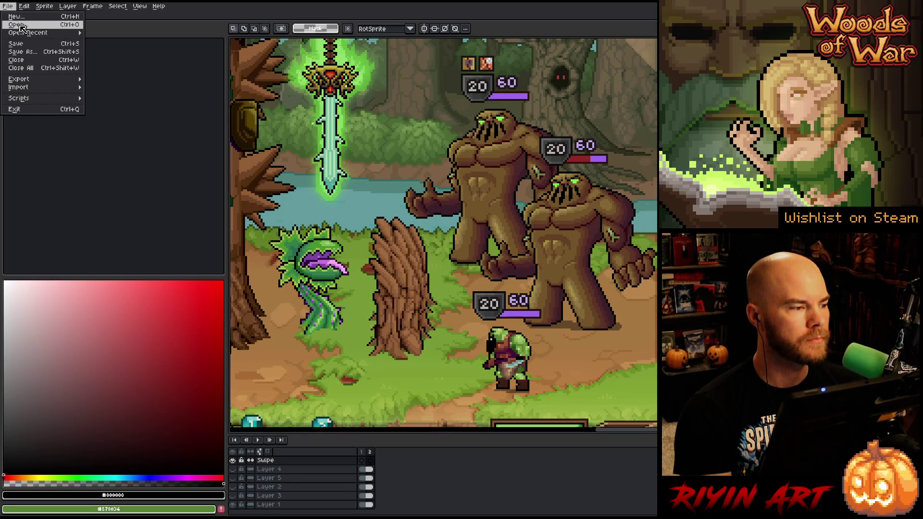
Step: Load the troll_v24 sprite from the TreeRevenge folder for reference
{"action": "left_click", "coordinate": [21, 27]}
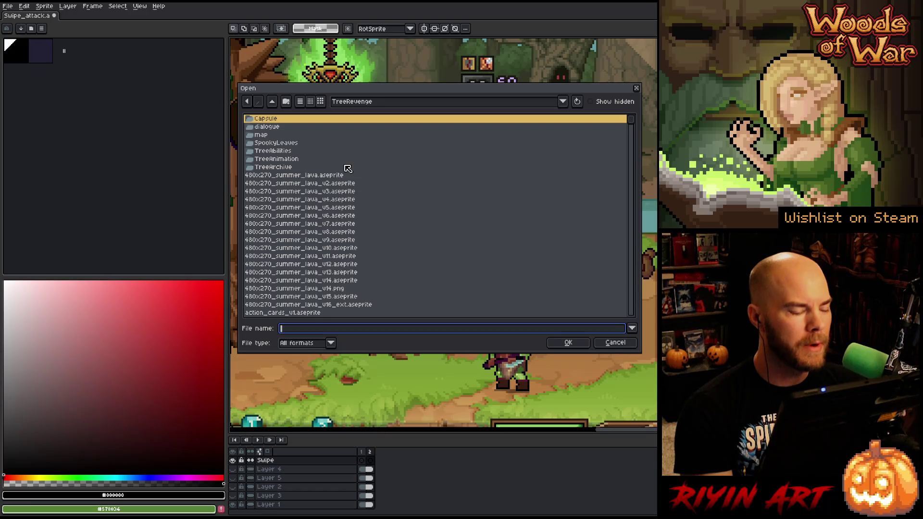
{"action": "scroll", "coordinate": [343, 210], "scroll_direction": "down", "scroll_amount": 4}
{"action": "left_click", "coordinate": [334, 232]}
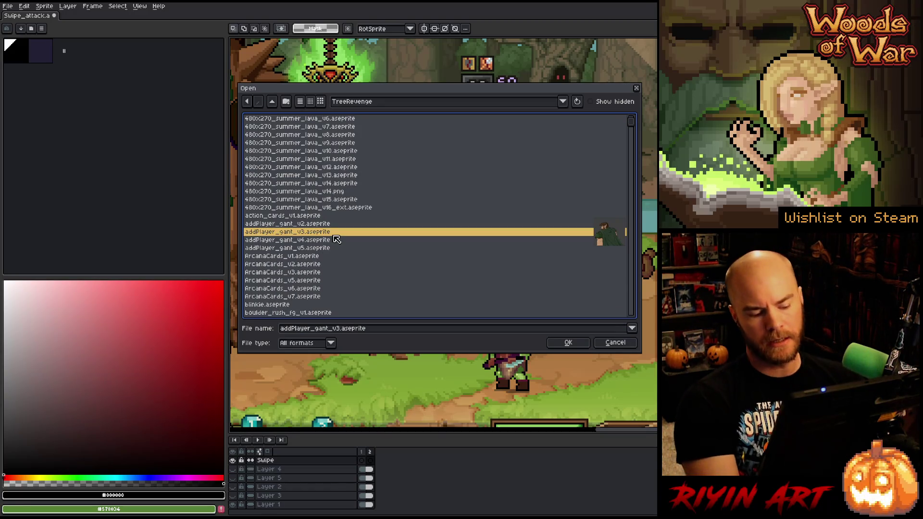
{"action": "type", "text": "Thornbl"}
{"action": "scroll", "coordinate": [324, 252], "scroll_direction": "down", "scroll_amount": 5}
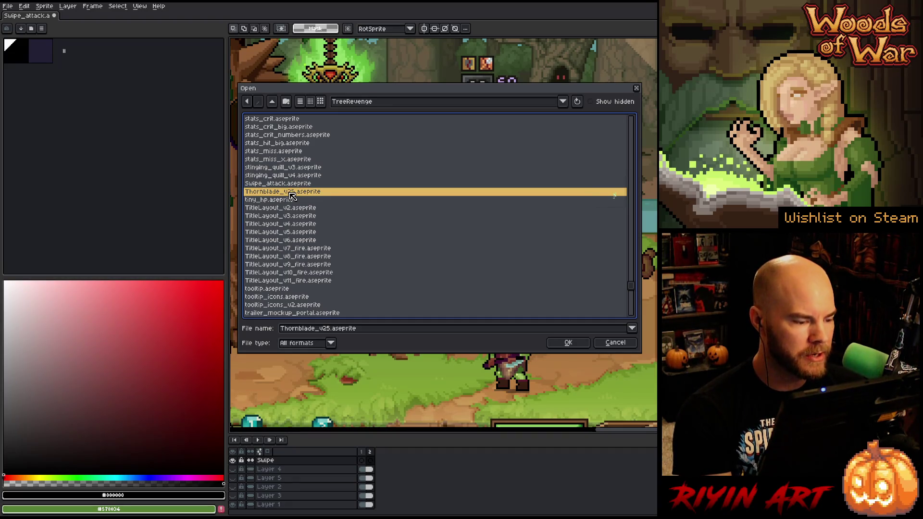
{"action": "scroll", "coordinate": [289, 231], "scroll_direction": "down", "scroll_amount": 3}
{"action": "scroll", "coordinate": [289, 234], "scroll_direction": "down", "scroll_amount": 3}
{"action": "scroll", "coordinate": [289, 236], "scroll_direction": "down", "scroll_amount": 3}
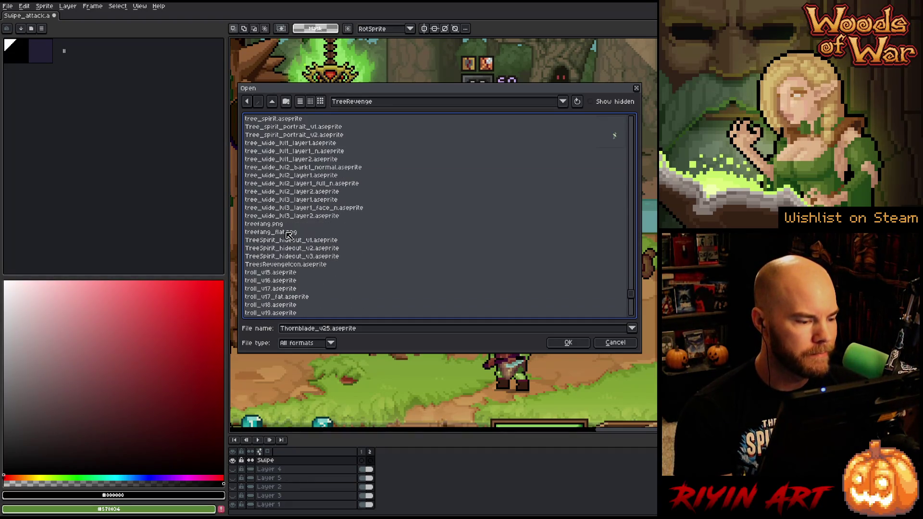
{"action": "scroll", "coordinate": [289, 236], "scroll_direction": "down", "scroll_amount": 3}
{"action": "scroll", "coordinate": [289, 236], "scroll_direction": "down", "scroll_amount": 3}
{"action": "double_click", "coordinate": [282, 281]}
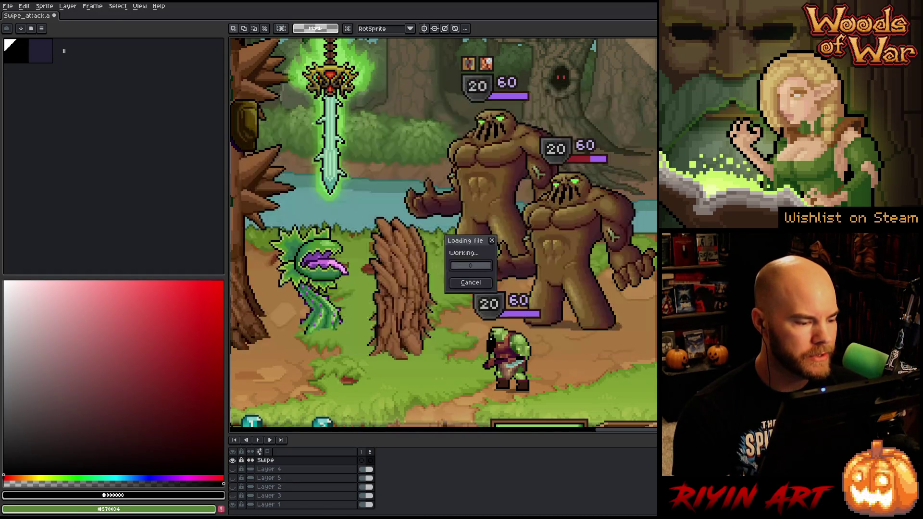
{"action": "scroll", "coordinate": [444, 231], "scroll_direction": "up", "scroll_amount": 1}
{"action": "scroll", "coordinate": [444, 231], "scroll_direction": "down", "scroll_amount": 1}
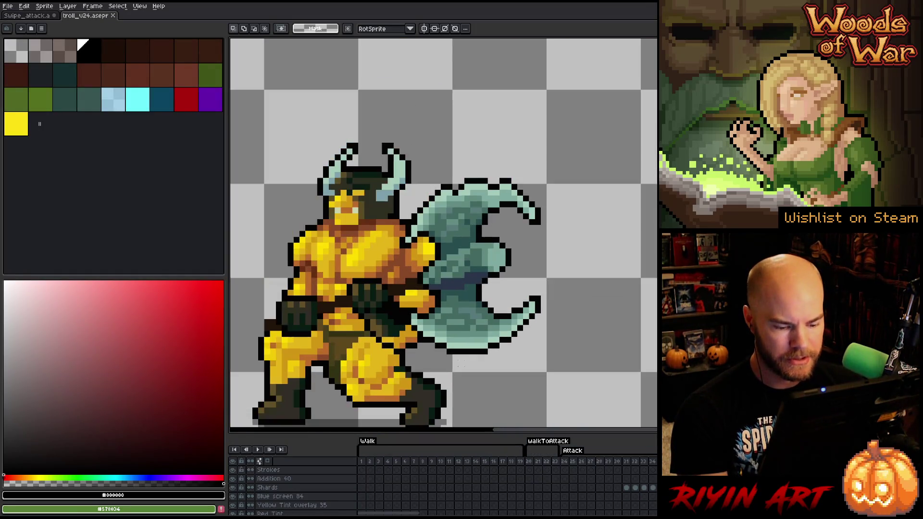
Step: Play the troll animation and step to the side-swing frame with the swoosh
{"action": "key", "text": "Return"}
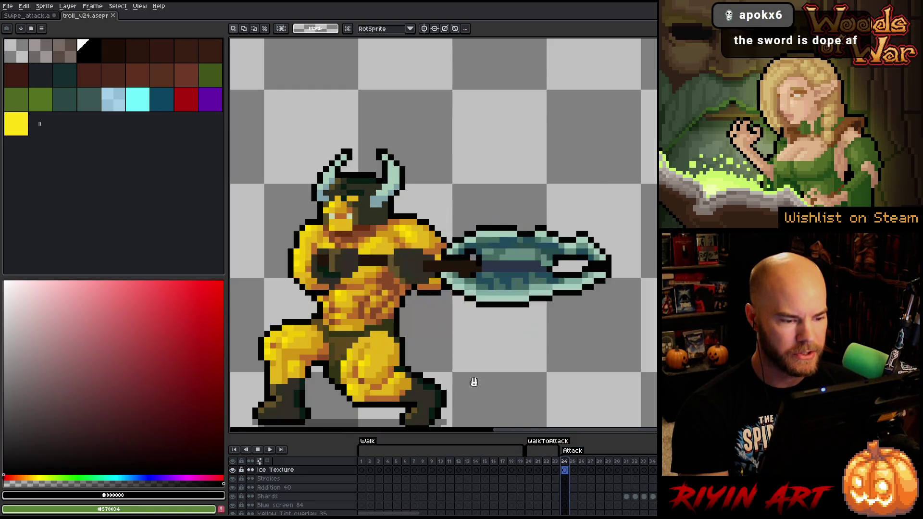
{"action": "scroll", "coordinate": [474, 382], "scroll_direction": "down", "scroll_amount": 1}
{"action": "scroll", "coordinate": [448, 325], "scroll_direction": "down", "scroll_amount": 2}
{"action": "scroll", "coordinate": [409, 258], "scroll_direction": "up", "scroll_amount": 1}
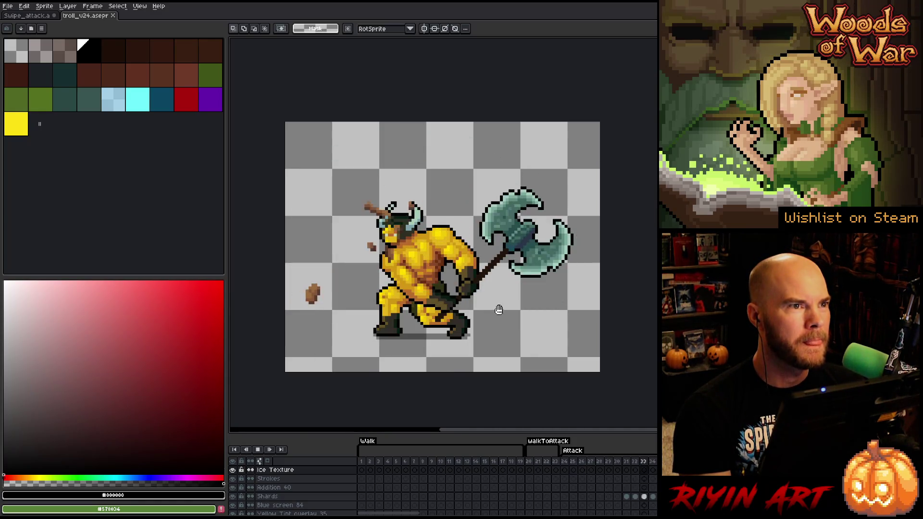
{"action": "left_click", "coordinate": [619, 468]}
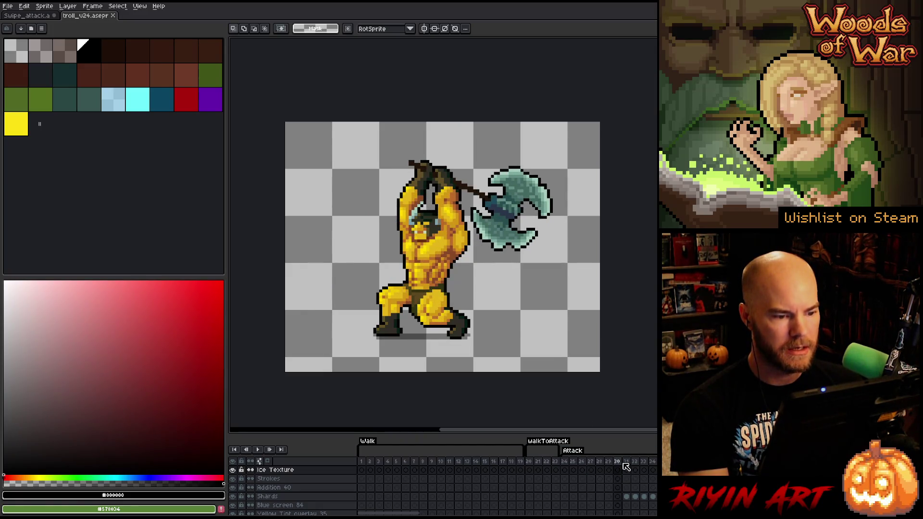
{"action": "left_click", "coordinate": [626, 467]}
{"action": "key", "text": "v"}
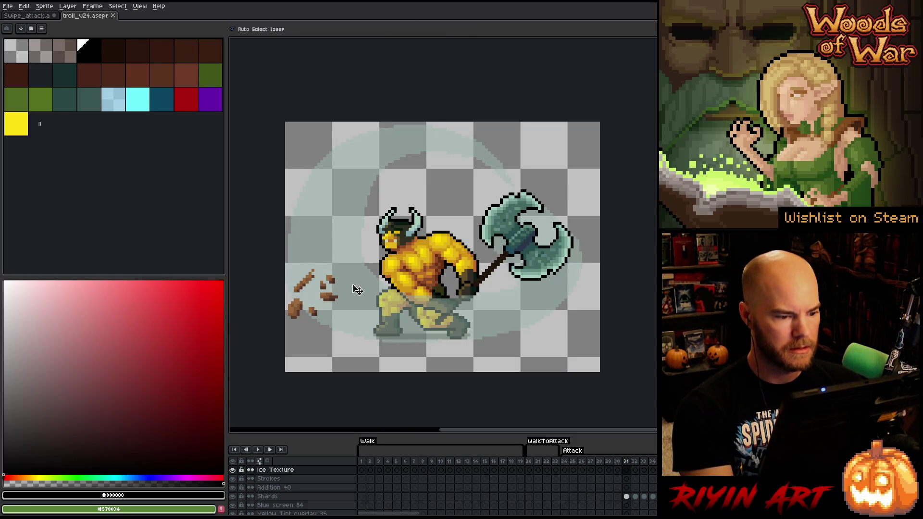
{"action": "scroll", "coordinate": [332, 499], "scroll_direction": "down", "scroll_amount": 3}
{"action": "scroll", "coordinate": [331, 498], "scroll_direction": "down", "scroll_amount": 1}
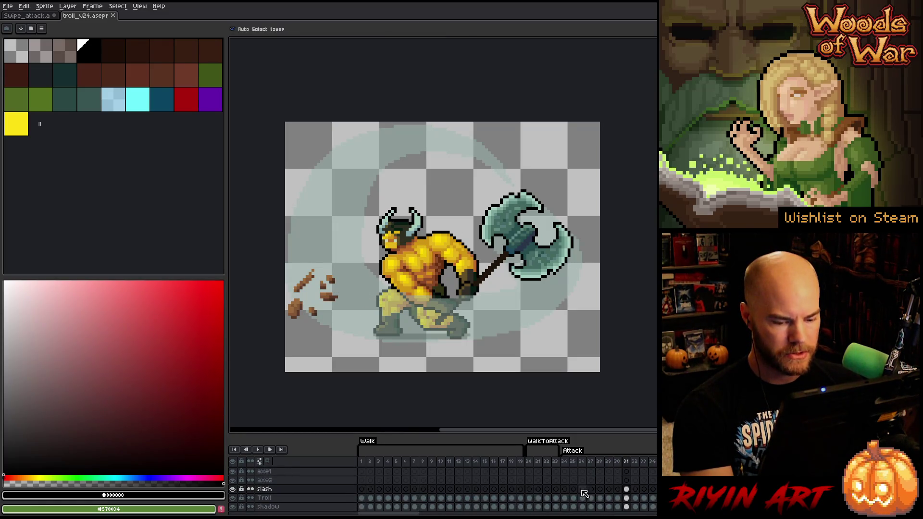
{"action": "scroll", "coordinate": [310, 496], "scroll_direction": "down", "scroll_amount": 1}
Step: Raise the slash layer's opacity to 100% and sample its teal as the drawing colour
{"action": "left_click", "coordinate": [296, 493]}
{"action": "double_click", "coordinate": [296, 494]}
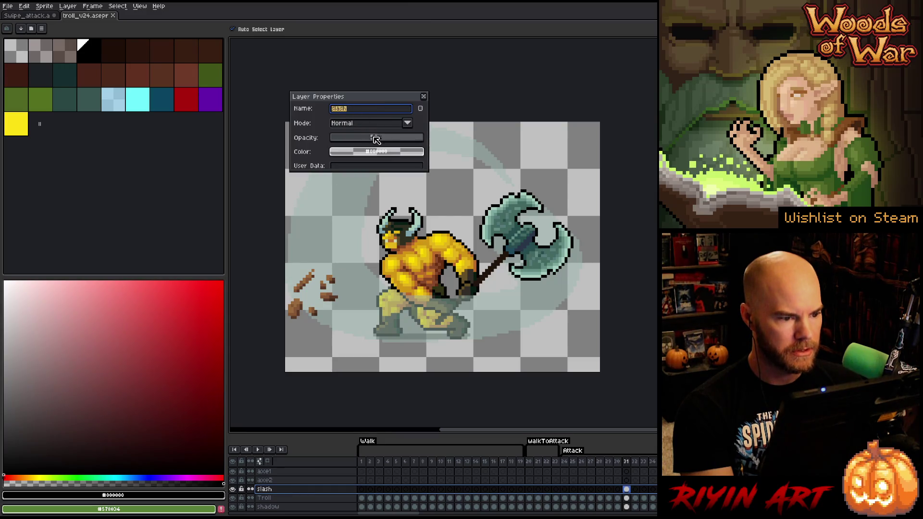
{"action": "left_click_drag", "start_coordinate": [375, 139], "coordinate": [526, 154]}
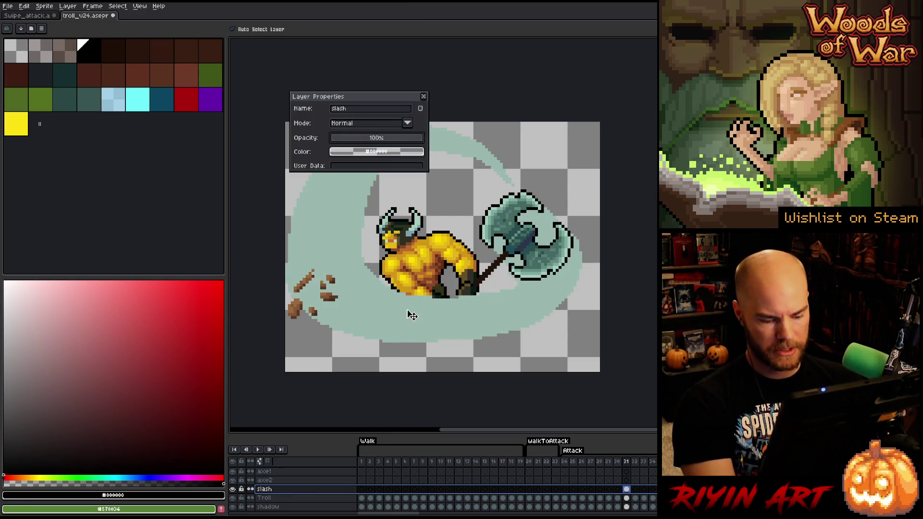
{"action": "key", "text": "i"}
{"action": "left_click", "coordinate": [347, 275]}
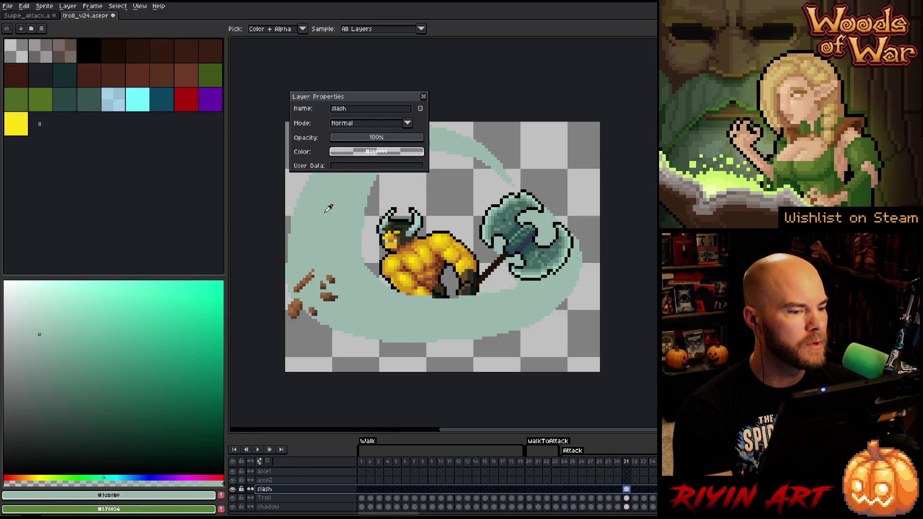
Step: Make the slash layer translucent to see the troll, then close troll_v24 without saving
{"action": "left_click", "coordinate": [387, 142]}
{"action": "left_click_drag", "start_coordinate": [382, 145], "coordinate": [380, 145]}
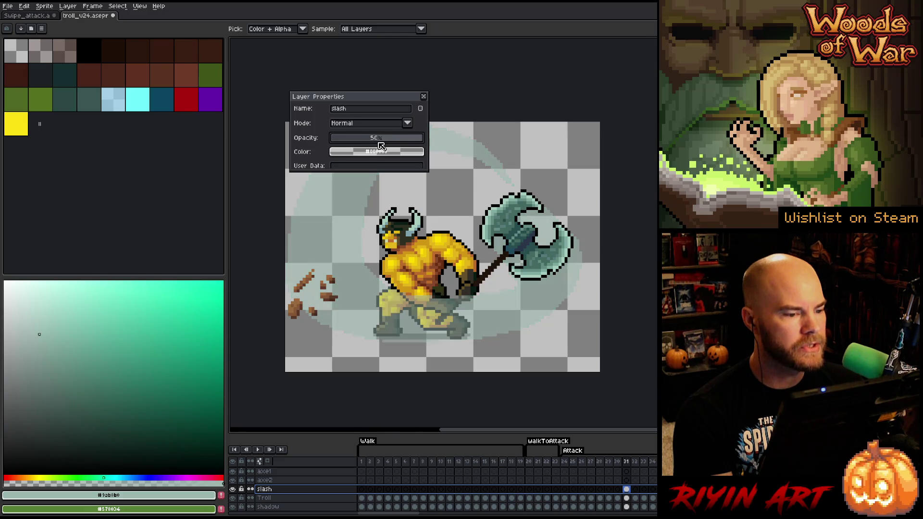
{"action": "left_click", "coordinate": [423, 97]}
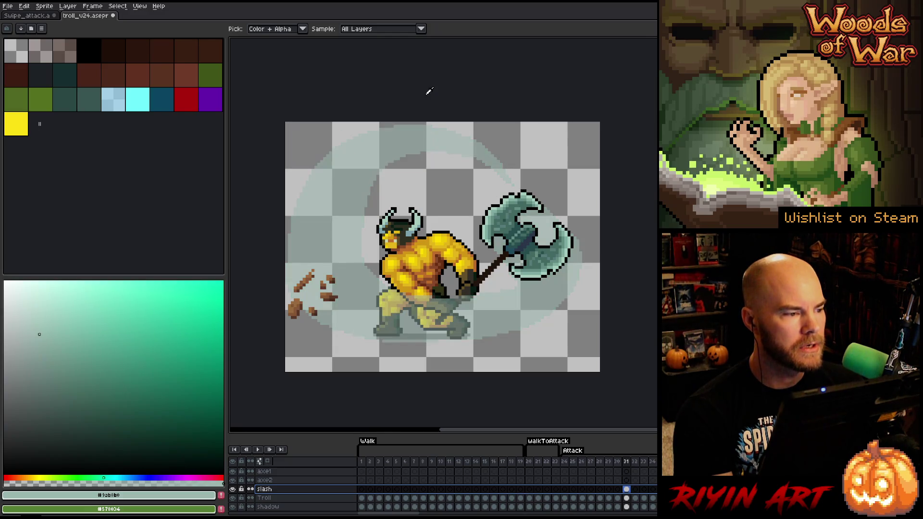
{"action": "left_click", "coordinate": [113, 15]}
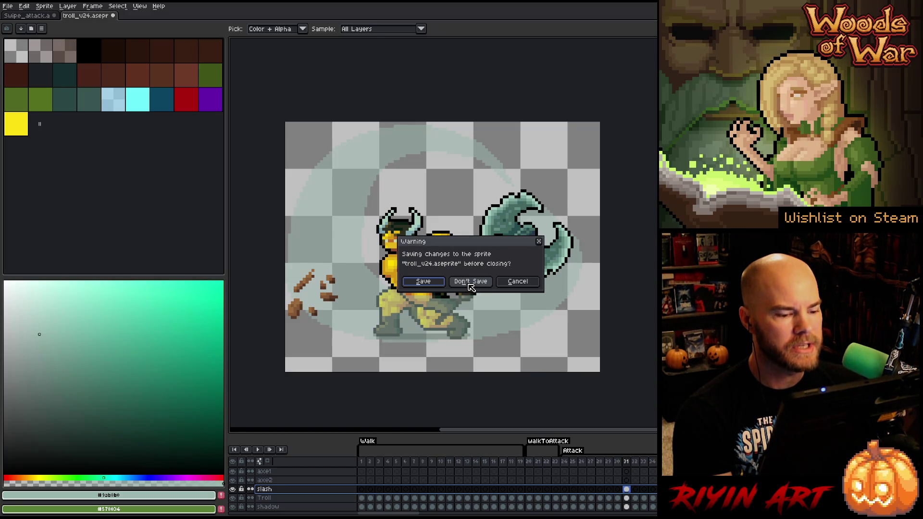
{"action": "left_click", "coordinate": [471, 283]}
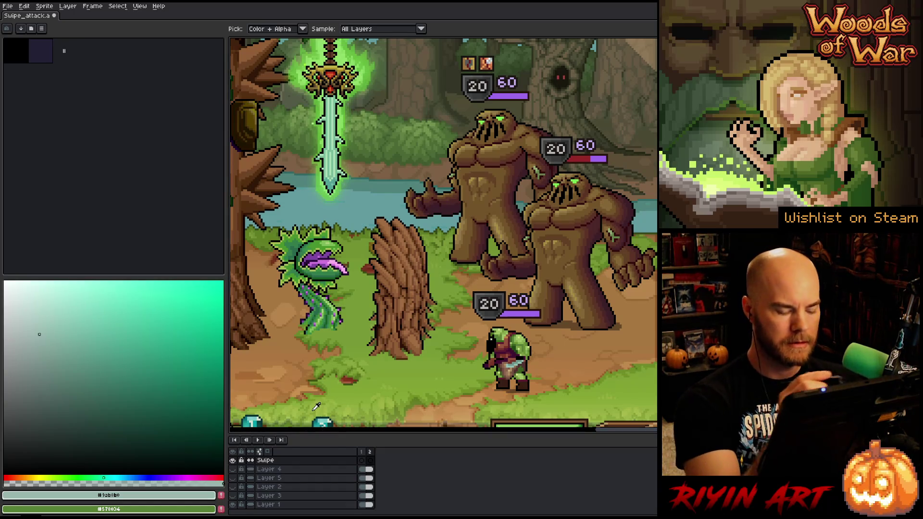
Step: Sketch trial arcs with the Pencil until a long outer arc of the slash stands
{"action": "key", "text": "b"}
{"action": "left_click_drag", "start_coordinate": [534, 190], "coordinate": [443, 277]}
{"action": "key", "text": "ctrl+z"}
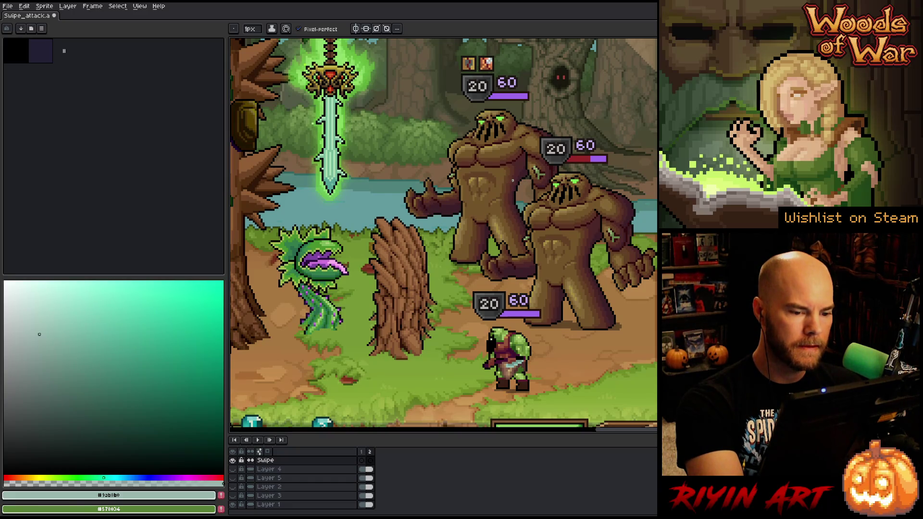
{"action": "left_click_drag", "start_coordinate": [516, 178], "coordinate": [375, 289]}
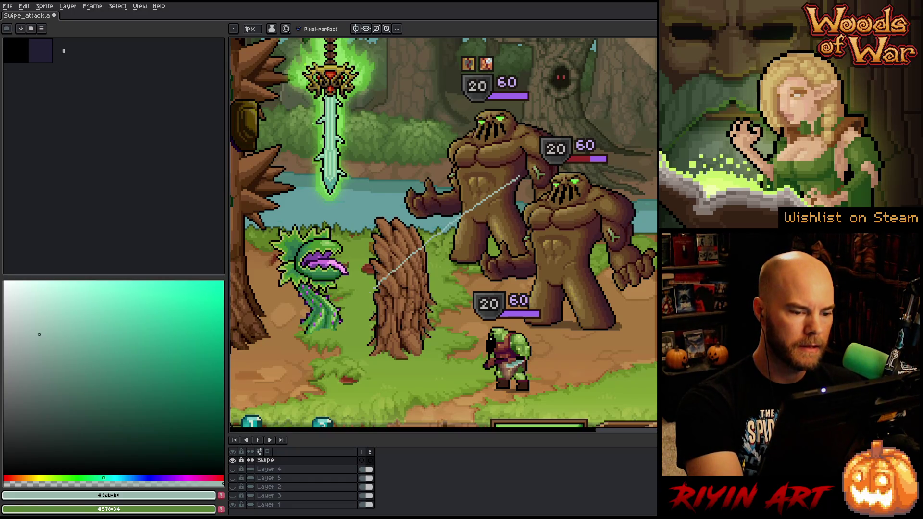
{"action": "key", "text": "ctrl+z"}
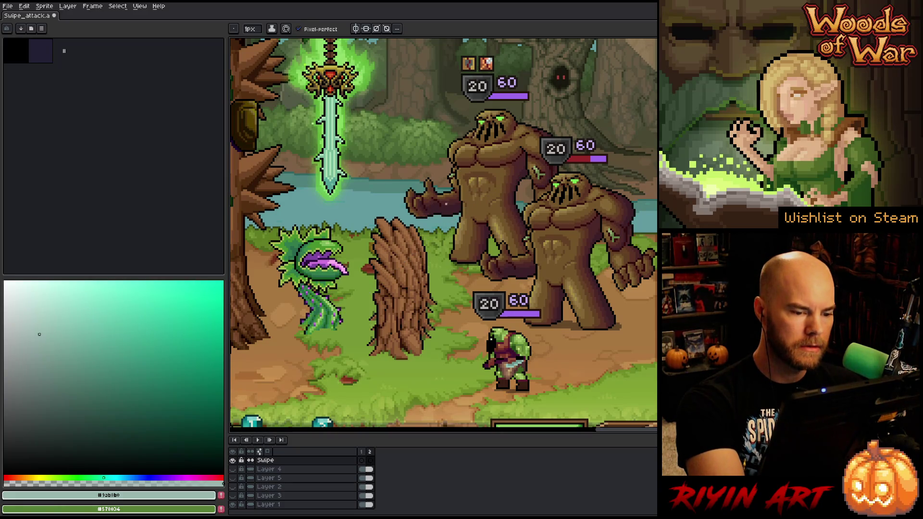
{"action": "left_click_drag", "start_coordinate": [476, 165], "coordinate": [469, 375]}
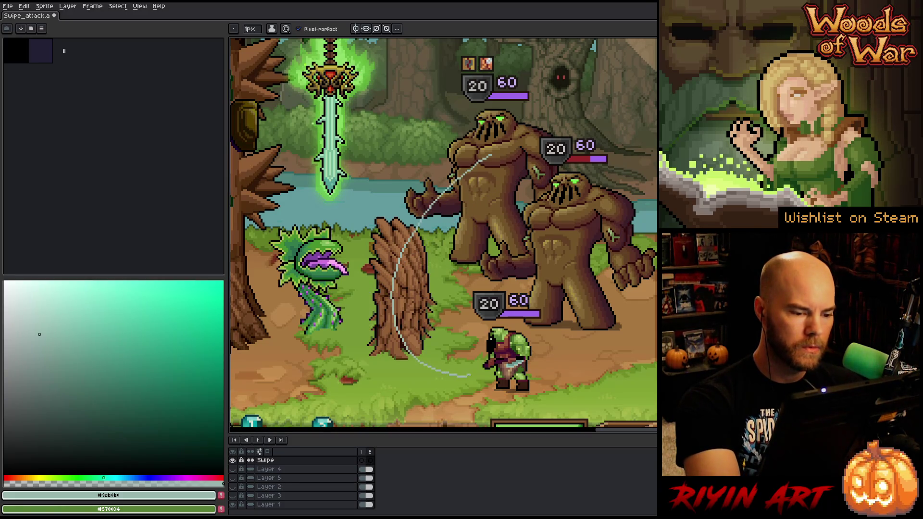
{"action": "key", "text": "ctrl+z"}
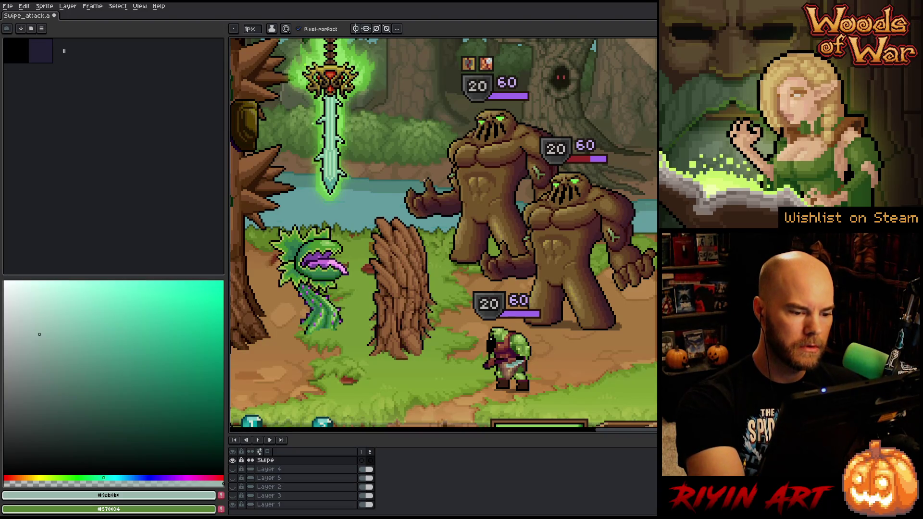
{"action": "left_click_drag", "start_coordinate": [443, 175], "coordinate": [469, 354]}
{"action": "key", "text": "ctrl+z"}
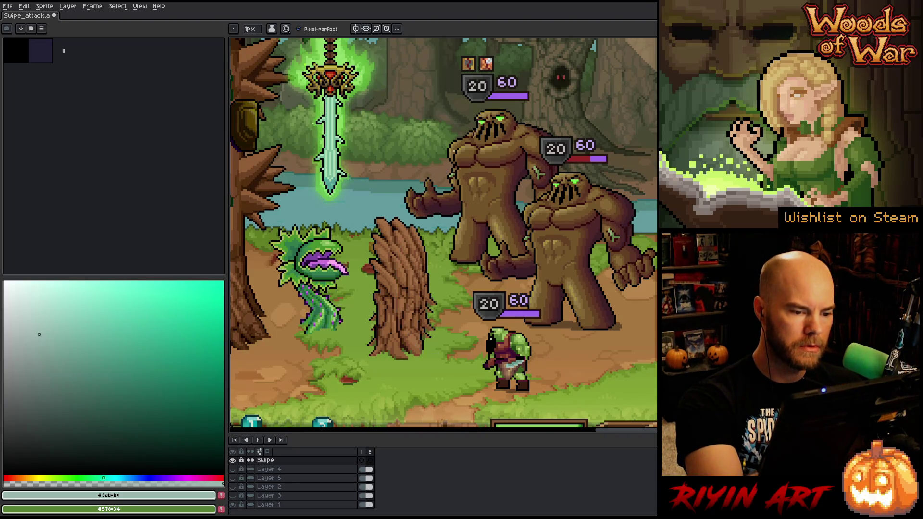
{"action": "left_click_drag", "start_coordinate": [456, 153], "coordinate": [459, 386]}
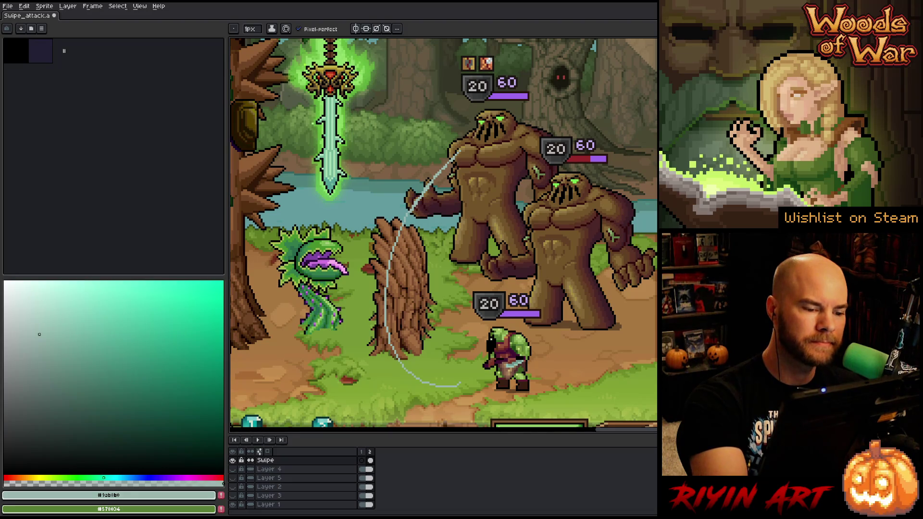
Step: Draw the crescent's inner edge and lower closing stroke near the orc, and fill it pale blue
{"action": "left_click_drag", "start_coordinate": [460, 152], "coordinate": [482, 358]}
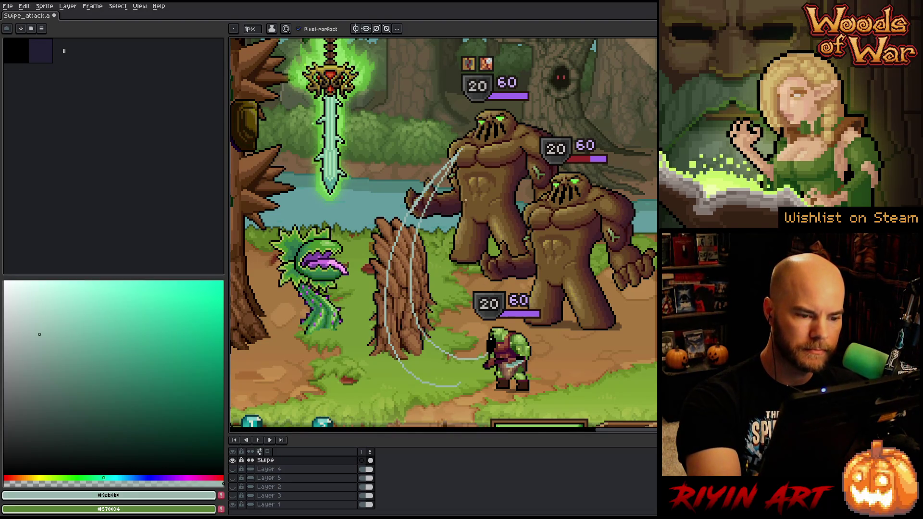
{"action": "key", "text": "ctrl+z"}
{"action": "left_click_drag", "start_coordinate": [459, 155], "coordinate": [459, 385]}
{"action": "key", "text": "ctrl+z"}
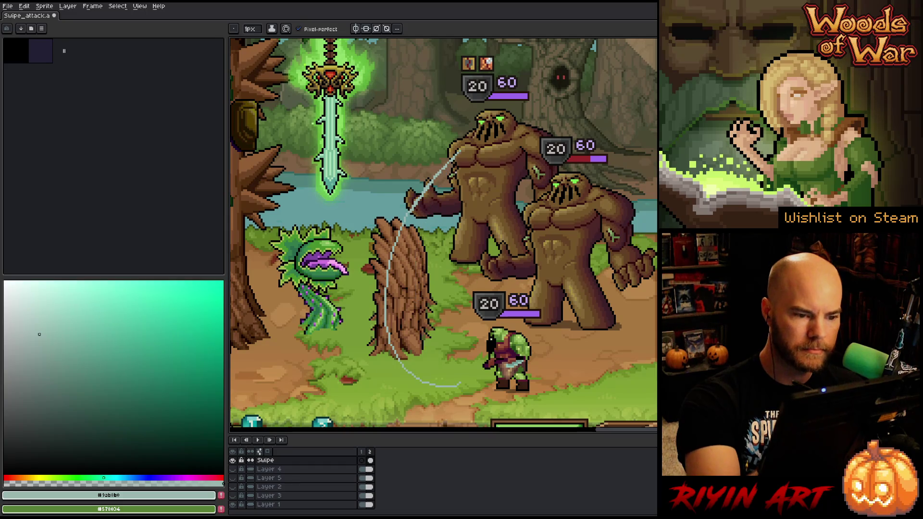
{"action": "left_click_drag", "start_coordinate": [459, 155], "coordinate": [482, 361]}
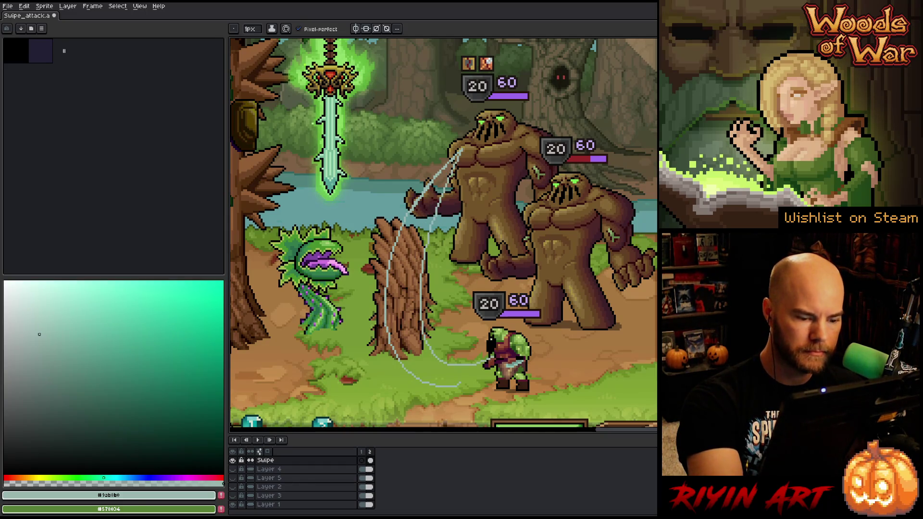
{"action": "left_click_drag", "start_coordinate": [387, 328], "coordinate": [508, 370]}
{"action": "key", "text": "ctrl+z"}
{"action": "left_click_drag", "start_coordinate": [387, 334], "coordinate": [507, 364]}
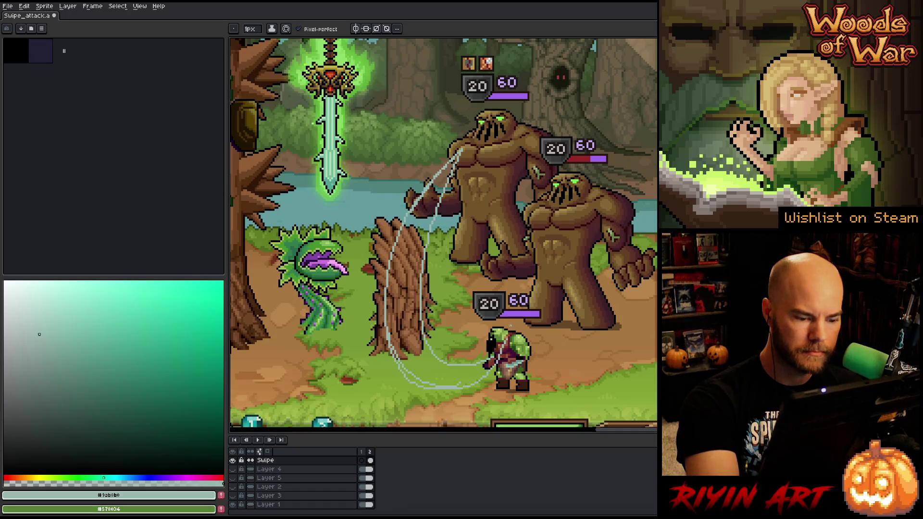
{"action": "key", "text": "ctrl+z"}
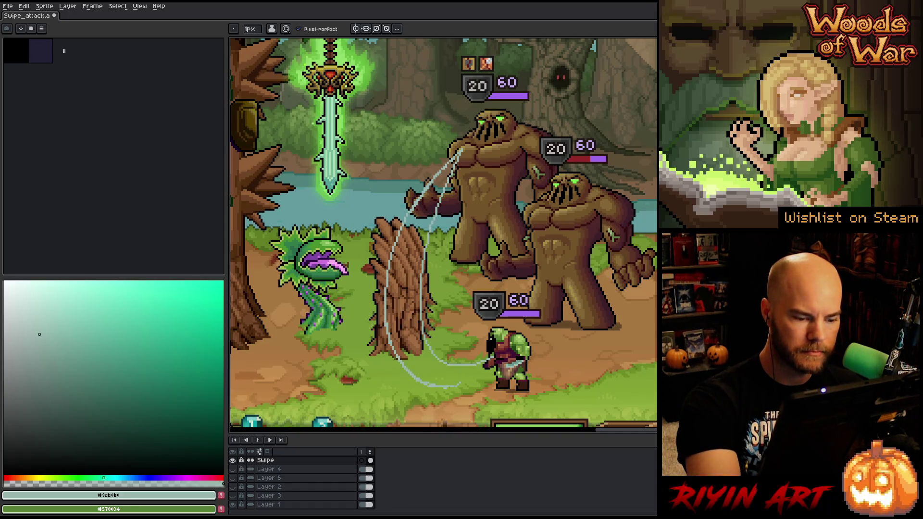
{"action": "left_click_drag", "start_coordinate": [387, 332], "coordinate": [494, 362]}
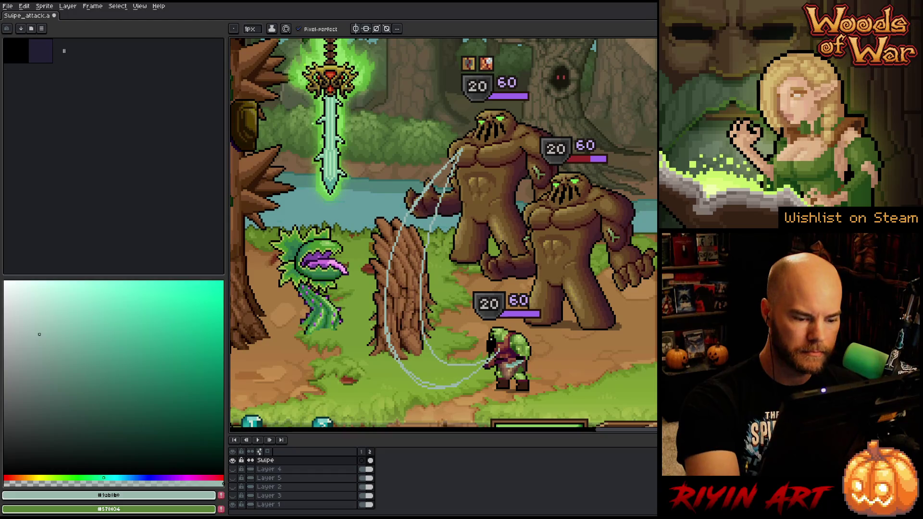
{"action": "key", "text": "g"}
{"action": "left_click", "coordinate": [404, 292]}
{"action": "key", "text": "b"}
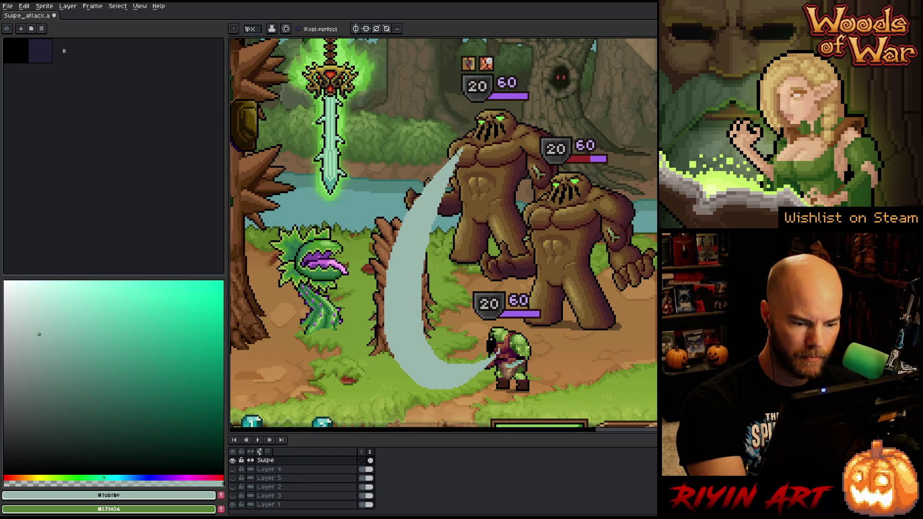
Step: Trim the crescent with the Eraser, briefly select the whole slash for transforming, then deselect
{"action": "key", "text": "e"}
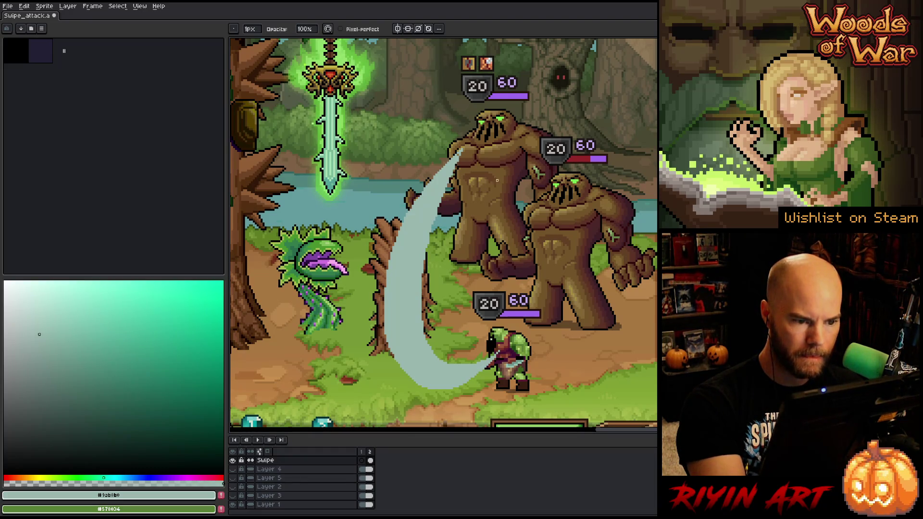
{"action": "key", "text": "m"}
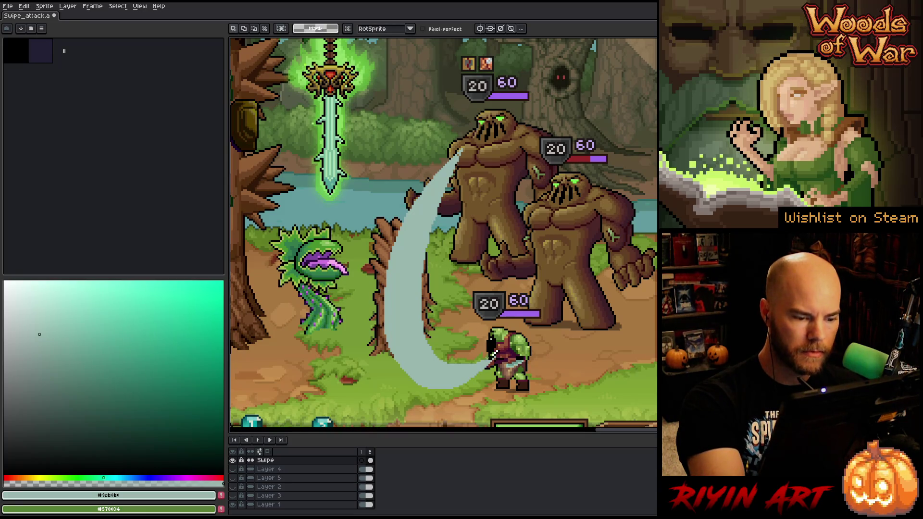
{"action": "left_click_drag", "start_coordinate": [408, 370], "coordinate": [520, 114]}
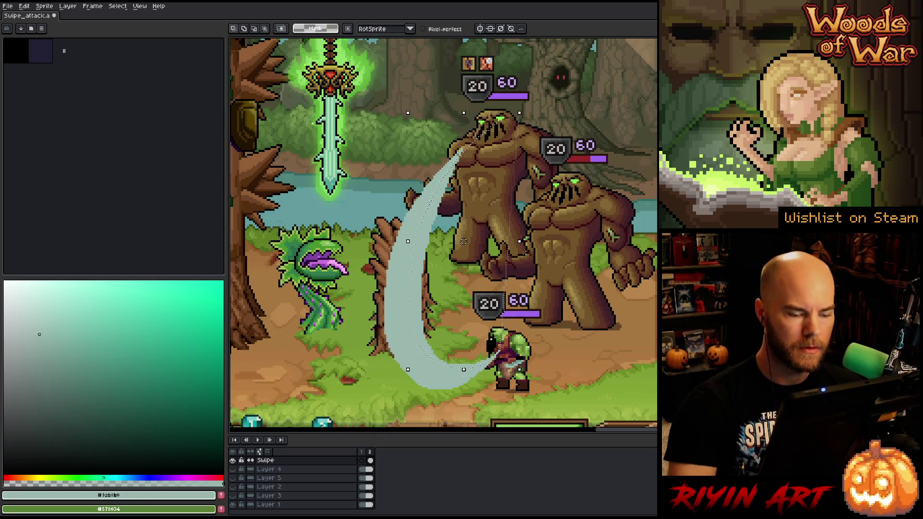
{"action": "key", "text": "ctrl+d"}
{"action": "key", "text": "e"}
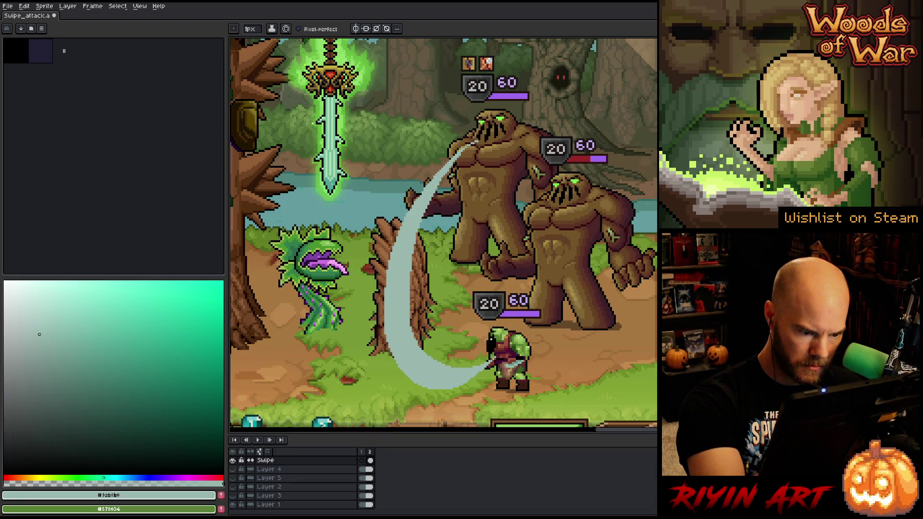
Step: Refine the pale teal crescent slash, alternating pencil and eraser to smooth its tapering edge
{"action": "key", "text": "b"}
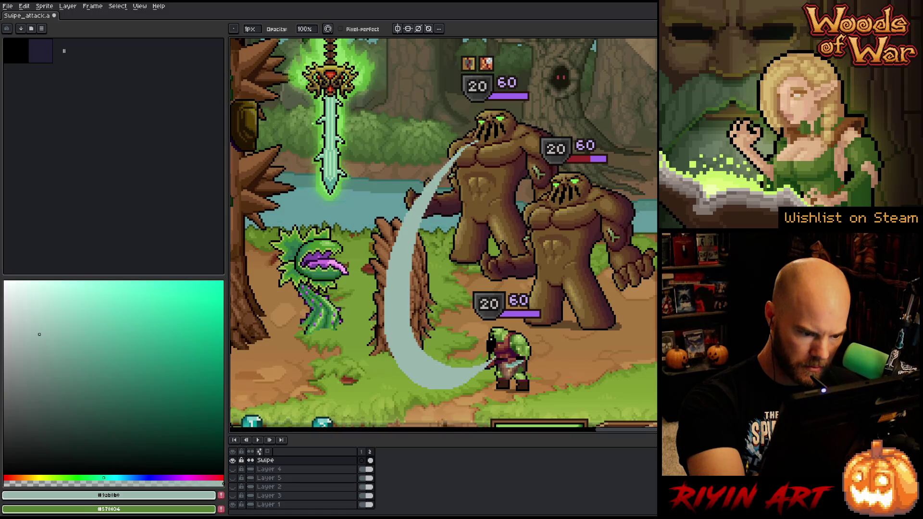
{"action": "key", "text": "e"}
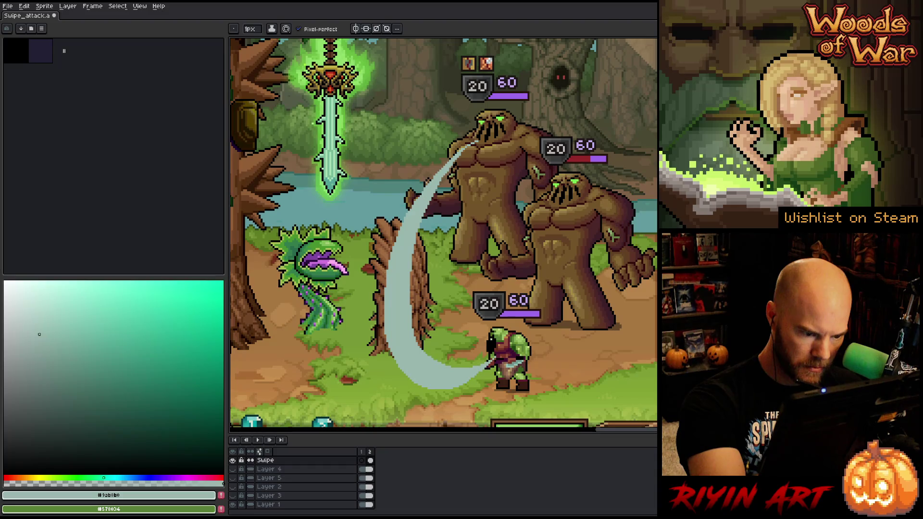
{"action": "key", "text": "b"}
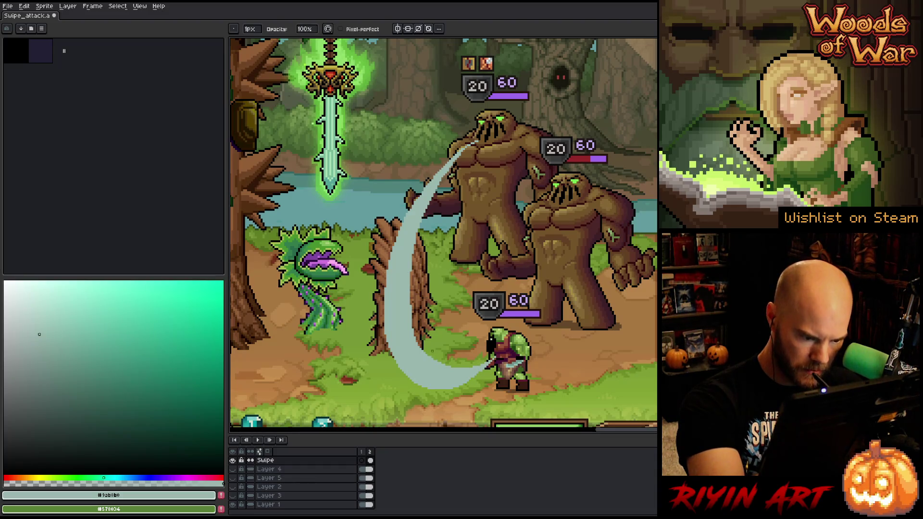
{"action": "key", "text": "e"}
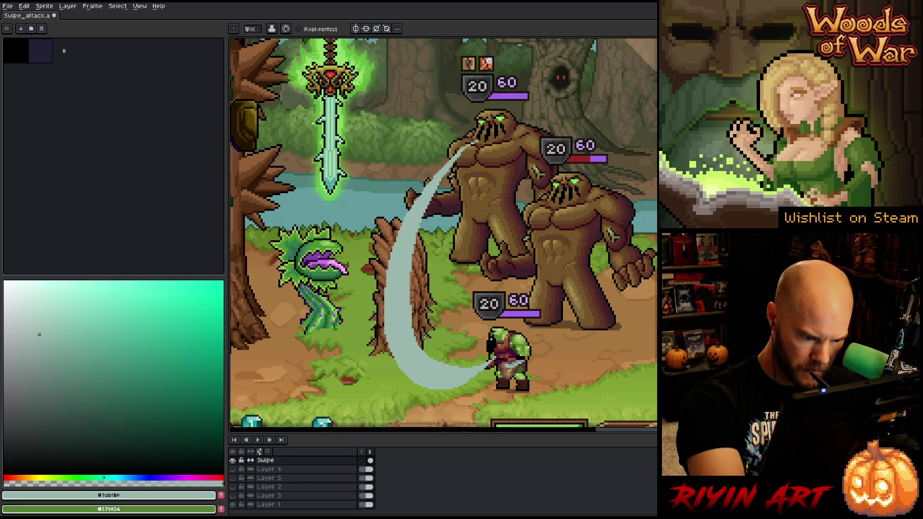
{"action": "key", "text": "b"}
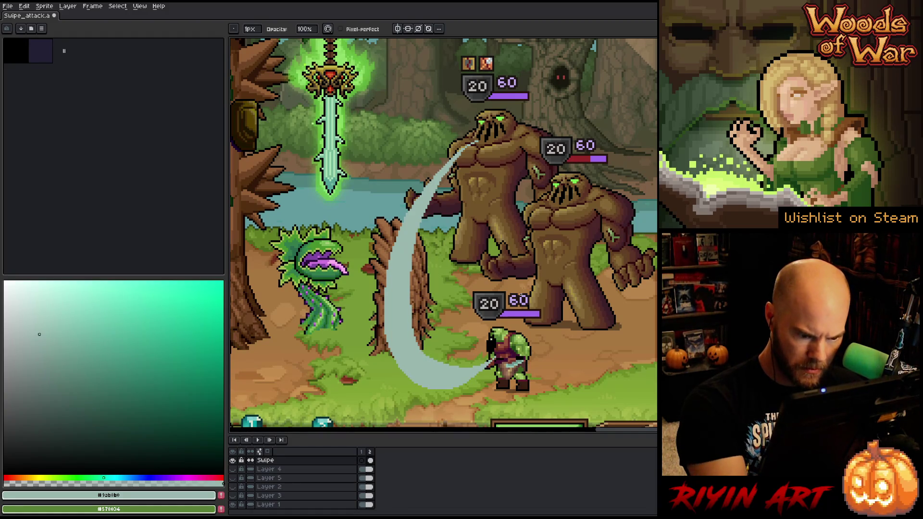
{"action": "key", "text": "e"}
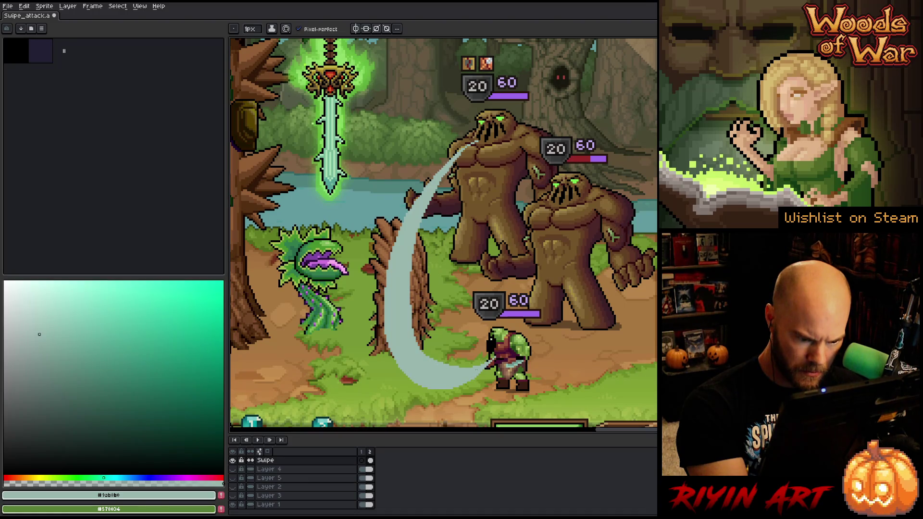
{"action": "key", "text": "b"}
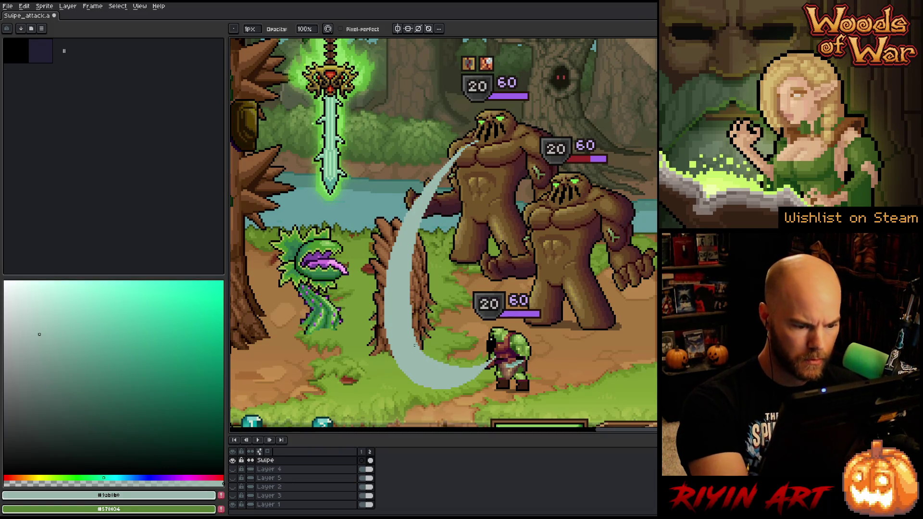
{"action": "key", "text": "e"}
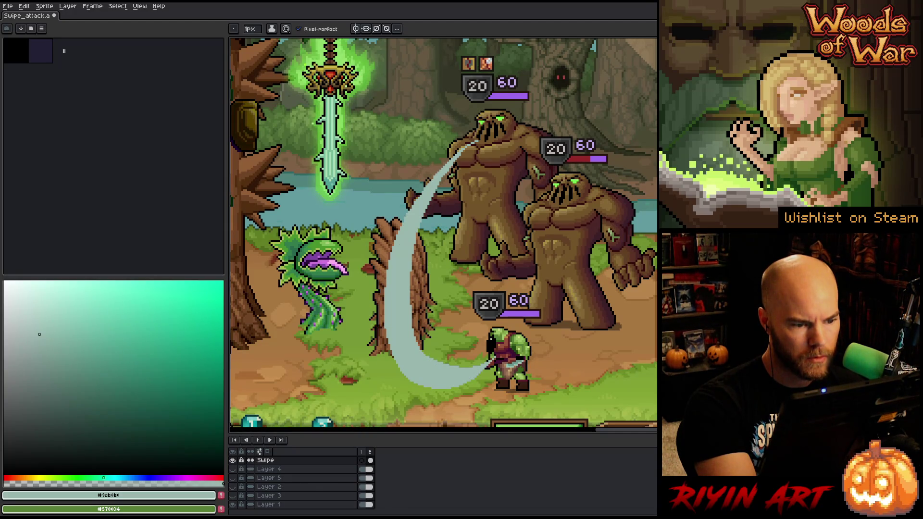
{"action": "key", "text": "b"}
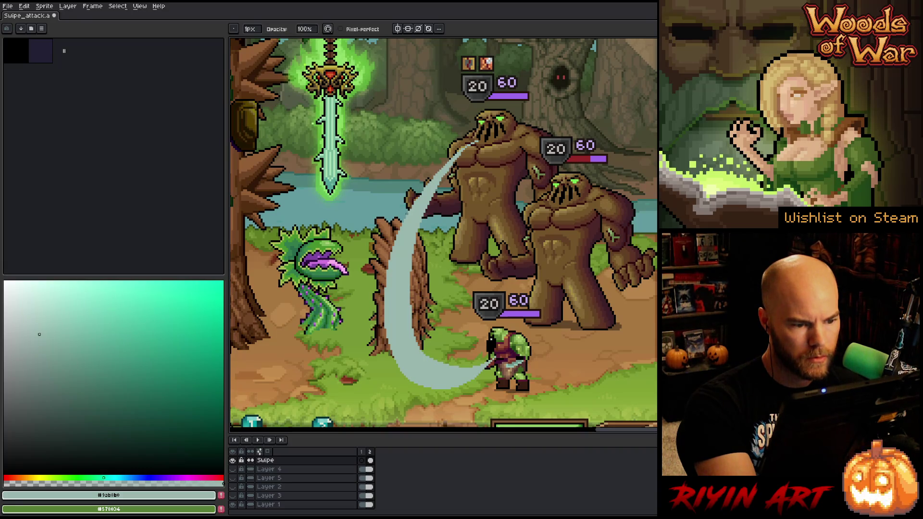
{"action": "key", "text": "e"}
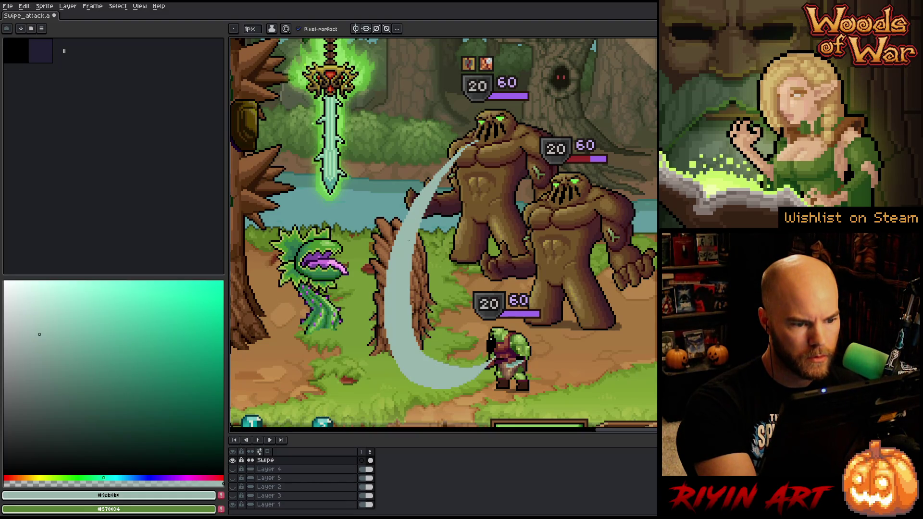
{"action": "key", "text": "b"}
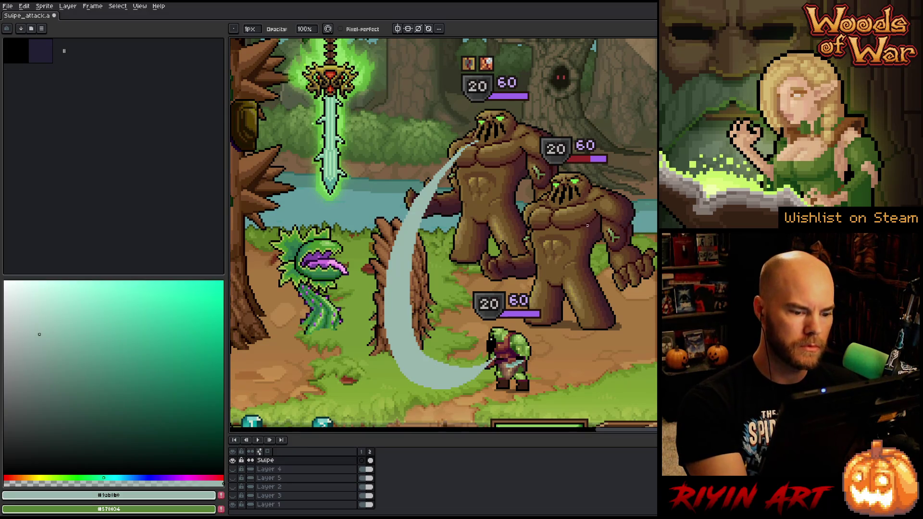
{"action": "key", "text": "e"}
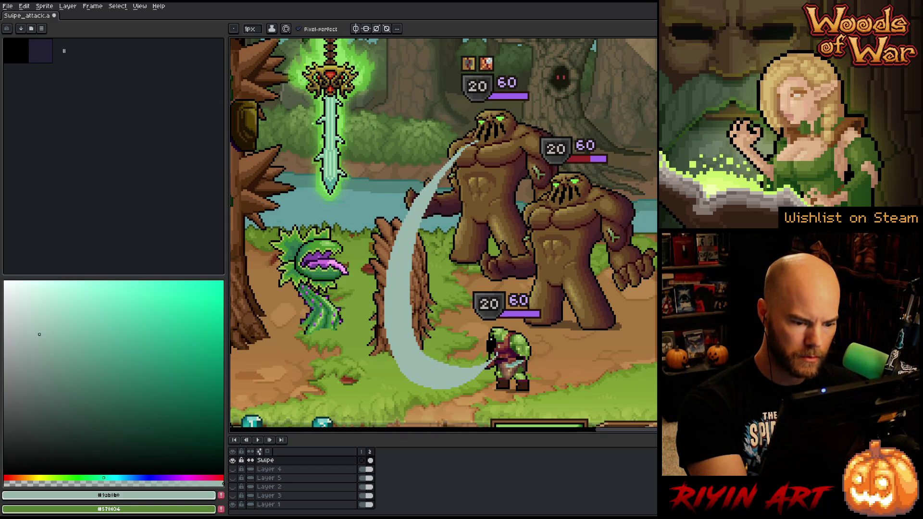
{"action": "key", "text": "b"}
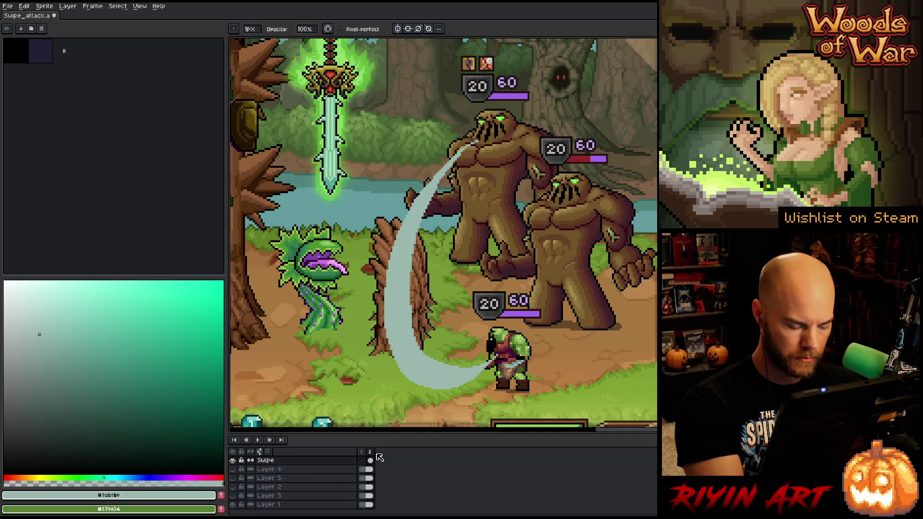
Step: Add a second animation frame that still shows the full crescent slash
{"action": "key", "text": "alt+n"}
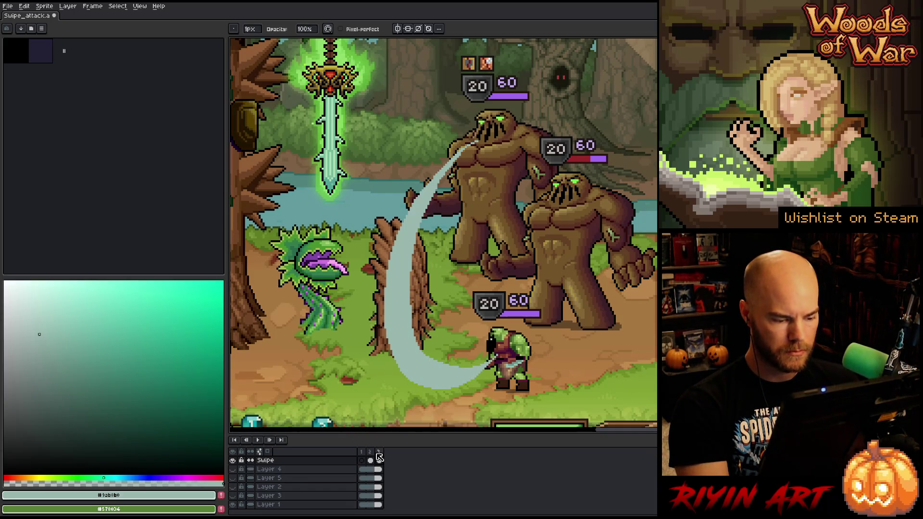
Step: On frame 2, keep the slash's upper arc and delete the tail outside the marquee selection
{"action": "left_click", "coordinate": [379, 461]}
{"action": "key", "text": "m"}
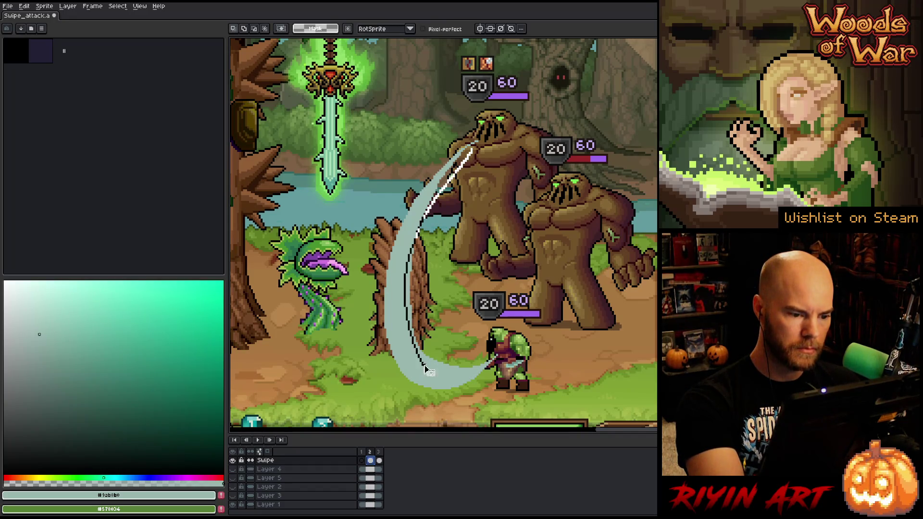
{"action": "left_click_drag", "start_coordinate": [472, 148], "coordinate": [367, 331]}
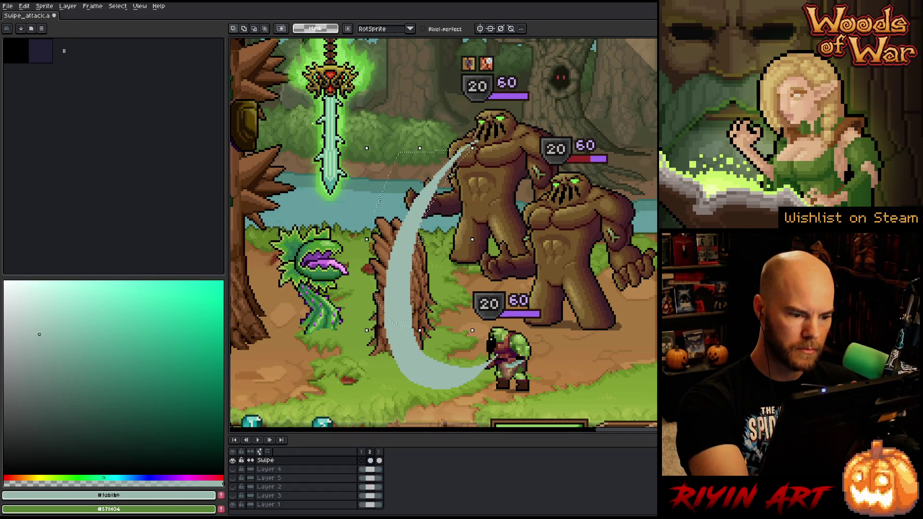
{"action": "left_click_drag", "start_coordinate": [519, 109], "coordinate": [367, 330]}
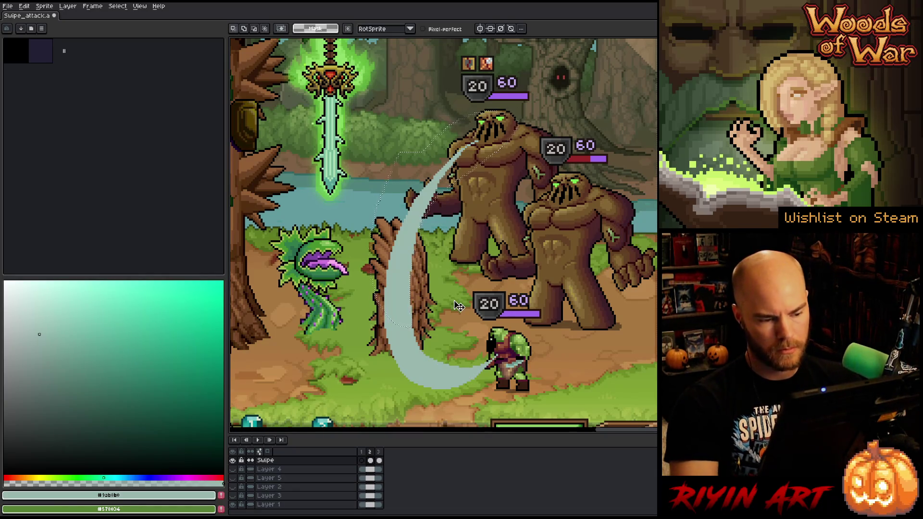
{"action": "key", "text": "ctrl+shift+i"}
{"action": "key", "text": "Delete"}
{"action": "key", "text": "ctrl+d"}
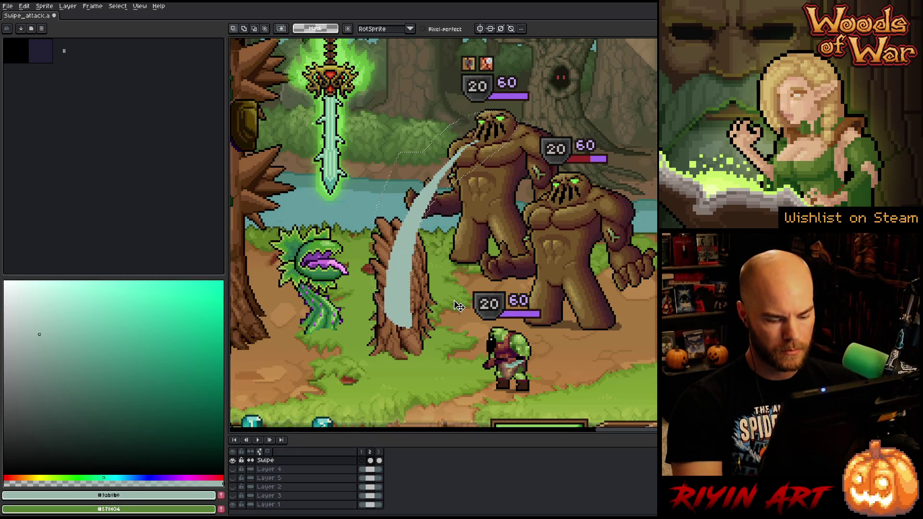
Step: On frame 3, lasso around the slash's outer edge and lower portion to trim its top
{"action": "key", "text": "Right"}
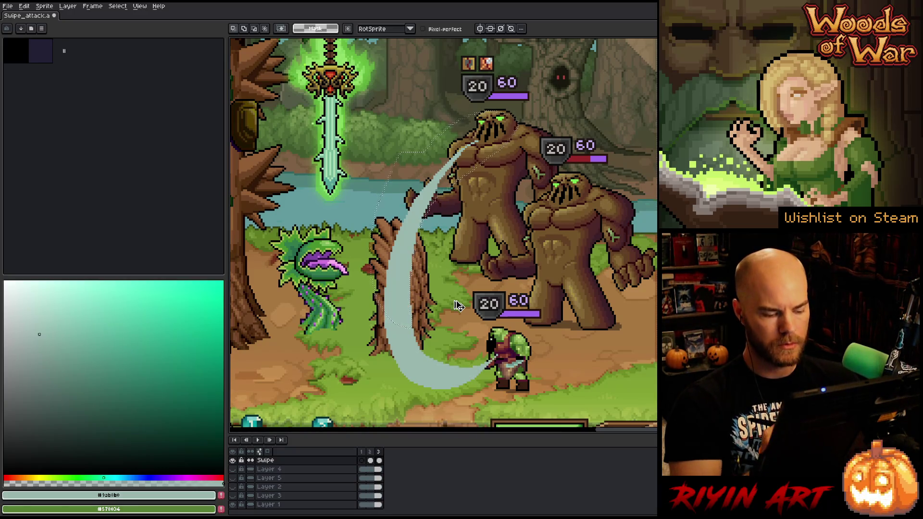
{"action": "key", "text": "ctrl+d"}
{"action": "key", "text": "b"}
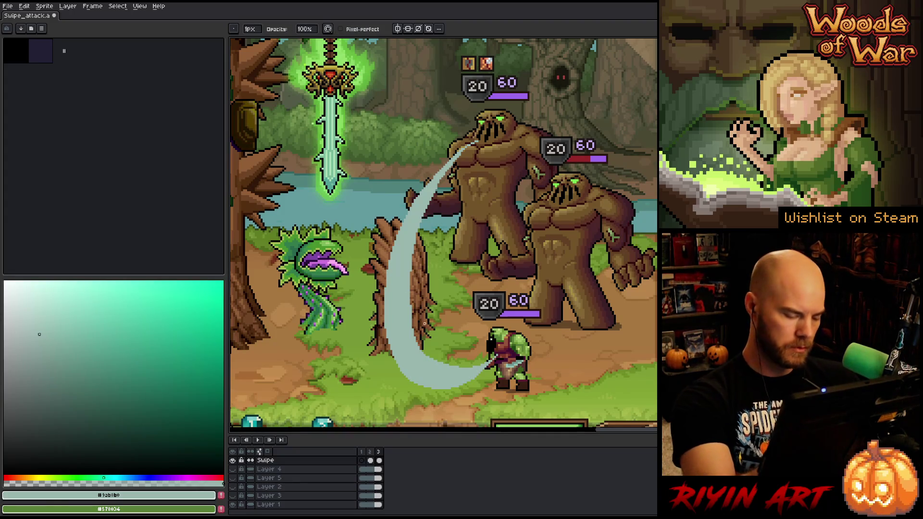
{"action": "key", "text": "m"}
{"action": "left_click_drag", "start_coordinate": [425, 351], "coordinate": [480, 113]}
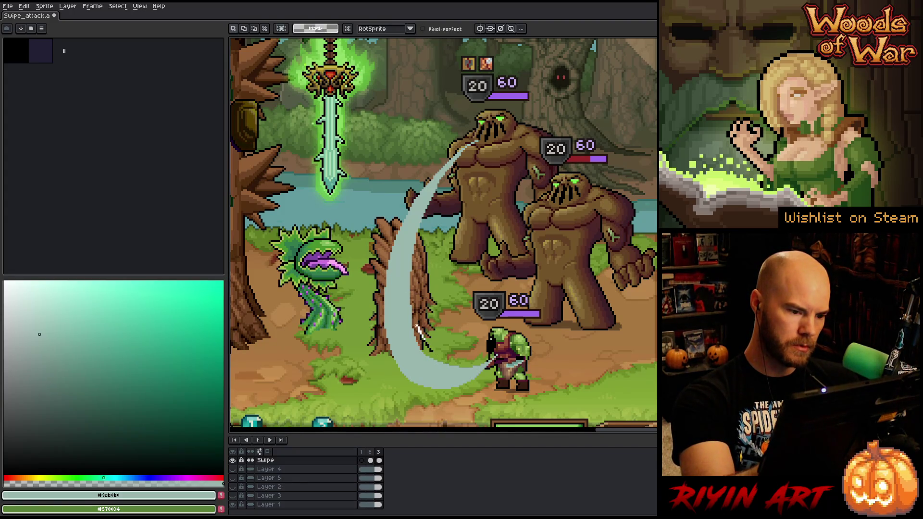
{"action": "left_click_drag", "start_coordinate": [426, 350], "coordinate": [549, 112]}
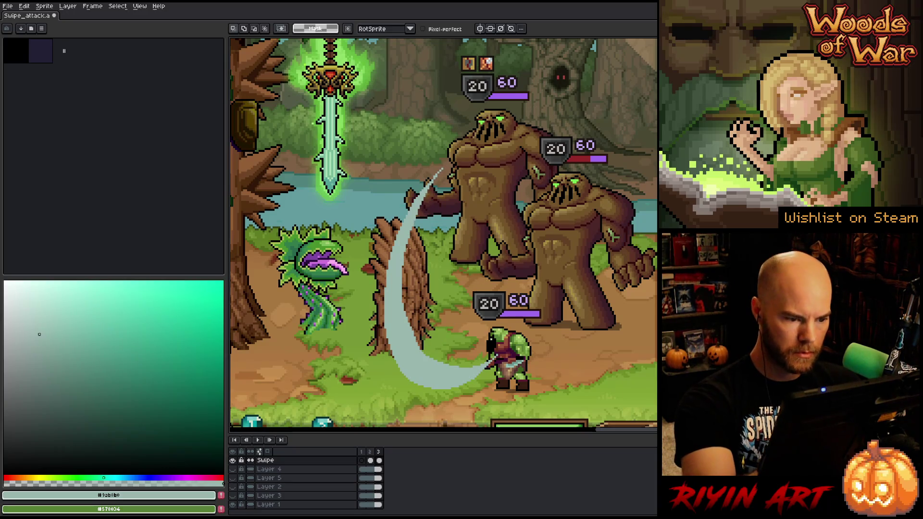
{"action": "mouse_move", "coordinate": [442, 172]}
{"action": "left_mouse_down"}
{"action": "mouse_move", "coordinate": [403, 346]}
{"action": "mouse_move", "coordinate": [437, 355]}
{"action": "left_mouse_up"}
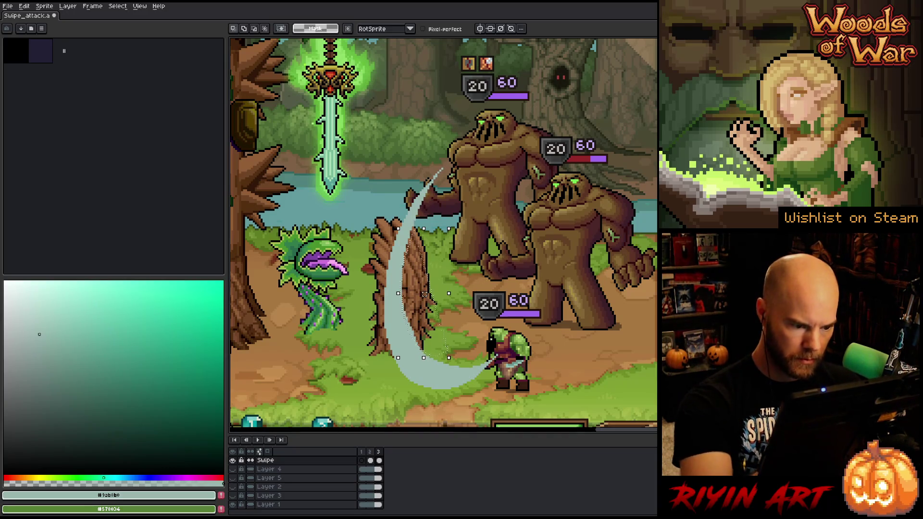
{"action": "key", "text": "ctrl+d"}
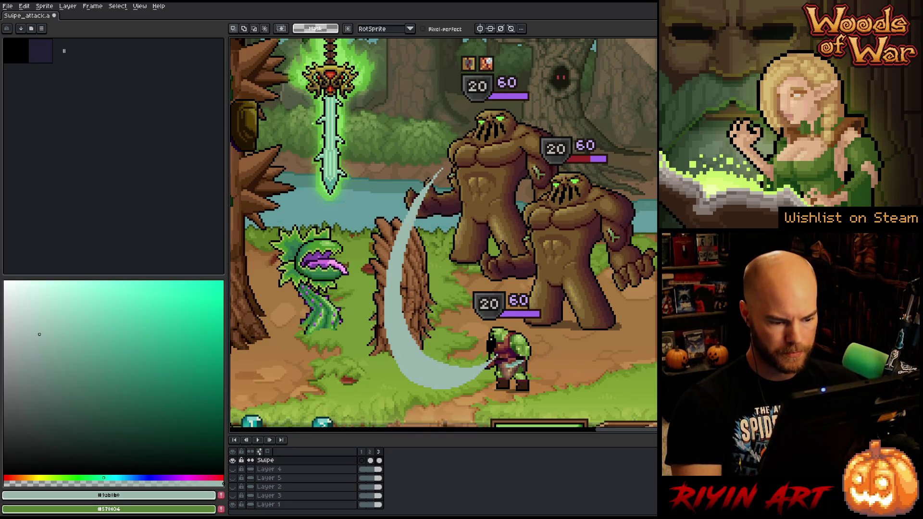
Step: Add a fourth animation frame to Swipe_attack
{"action": "key", "text": "alt+n"}
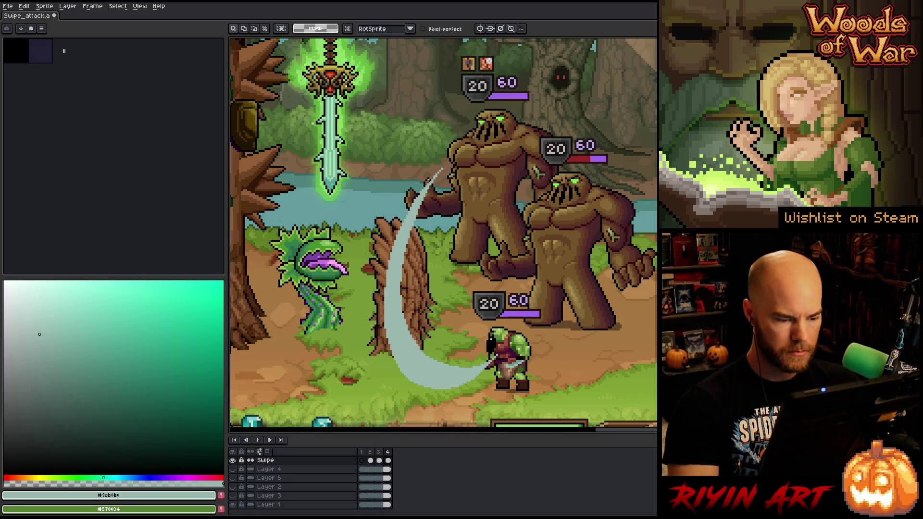
{"action": "key", "text": "b"}
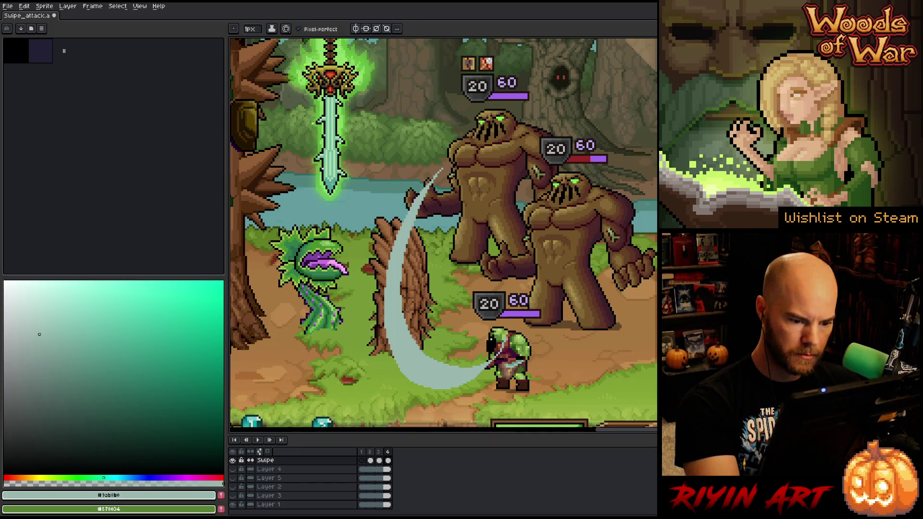
Step: Lasso along the slash's inner edge and delete its upper arc, leaving the lower swipe
{"action": "key", "text": "g"}
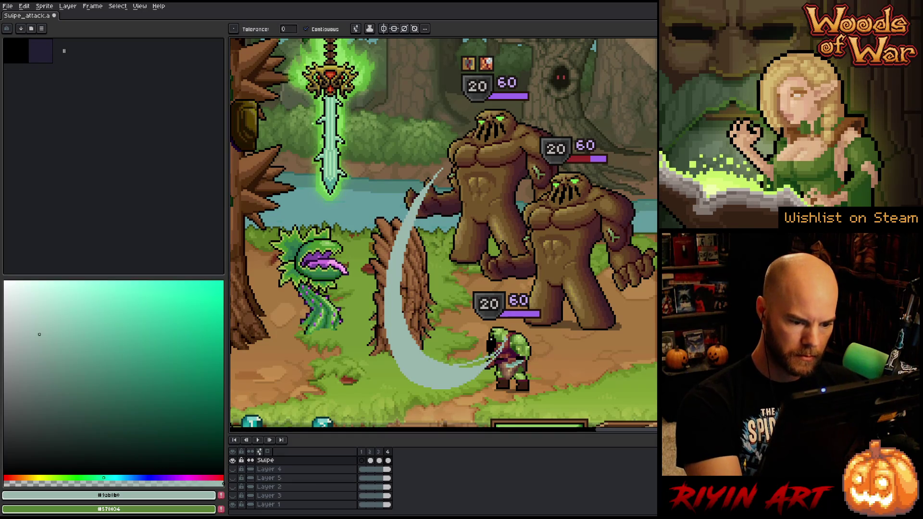
{"action": "key", "text": "b"}
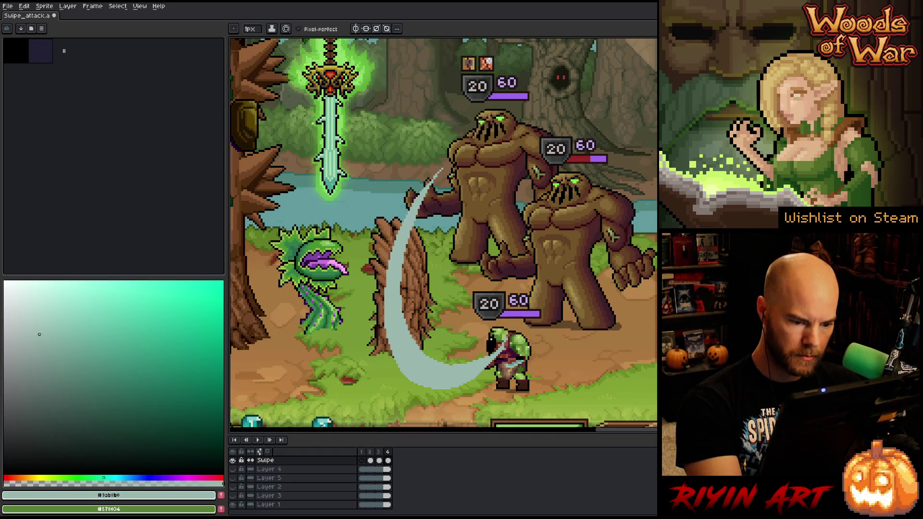
{"action": "key", "text": "e"}
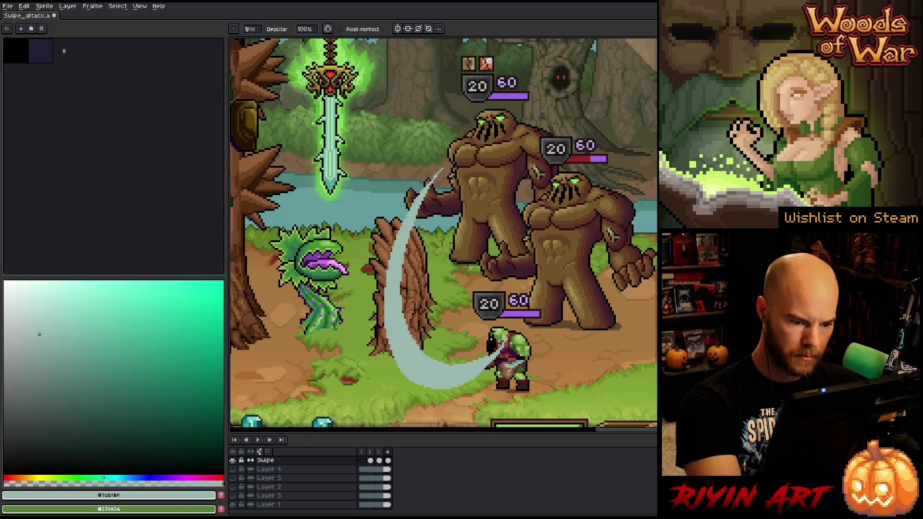
{"action": "key", "text": "q"}
{"action": "mouse_move", "coordinate": [502, 334]}
{"action": "left_mouse_down"}
{"action": "mouse_move", "coordinate": [390, 307]}
{"action": "mouse_move", "coordinate": [517, 115]}
{"action": "left_mouse_up"}
{"action": "key", "text": "Delete"}
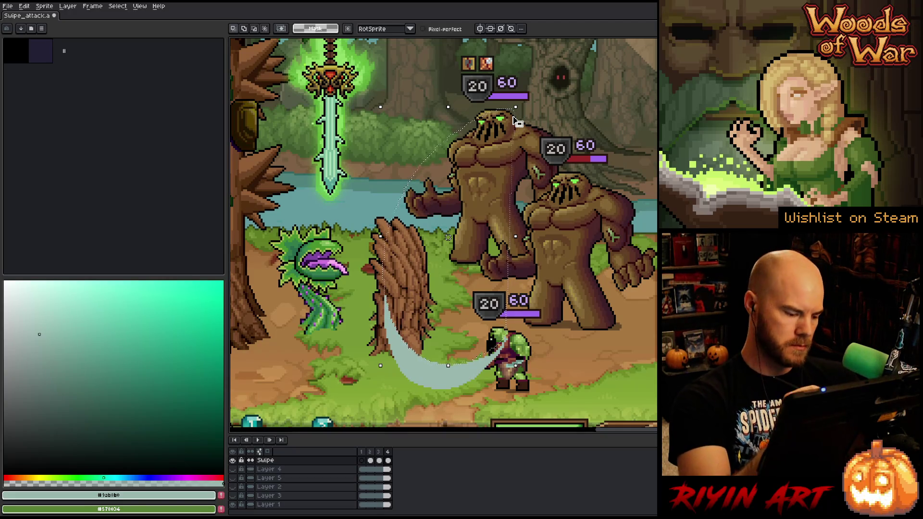
{"action": "key", "text": "ctrl+d"}
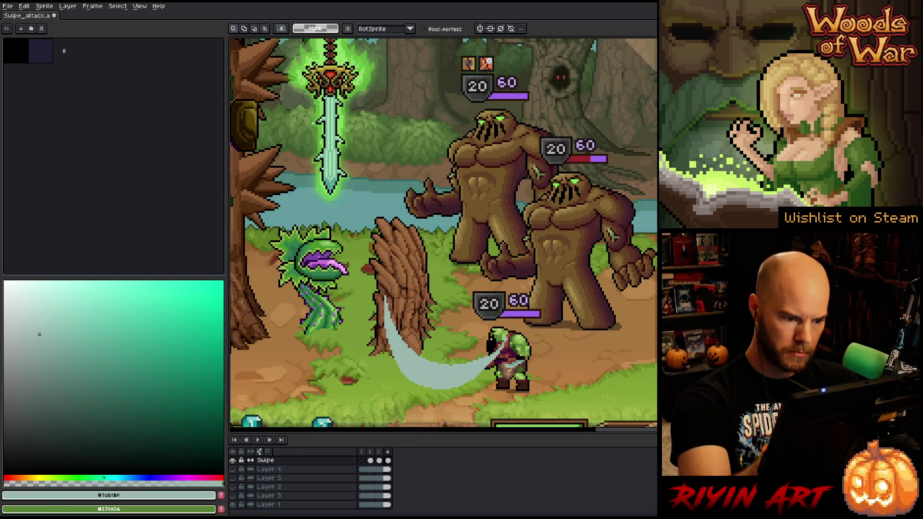
{"action": "left_click_drag", "start_coordinate": [384, 221], "coordinate": [542, 213]}
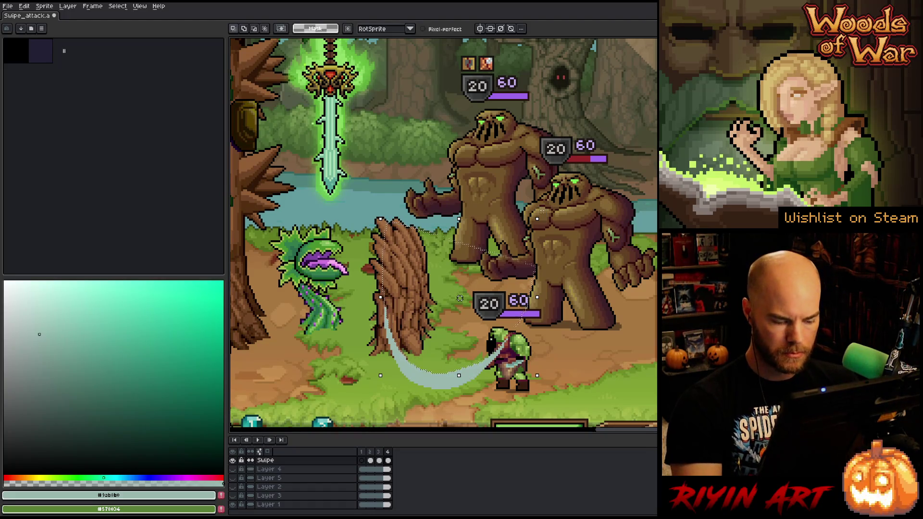
Step: Add a fifth frame, outline the sword swipe there, then play the animation to preview it
{"action": "key", "text": "alt+n"}
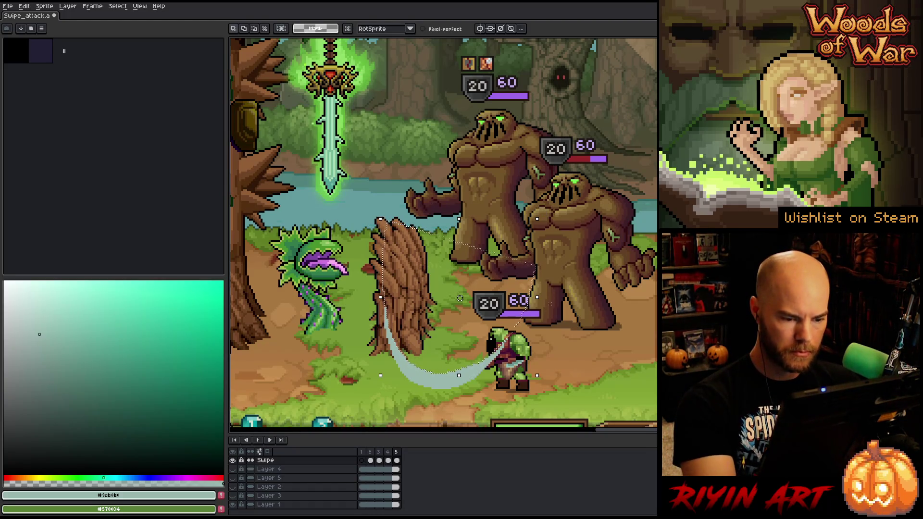
{"action": "key", "text": "b"}
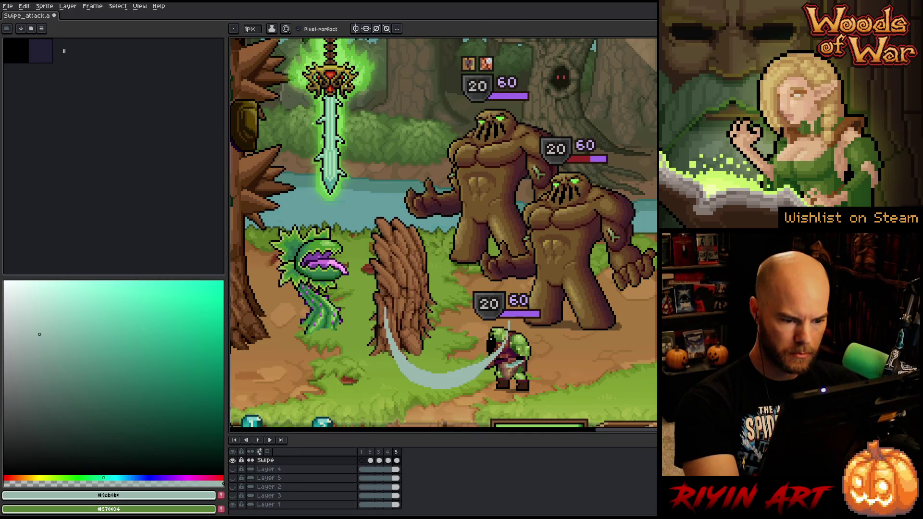
{"action": "key", "text": "e"}
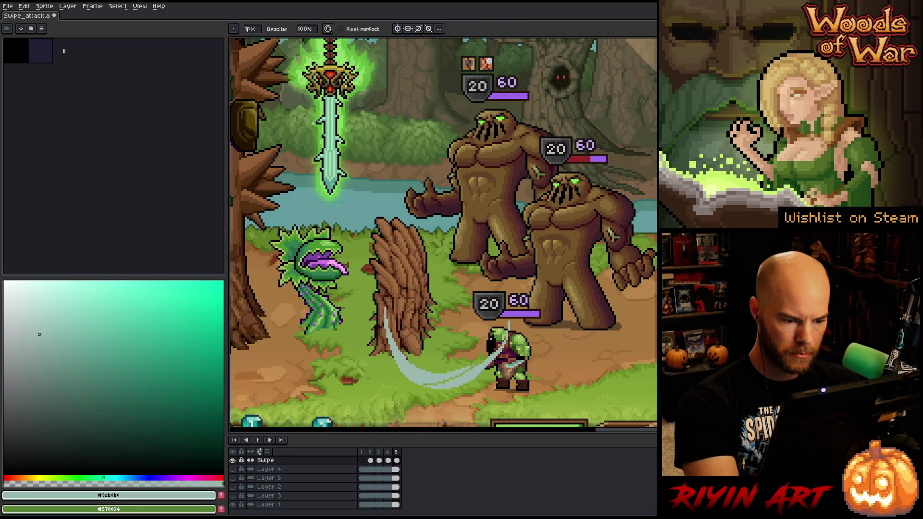
{"action": "key", "text": "m"}
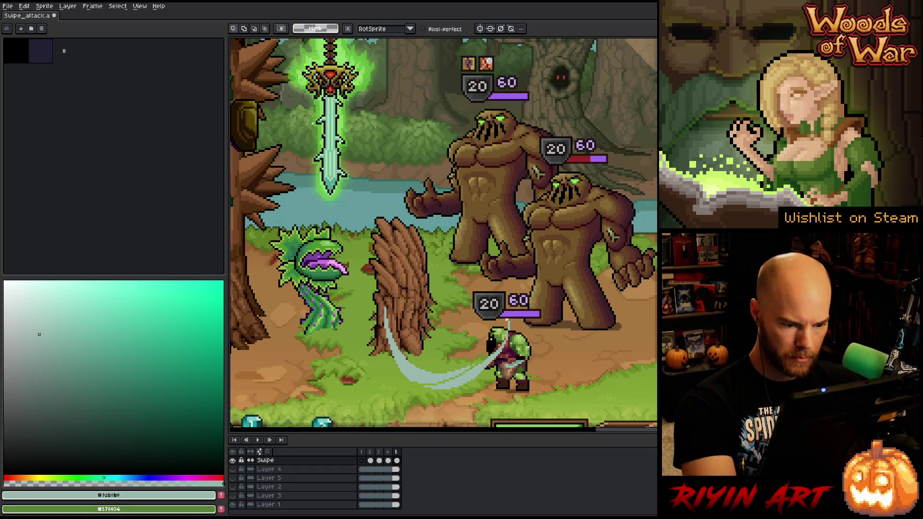
{"action": "left_click_drag", "start_coordinate": [440, 394], "coordinate": [418, 299]}
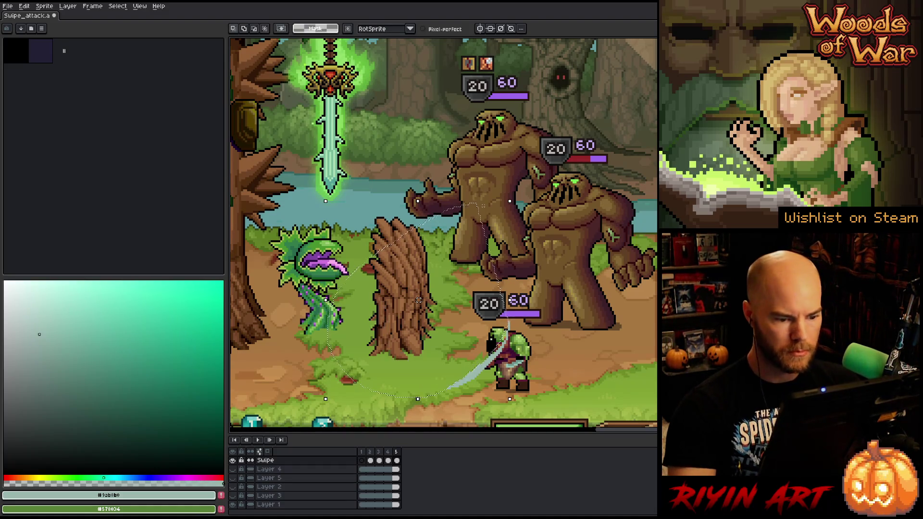
{"action": "key", "text": "ctrl+d"}
{"action": "key", "text": "e"}
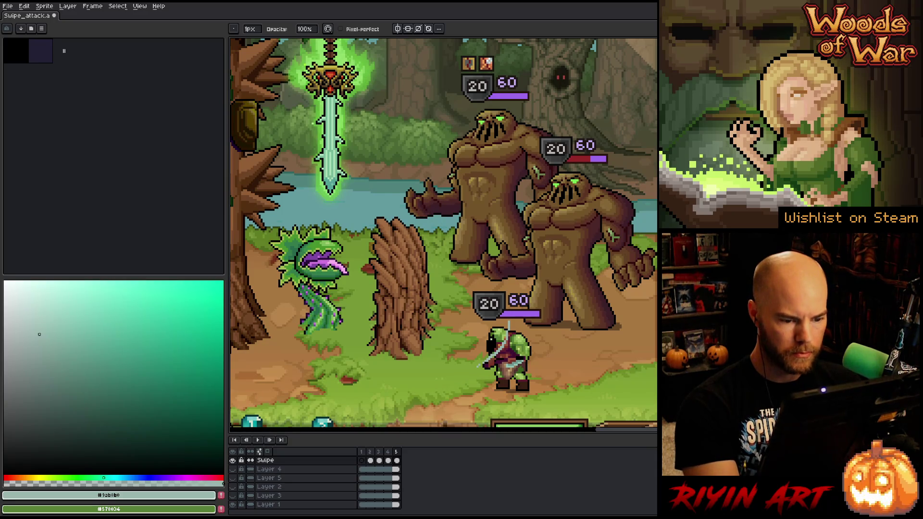
{"action": "key", "text": "Return"}
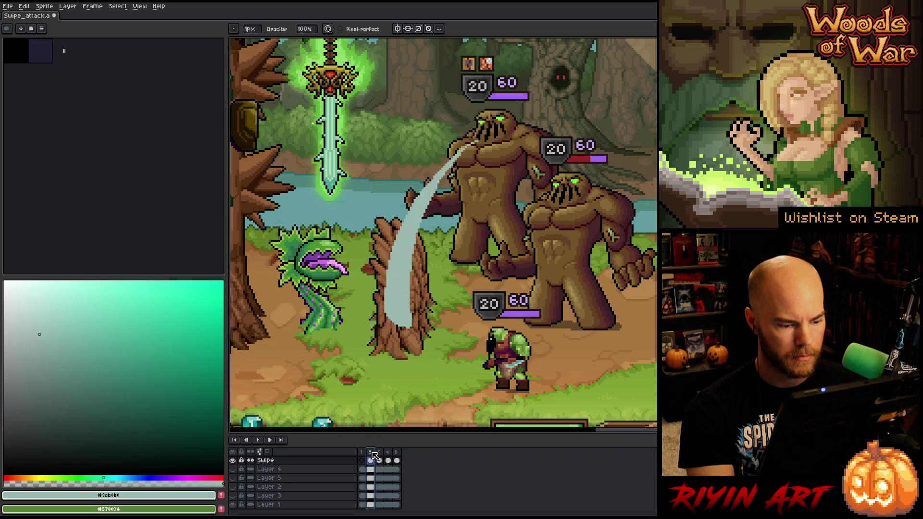
Step: Delete the extra frame so Swipe_attack has four frames, then play it back to check timing
{"action": "left_click", "coordinate": [398, 456]}
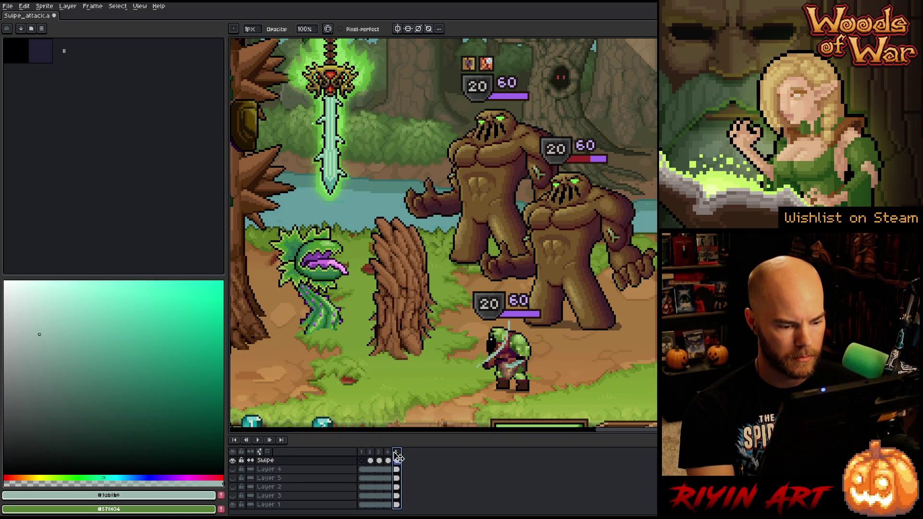
{"action": "left_click", "coordinate": [389, 455]}
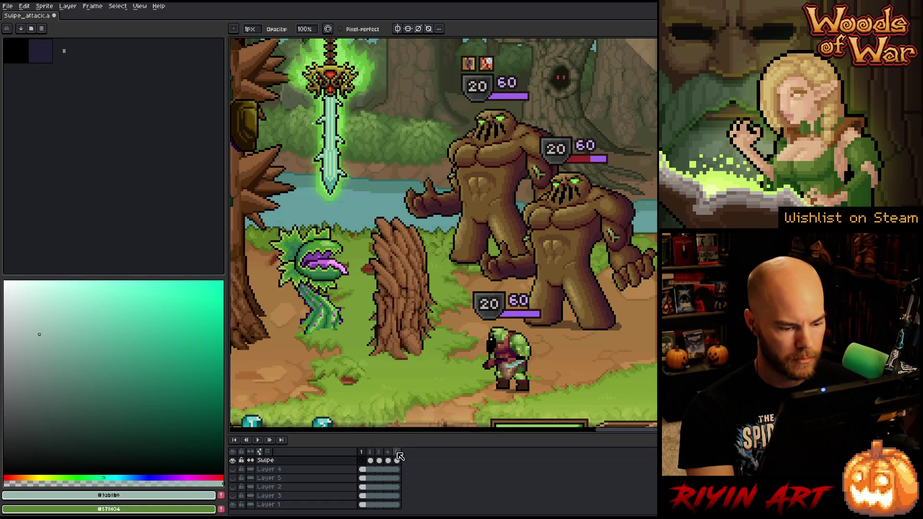
{"action": "right_click", "coordinate": [397, 455]}
{"action": "left_click", "coordinate": [387, 453]}
{"action": "right_click", "coordinate": [388, 453]}
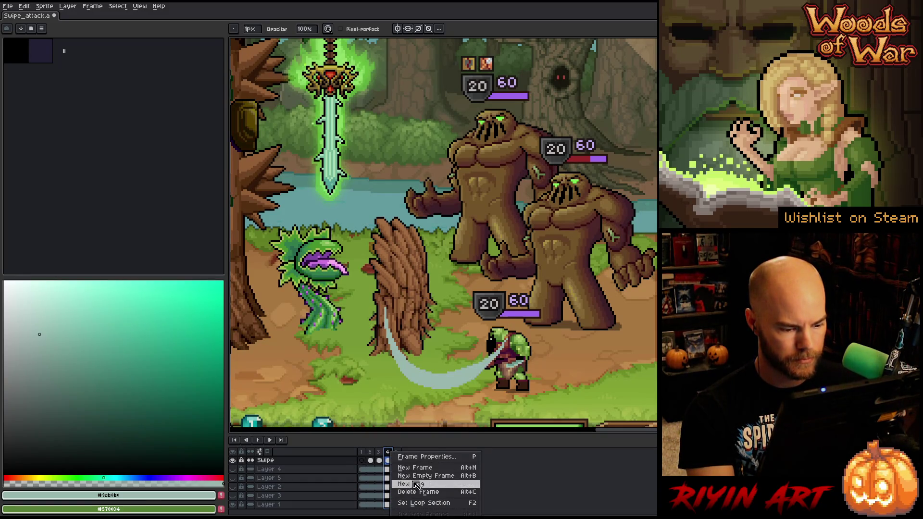
{"action": "left_click", "coordinate": [372, 459]}
{"action": "key", "text": "Return"}
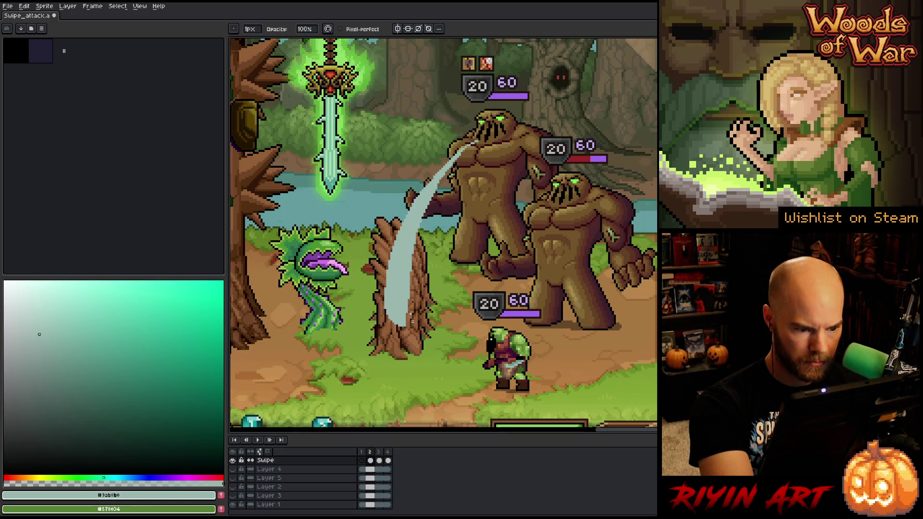
Step: Play the animation, then step through the frames to the large crescent sweeping down to the orc
{"action": "key", "text": "e"}
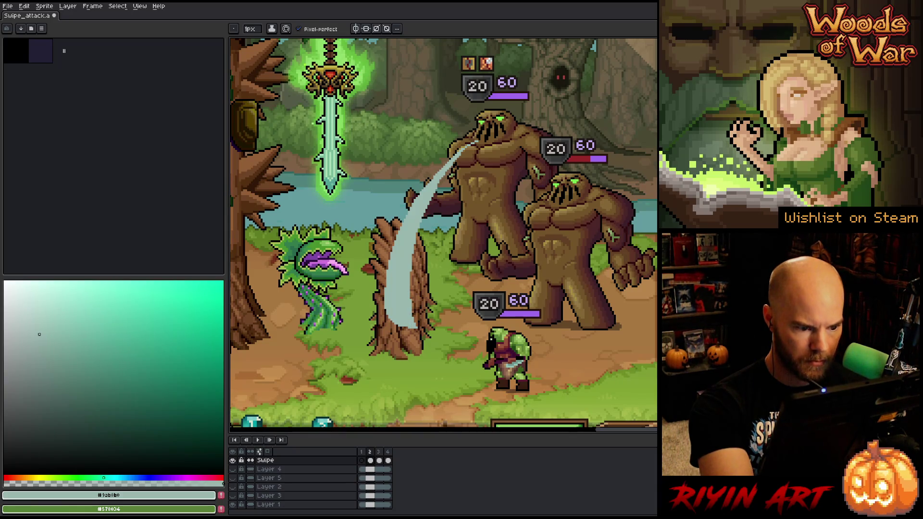
{"action": "key", "text": "Return"}
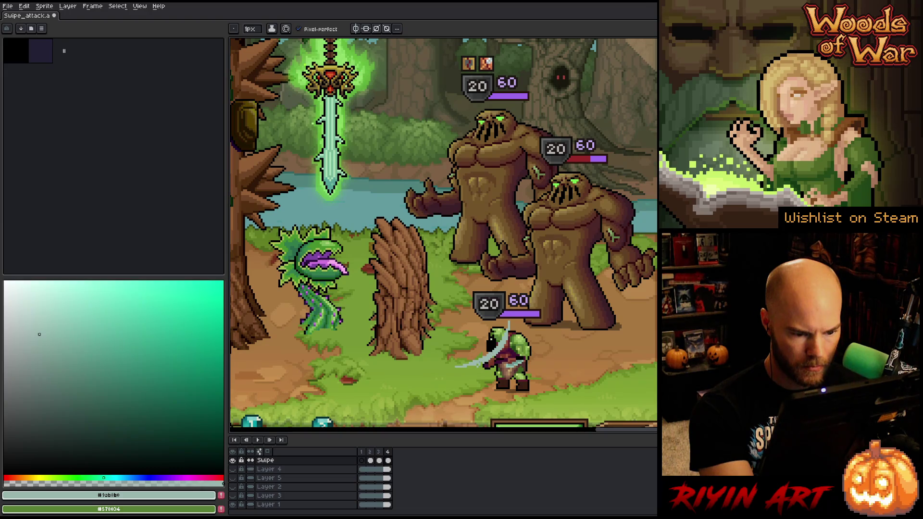
{"action": "key", "text": "b"}
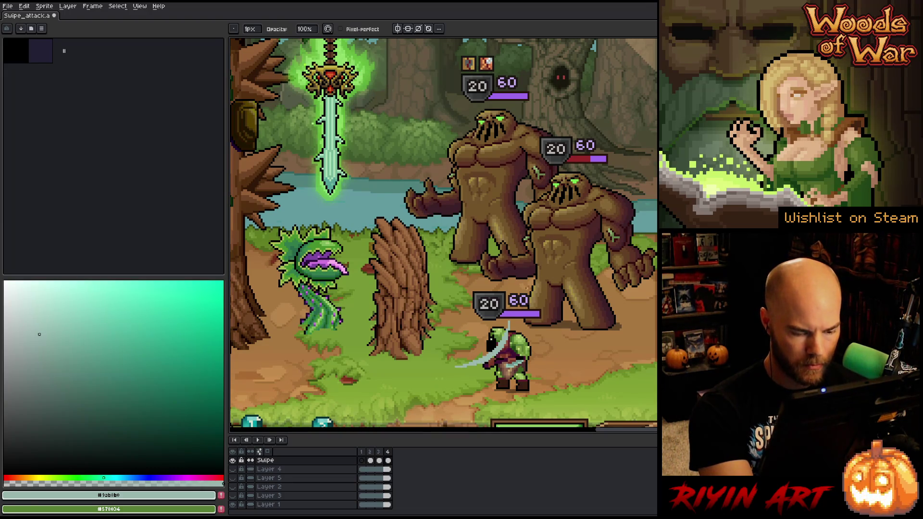
{"action": "key", "text": "Right"}
{"action": "key", "text": "e"}
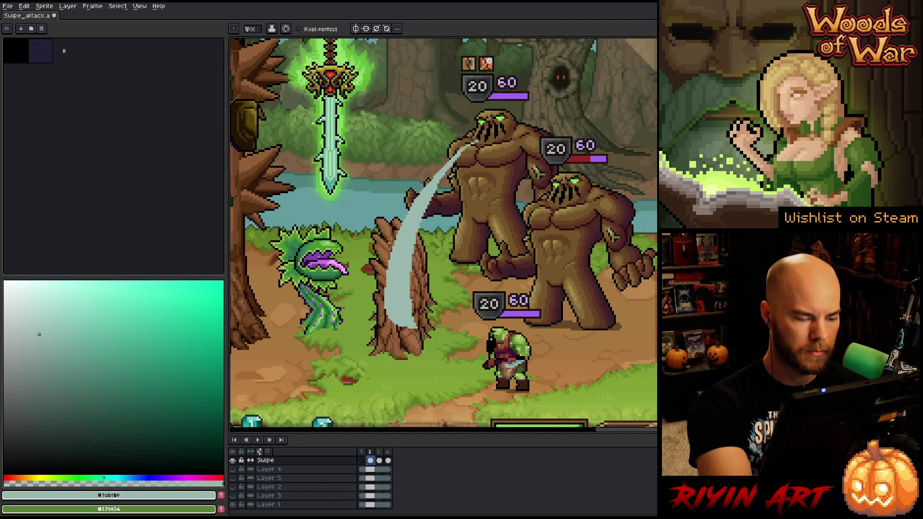
{"action": "key", "text": "Right"}
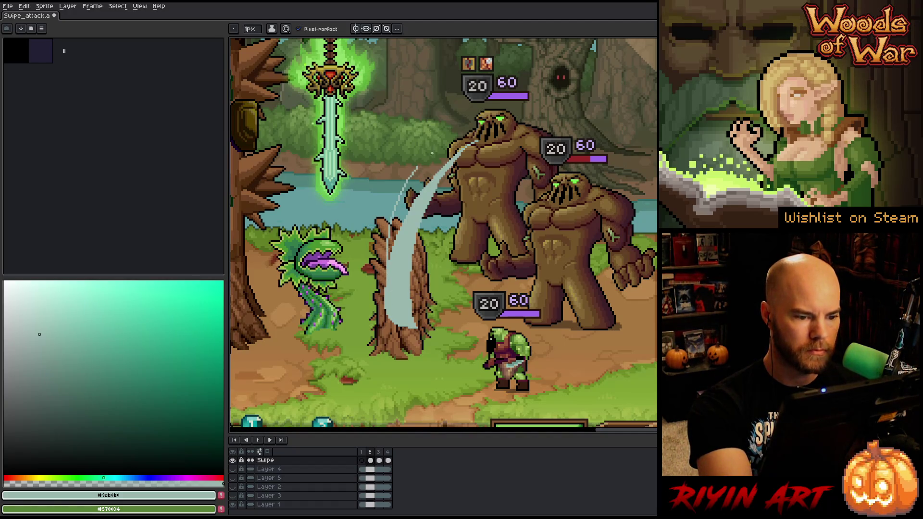
{"action": "key", "text": "Right"}
{"action": "key", "text": "Right"}
{"action": "key", "text": "Right"}
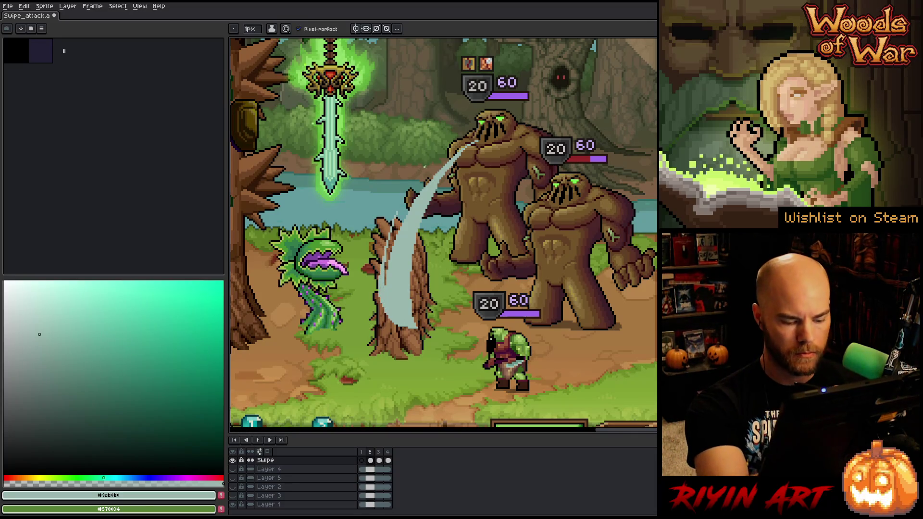
{"action": "key", "text": "Right"}
{"action": "key", "text": "Right"}
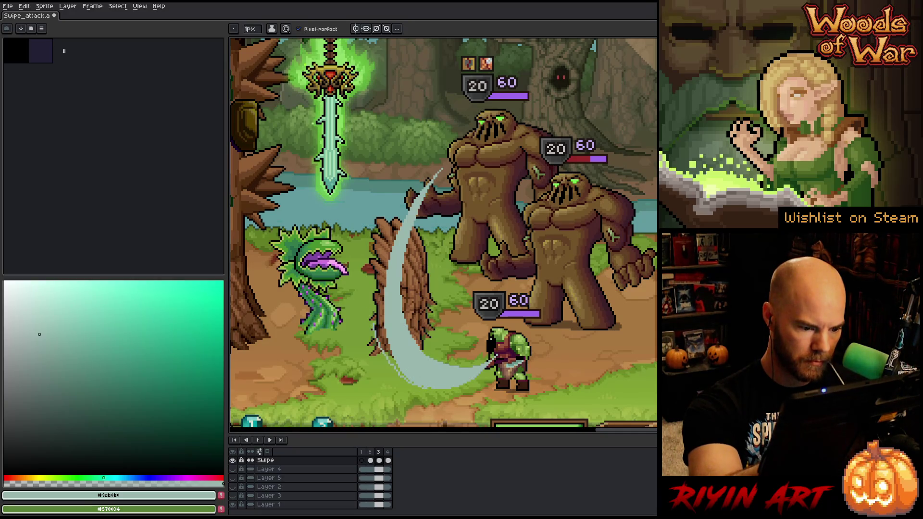
{"action": "key", "text": "Right"}
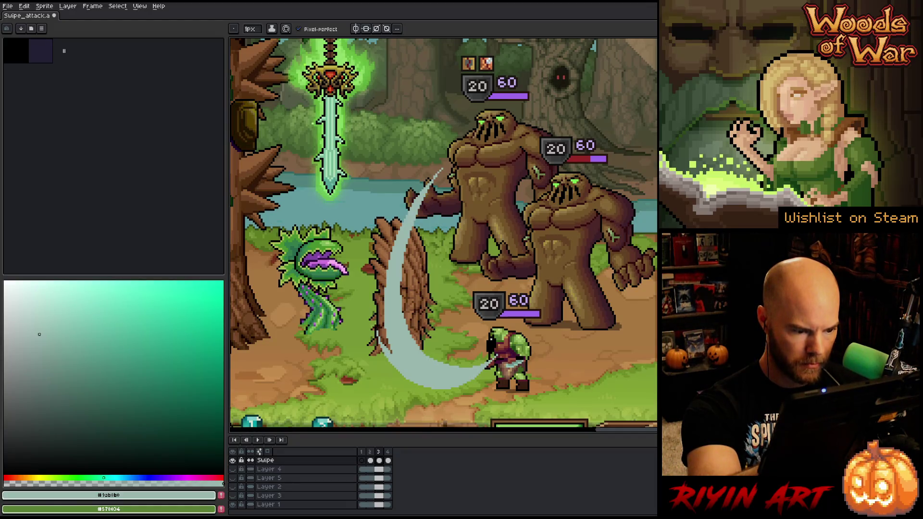
Step: On the final frame, add lighter pixels to the small slash's lower-left end by the orc's weapon
{"action": "key", "text": "Right"}
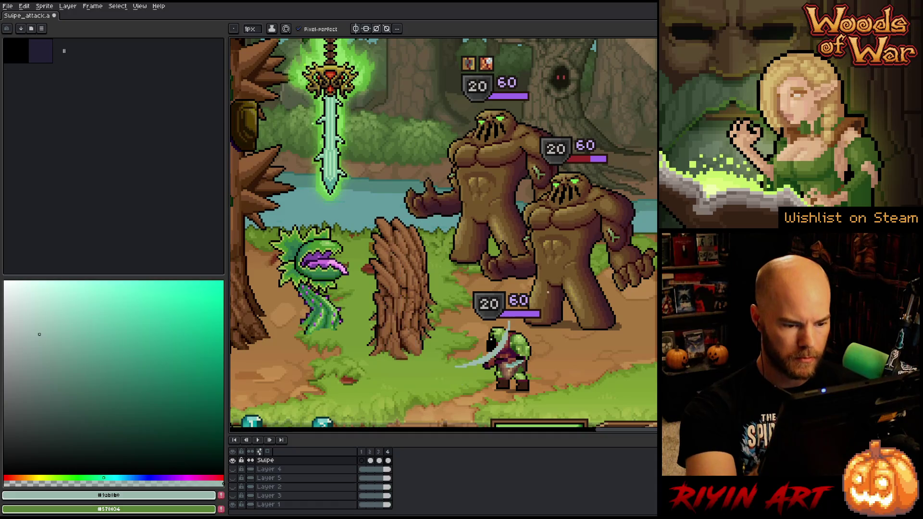
{"action": "left_click_drag", "start_coordinate": [494, 359], "coordinate": [455, 376]}
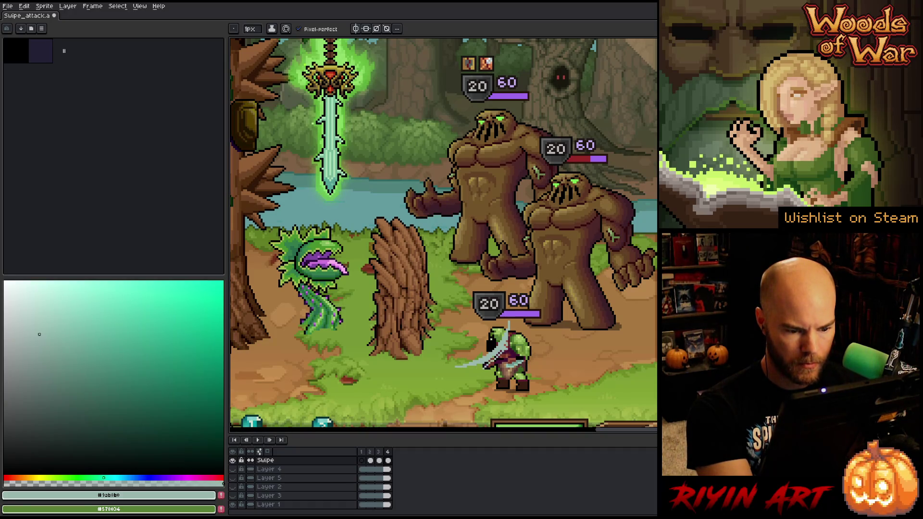
{"action": "key", "text": "e"}
{"action": "key", "text": "b"}
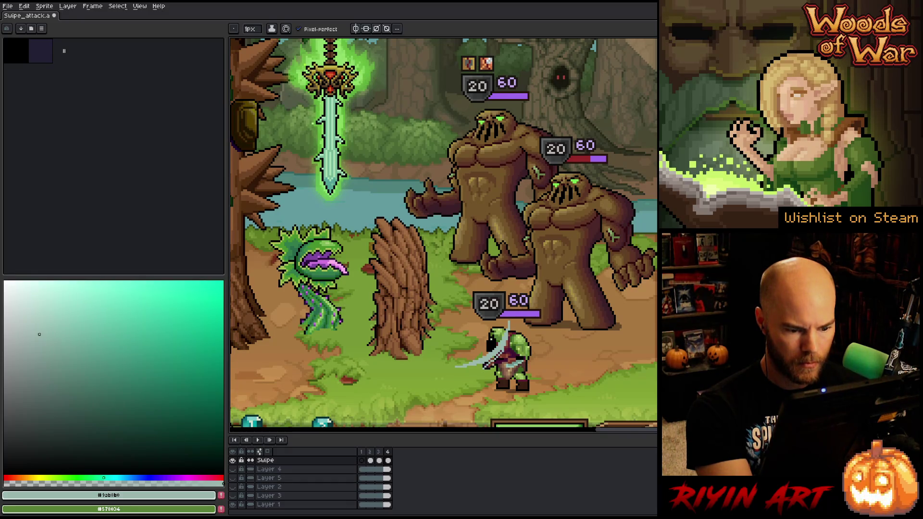
{"action": "key", "text": "e"}
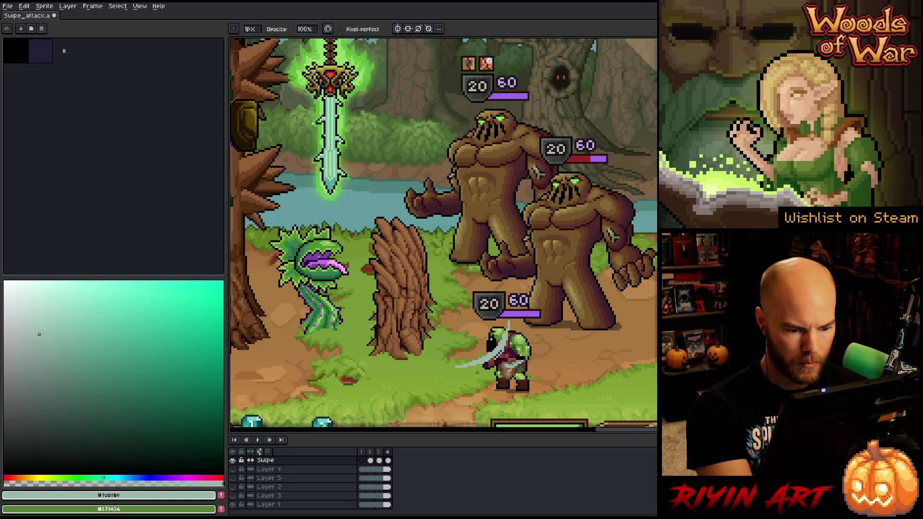
{"action": "key", "text": "b"}
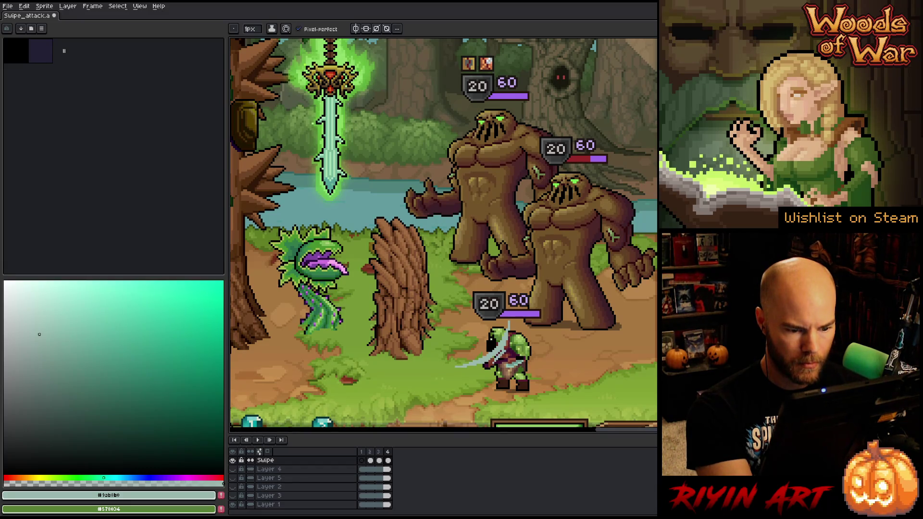
{"action": "key", "text": "e"}
{"action": "key", "text": "b"}
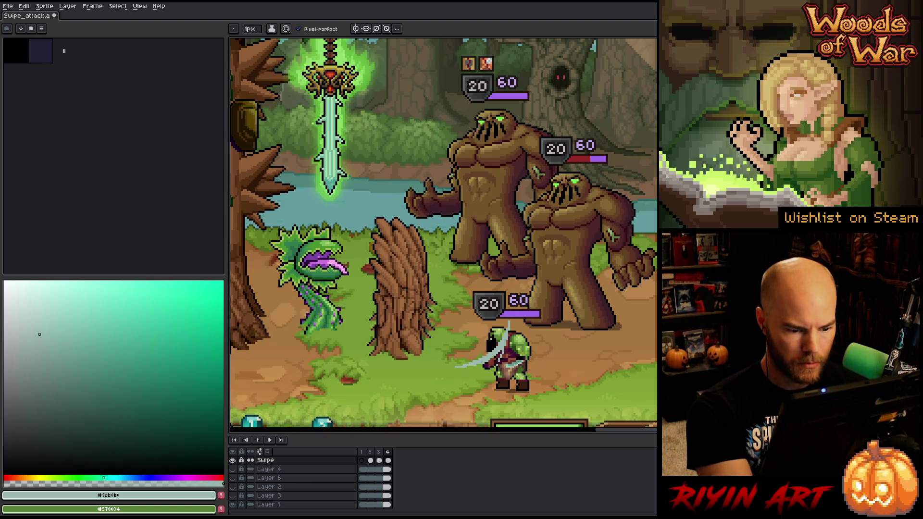
{"action": "key", "text": "e"}
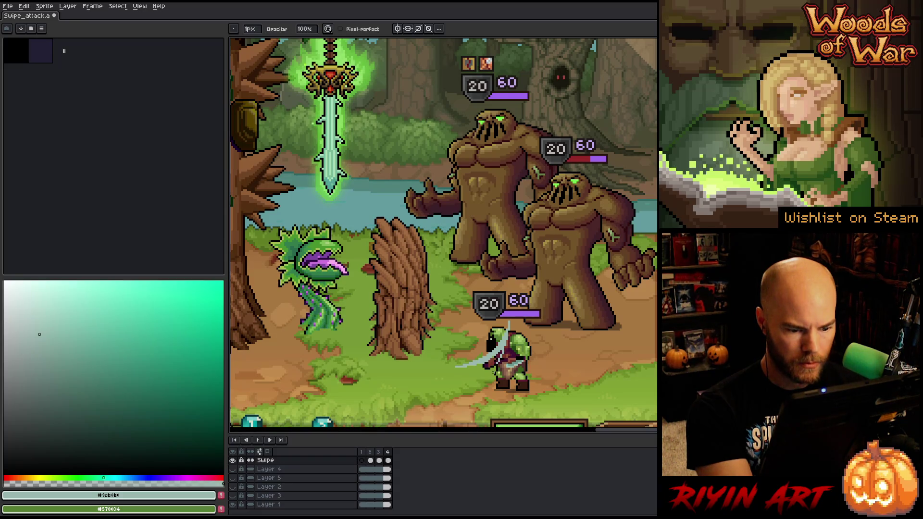
{"action": "key", "text": "b"}
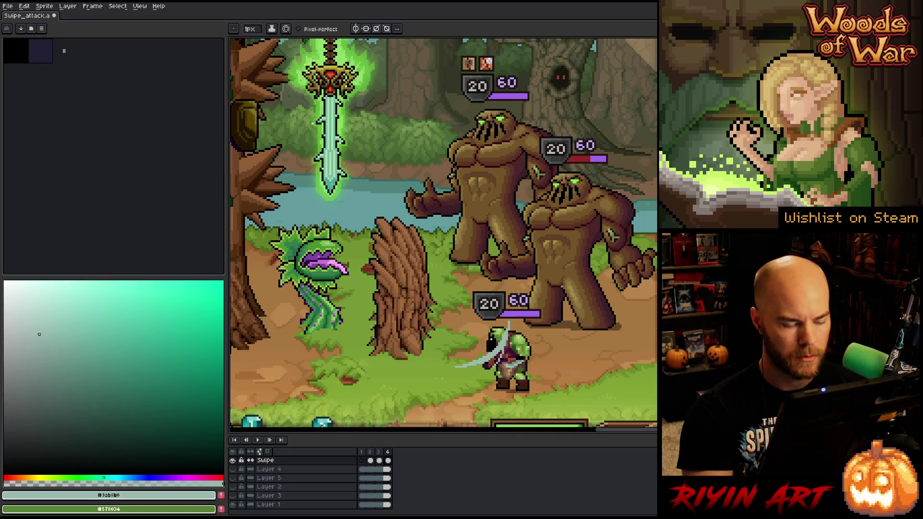
Step: Replay the animation to check the touched-up fading tail
{"action": "key", "text": "Return"}
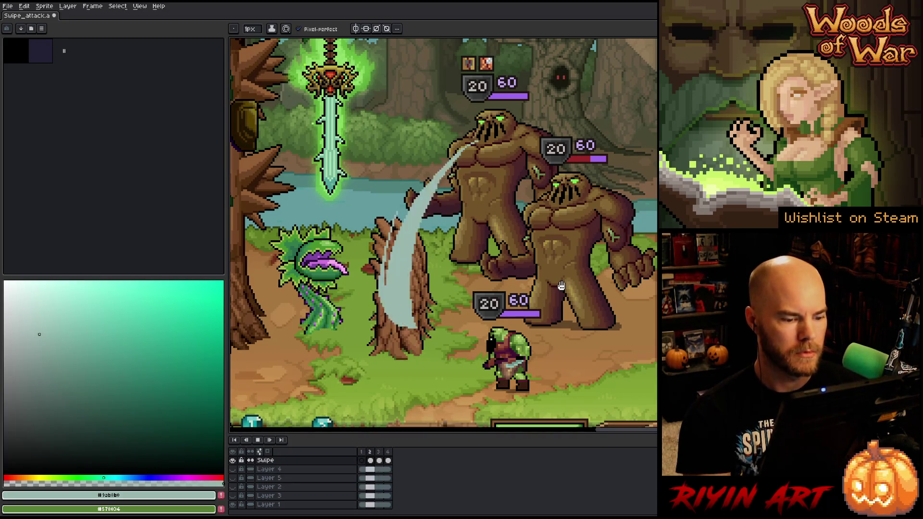
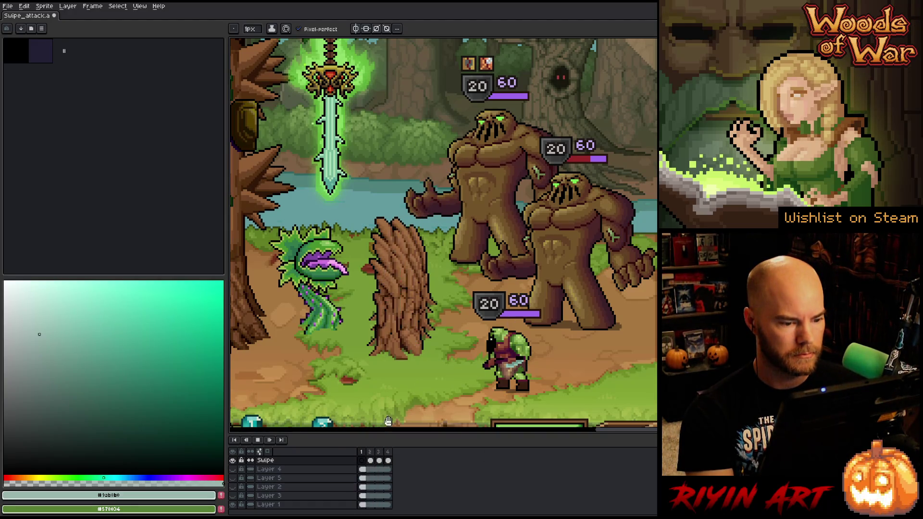
{"action": "scroll", "coordinate": [387, 315], "scroll_direction": "down", "scroll_amount": 2}
{"action": "scroll", "coordinate": [589, 313], "scroll_direction": "up", "scroll_amount": 1}
{"action": "scroll", "coordinate": [556, 320], "scroll_direction": "up", "scroll_amount": 1}
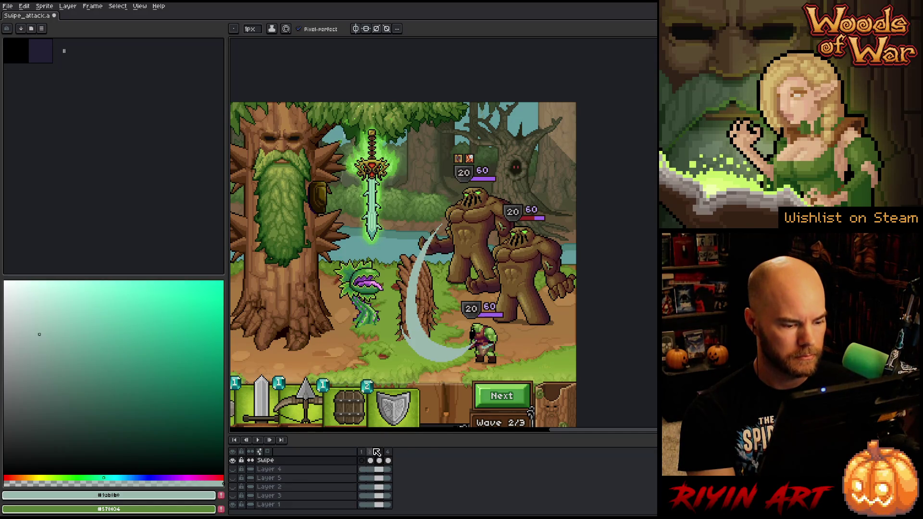
Step: Add a fifth frame after frame 4 of the Swipe animation
{"action": "left_click_drag", "start_coordinate": [370, 453], "coordinate": [396, 457]}
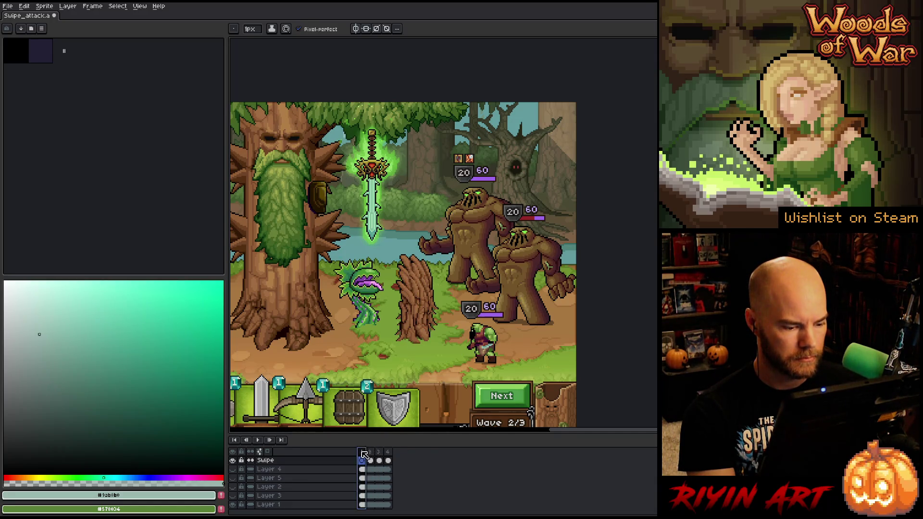
{"action": "left_click", "coordinate": [392, 453]}
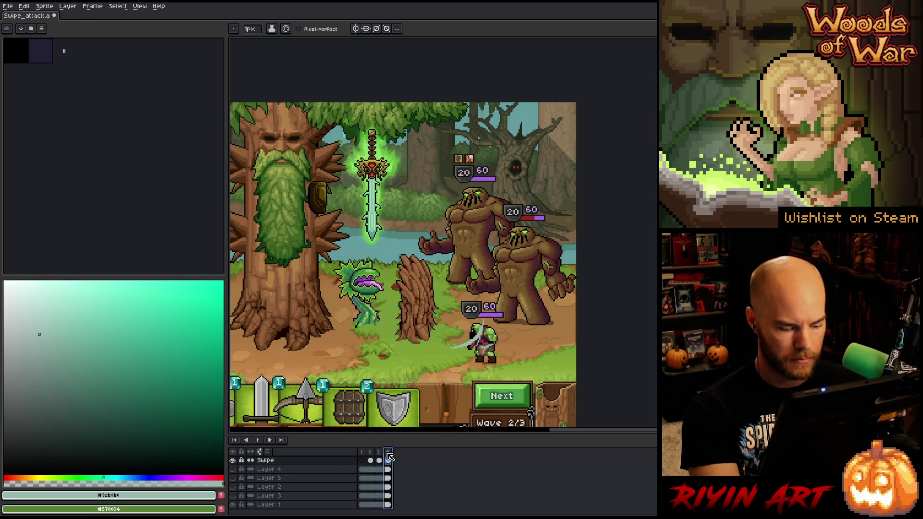
{"action": "key", "text": "alt+n"}
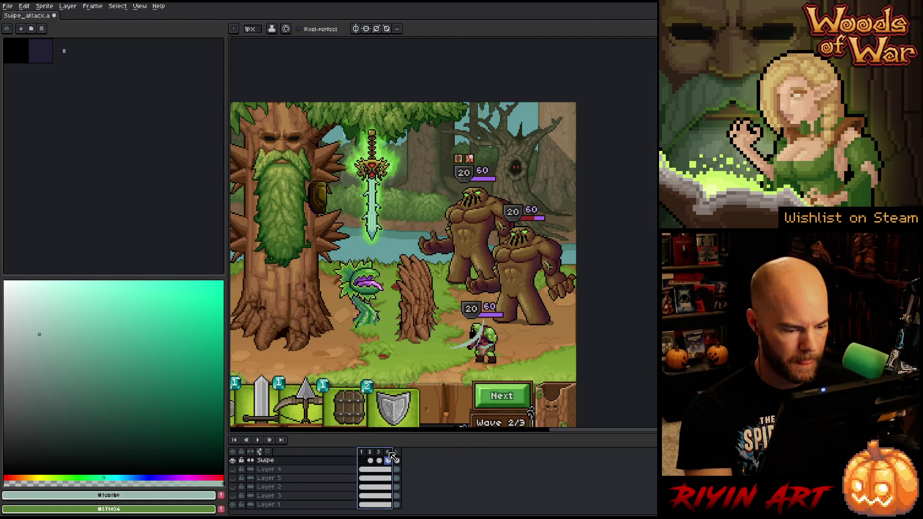
Step: Tag frames 1–4 as 'slash 1'
{"action": "right_click", "coordinate": [392, 453]}
{"action": "left_click", "coordinate": [412, 486]}
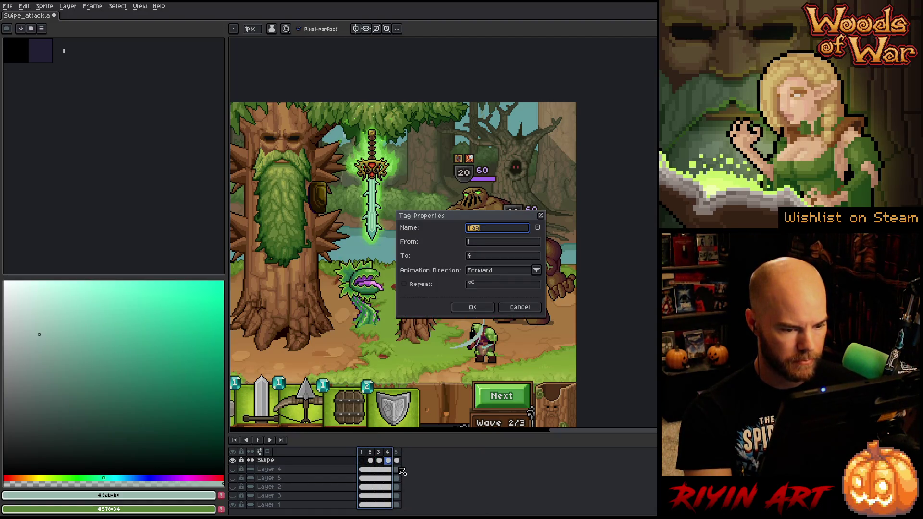
{"action": "type", "text": "slash 1"}
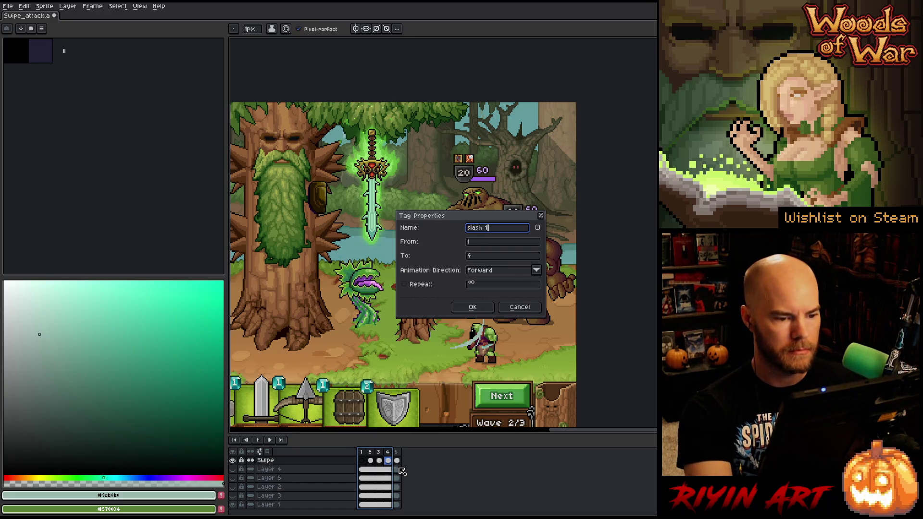
{"action": "key", "text": "Return"}
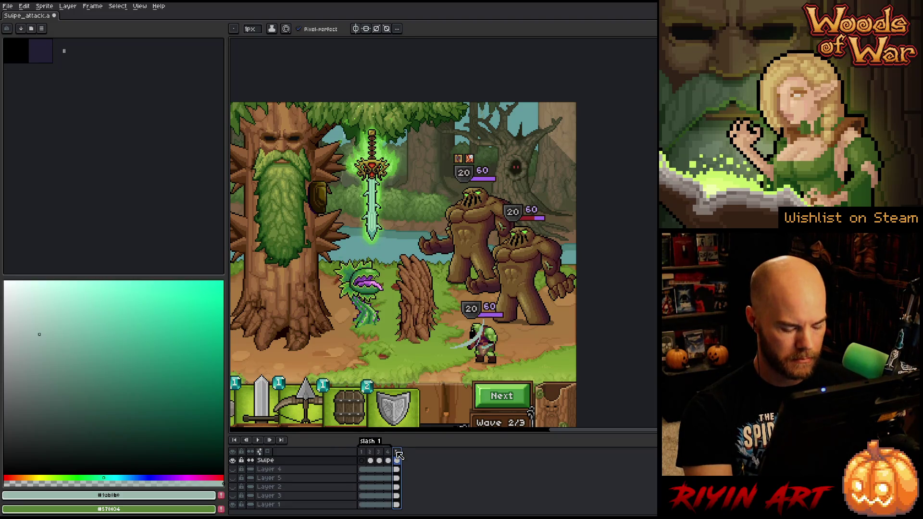
Step: Extend the animation to eight frames and tag frames 5–8 as 'Slash 2'
{"action": "key", "text": "alt+n"}
{"action": "key", "text": "alt+n"}
{"action": "key", "text": "alt+n"}
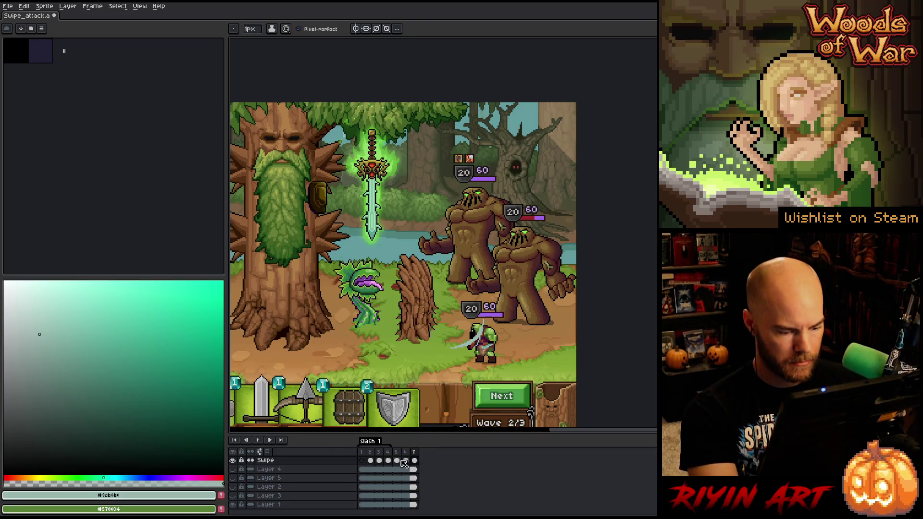
{"action": "key", "text": "alt+n"}
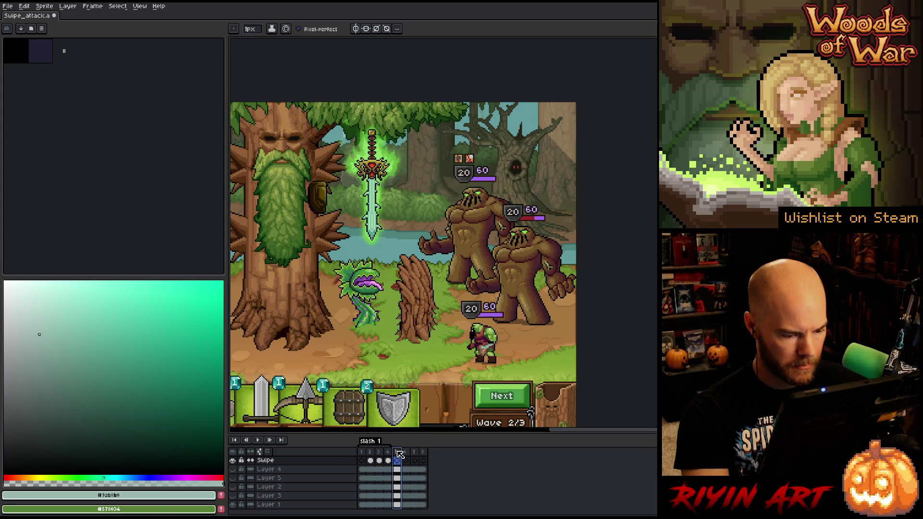
{"action": "left_click_drag", "start_coordinate": [423, 453], "coordinate": [403, 454]}
{"action": "right_click", "coordinate": [403, 454]}
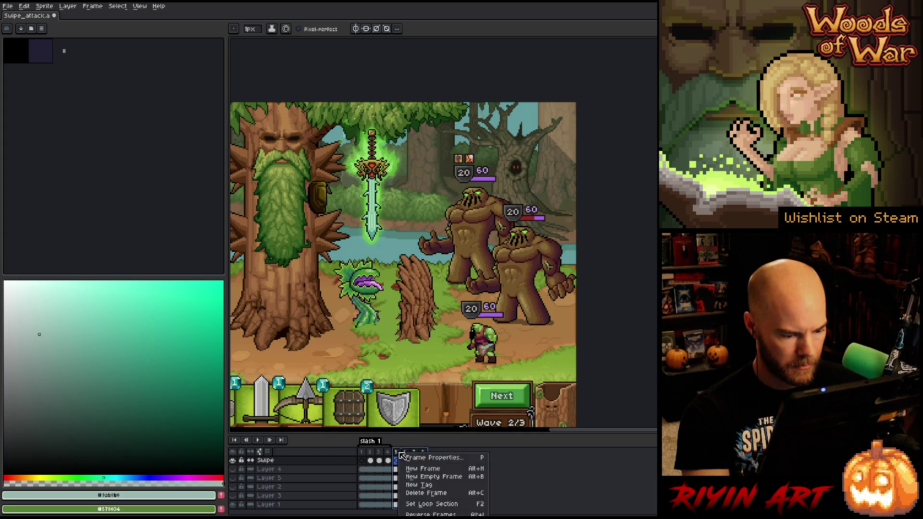
{"action": "left_click", "coordinate": [432, 485]}
{"action": "type", "text": "Slash 2"}
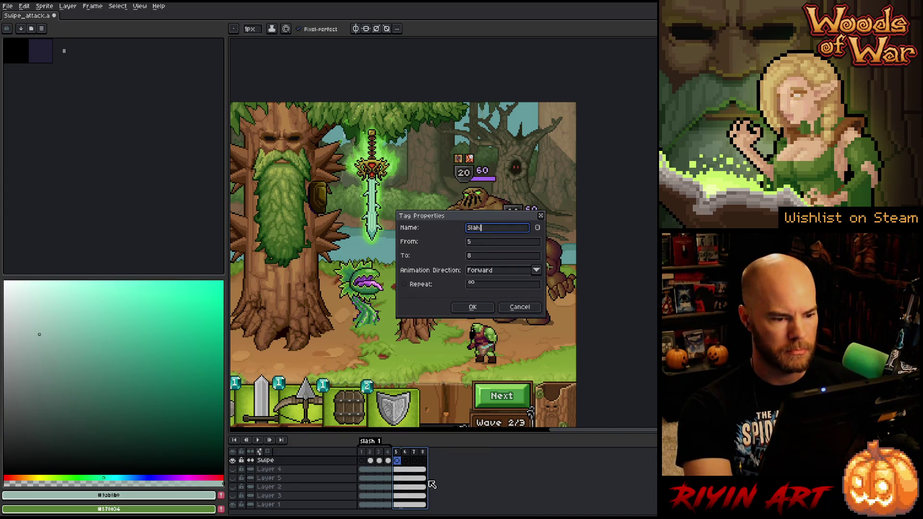
{"action": "key", "text": "Return"}
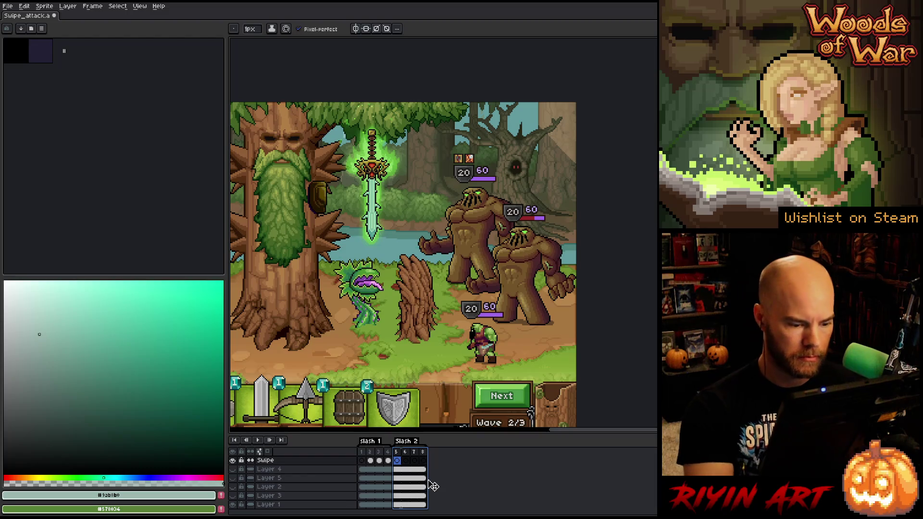
{"action": "key", "text": "Right"}
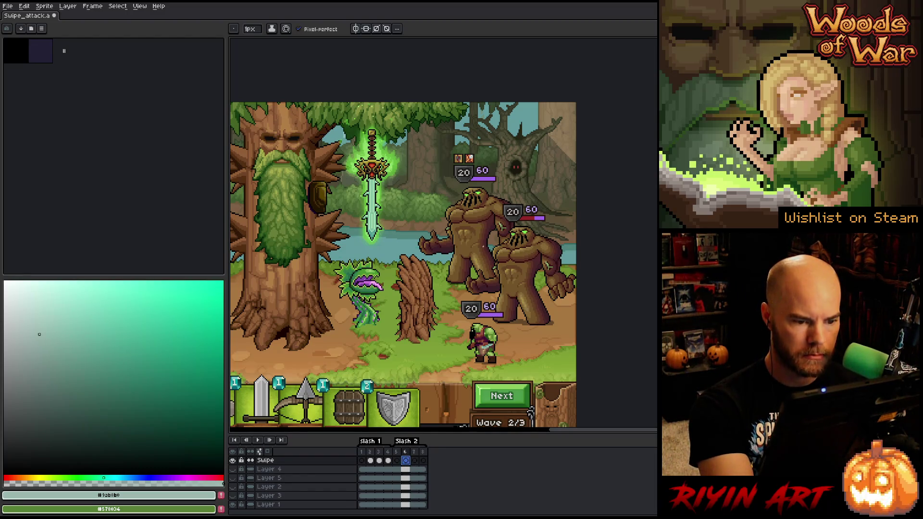
Step: Sketch two curved arcs near the goblin on frame 6 and fill the crescent between them
{"action": "left_click_drag", "start_coordinate": [480, 254], "coordinate": [498, 306]}
{"action": "key", "text": "ctrl+z"}
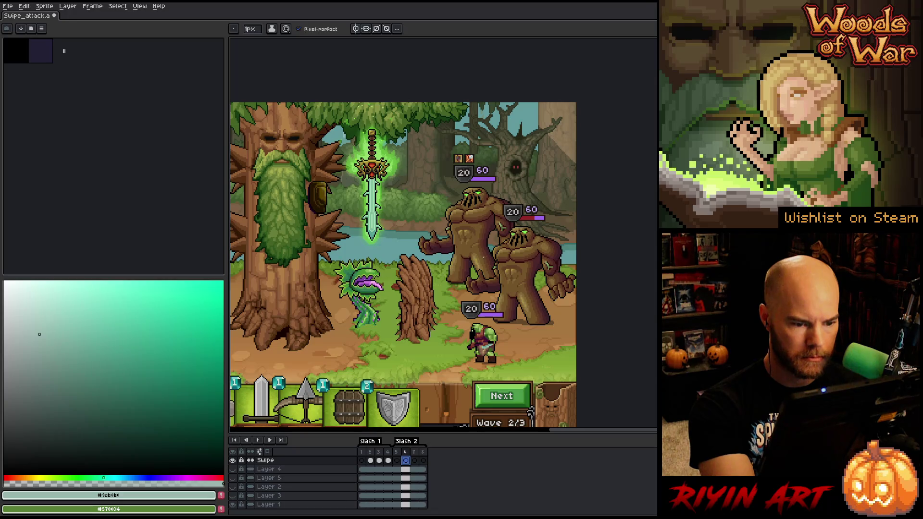
{"action": "left_click_drag", "start_coordinate": [480, 255], "coordinate": [498, 318]}
{"action": "key", "text": "ctrl+z"}
{"action": "mouse_move", "coordinate": [483, 254]}
{"action": "left_mouse_down"}
{"action": "mouse_move", "coordinate": [466, 320]}
{"action": "mouse_move", "coordinate": [505, 242]}
{"action": "mouse_move", "coordinate": [469, 331]}
{"action": "mouse_move", "coordinate": [476, 254]}
{"action": "left_mouse_up"}
{"action": "key", "text": "ctrl+z"}
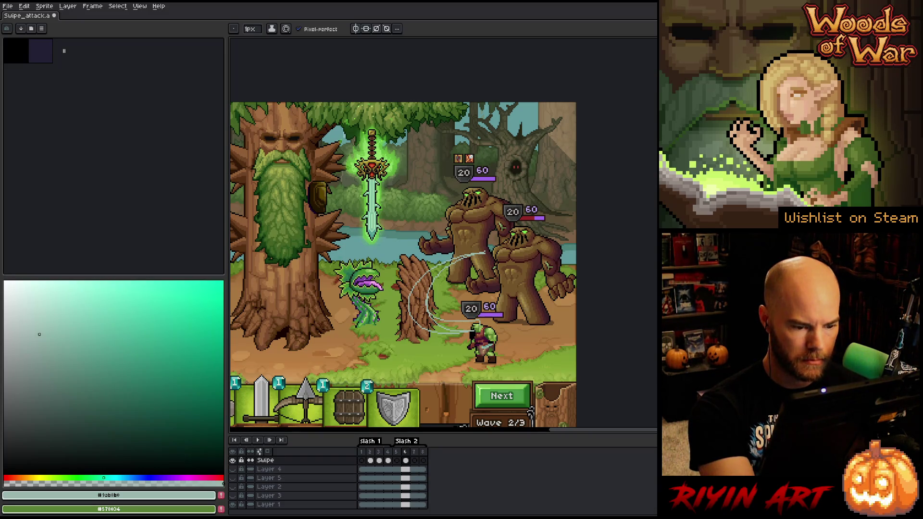
{"action": "key", "text": "g"}
{"action": "left_click", "coordinate": [426, 310]}
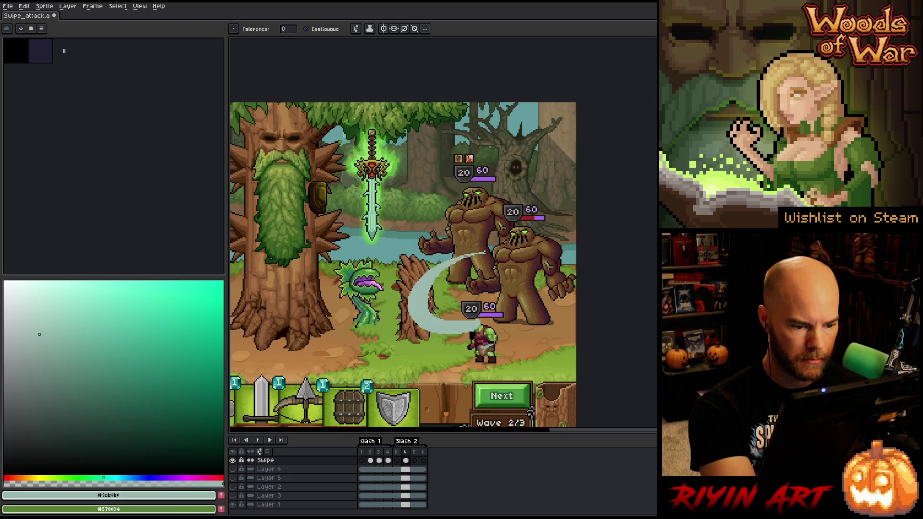
{"action": "key", "text": "b"}
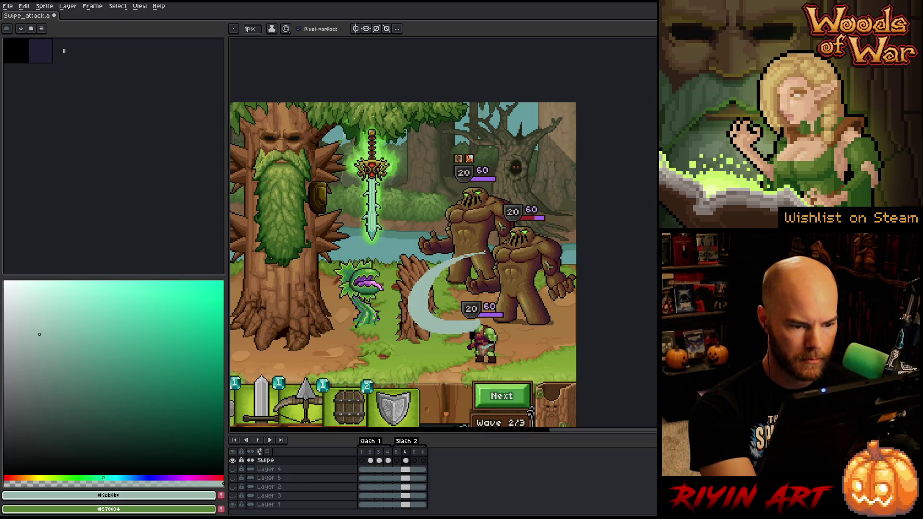
Step: Tidy the crescent's edges with the eraser and pencil after clearing a stray selection
{"action": "key", "text": "e"}
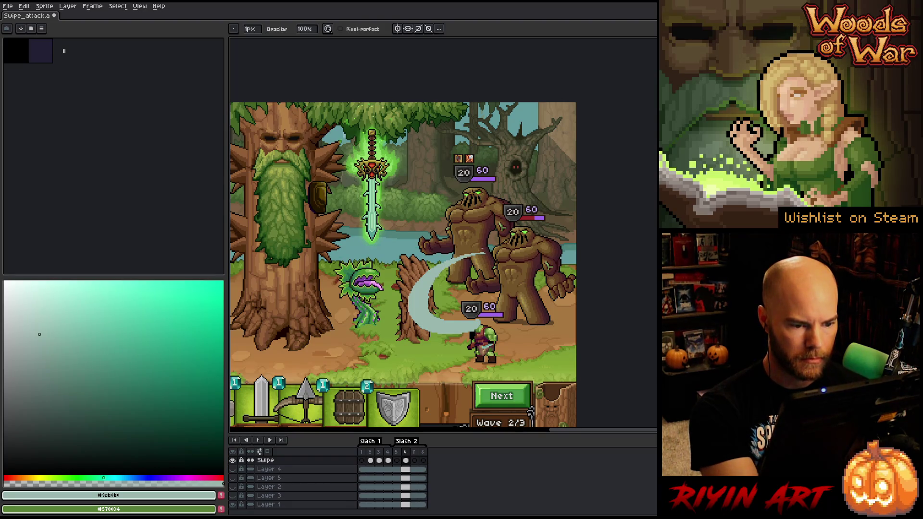
{"action": "key", "text": "m"}
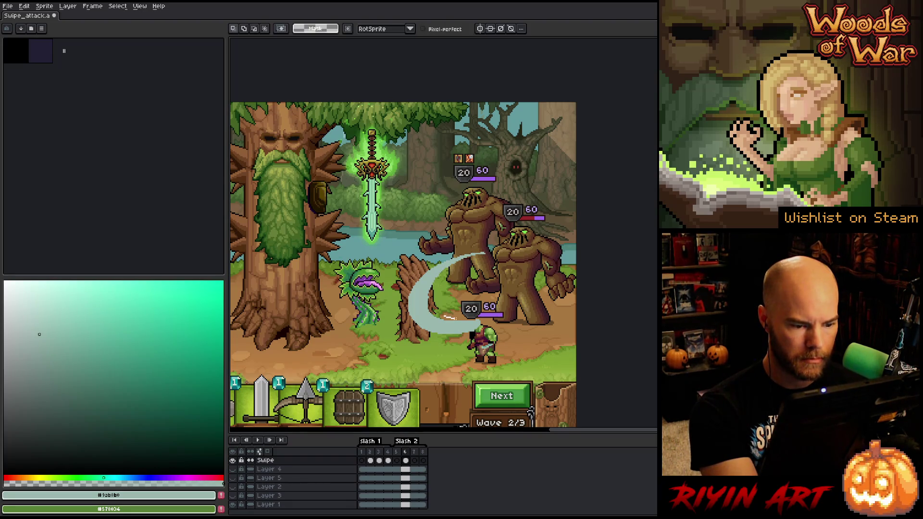
{"action": "left_click_drag", "start_coordinate": [412, 361], "coordinate": [515, 293]}
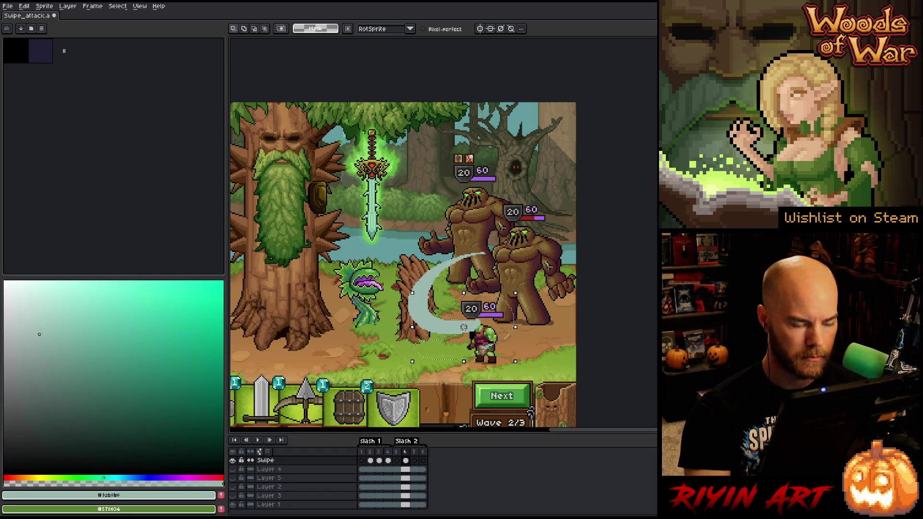
{"action": "key", "text": "ctrl+d"}
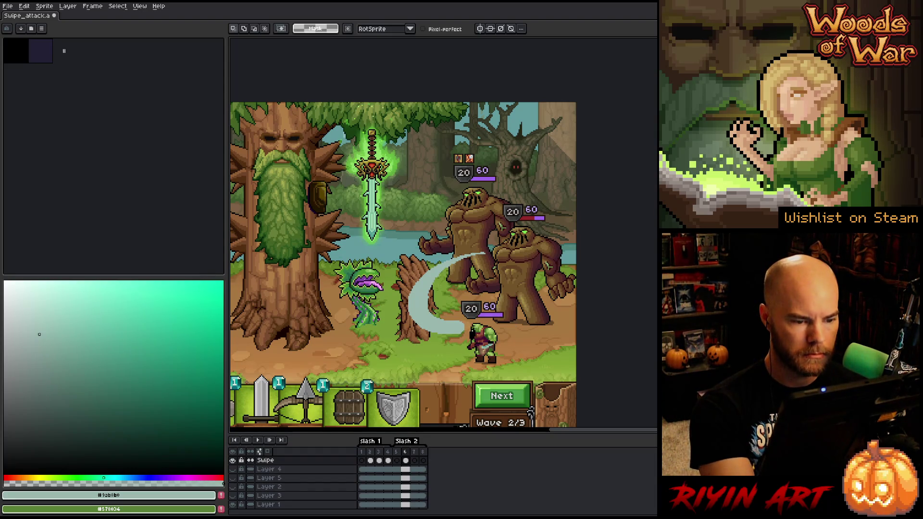
{"action": "key", "text": "ctrl"}
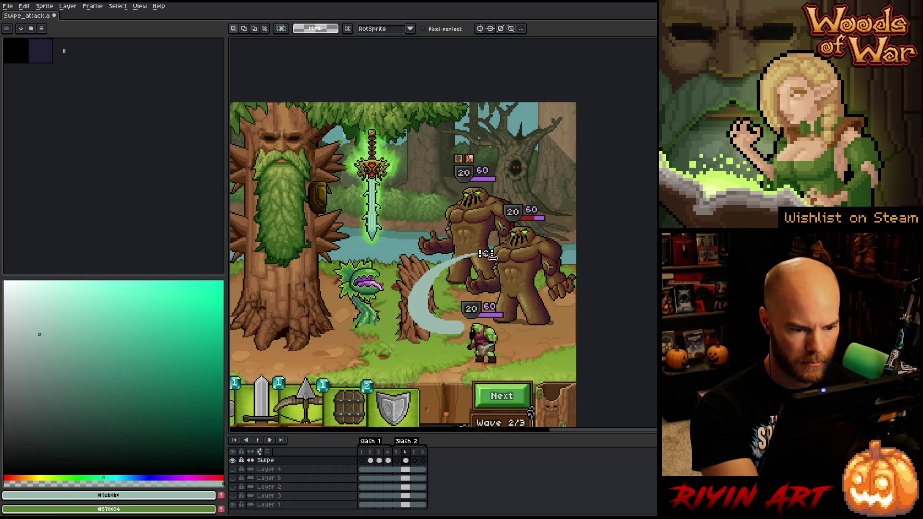
{"action": "key", "text": "ctrl"}
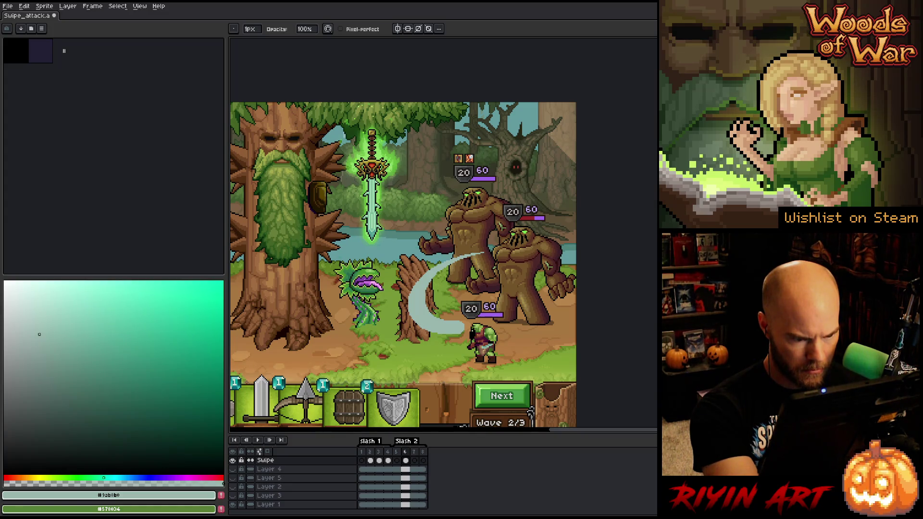
{"action": "key", "text": "e"}
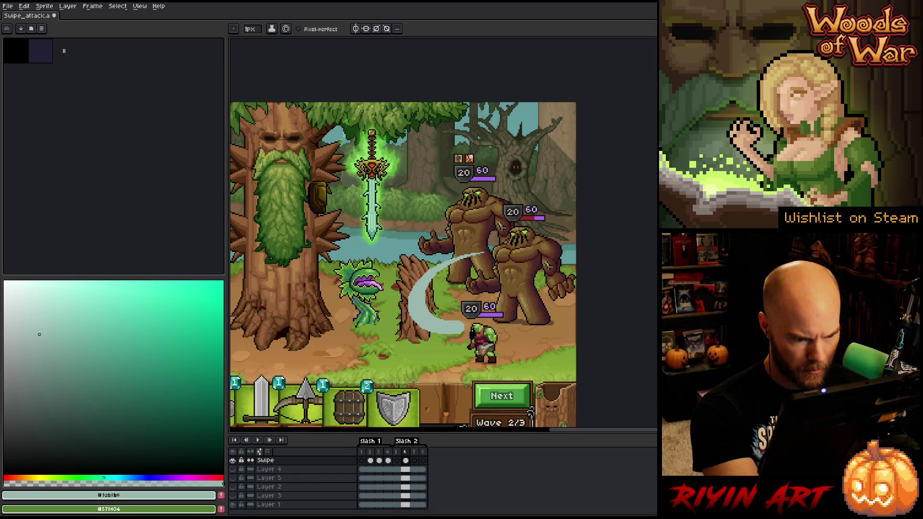
{"action": "key", "text": "b"}
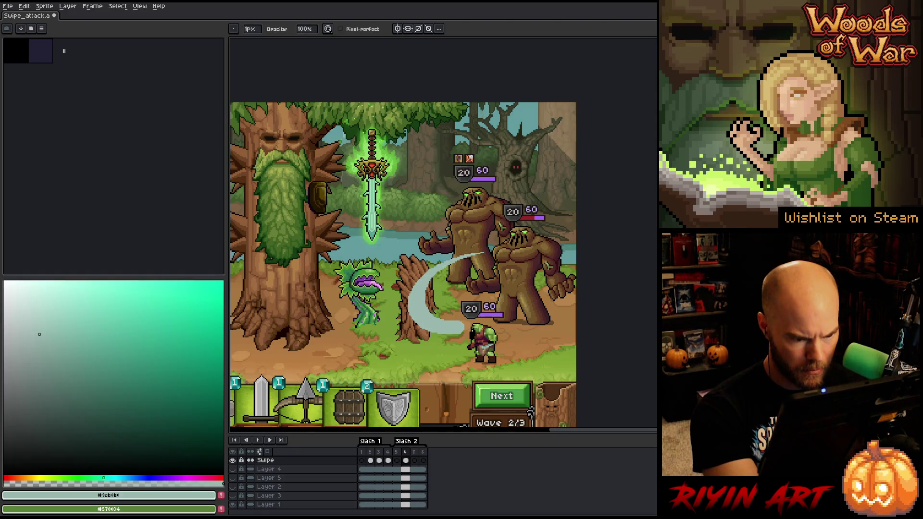
{"action": "key", "text": "e"}
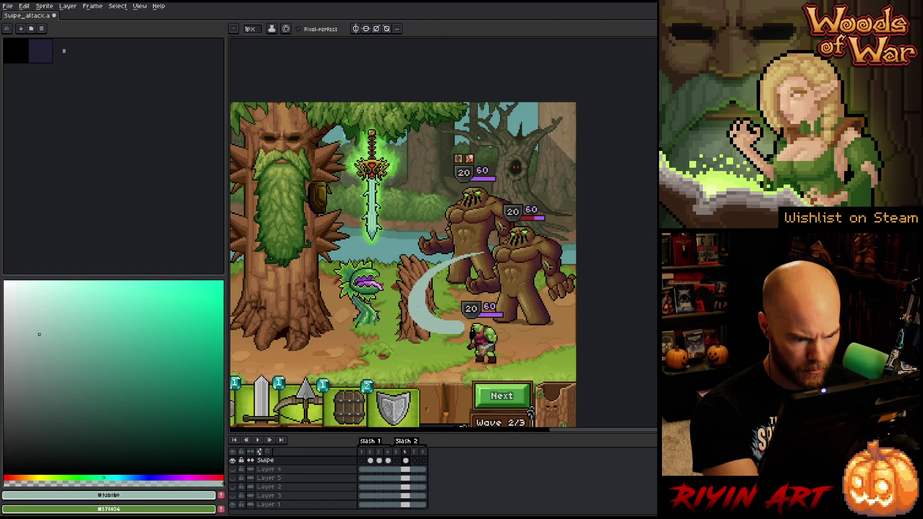
{"action": "scroll", "coordinate": [447, 328], "scroll_direction": "up", "scroll_amount": 2}
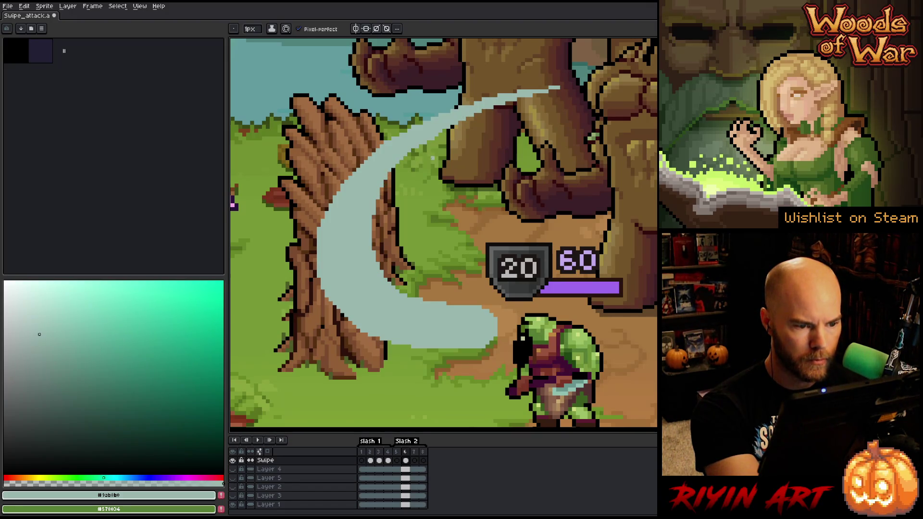
Step: Clean and taper the crescent's outline with pencil and eraser, then view the whole scene
{"action": "key", "text": "b"}
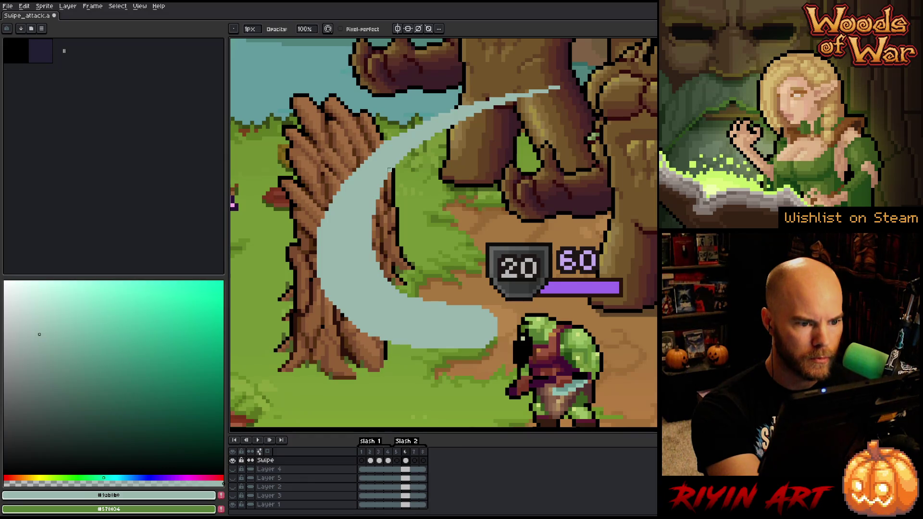
{"action": "key", "text": "e"}
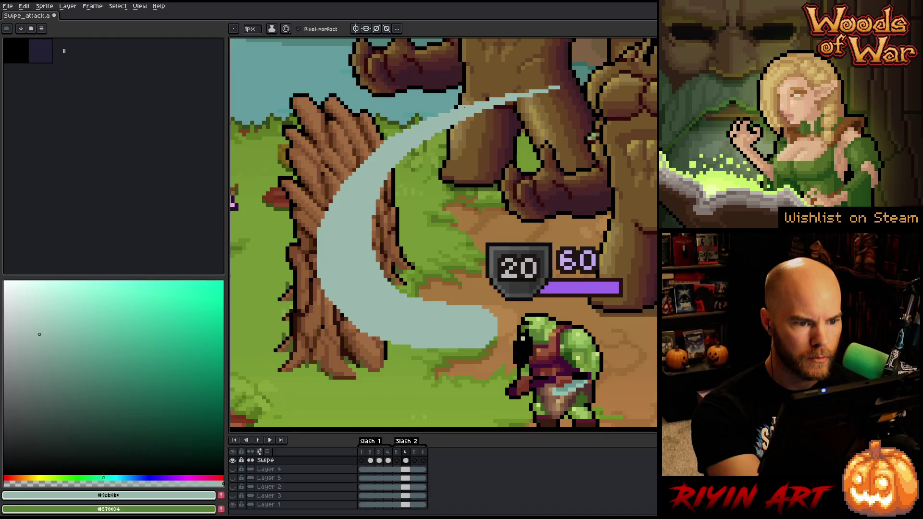
{"action": "key", "text": "b"}
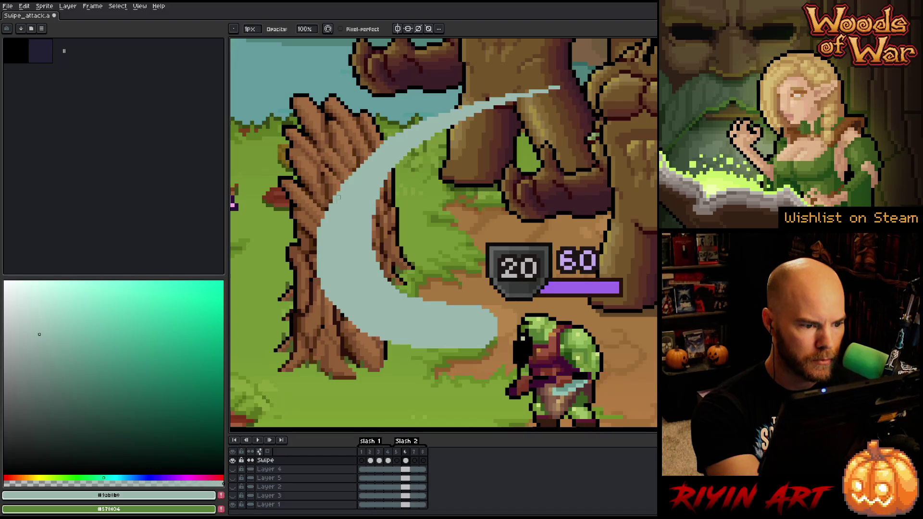
{"action": "key", "text": "e"}
{"action": "key", "text": "b"}
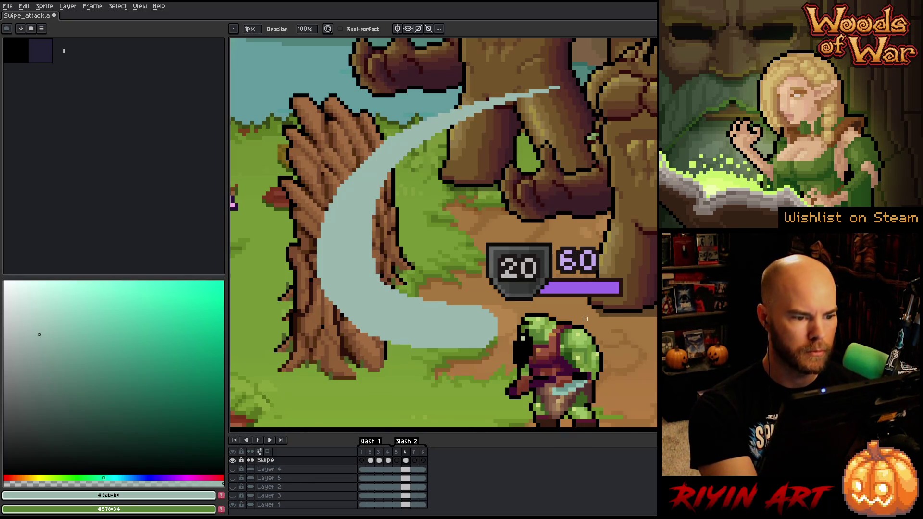
{"action": "key", "text": "e"}
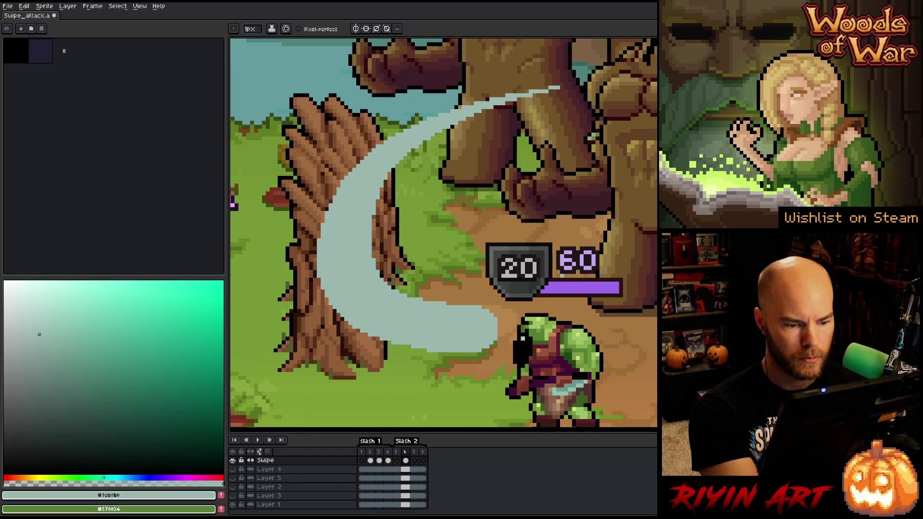
{"action": "scroll", "coordinate": [510, 264], "scroll_direction": "down", "scroll_amount": 3}
{"action": "key", "text": "space"}
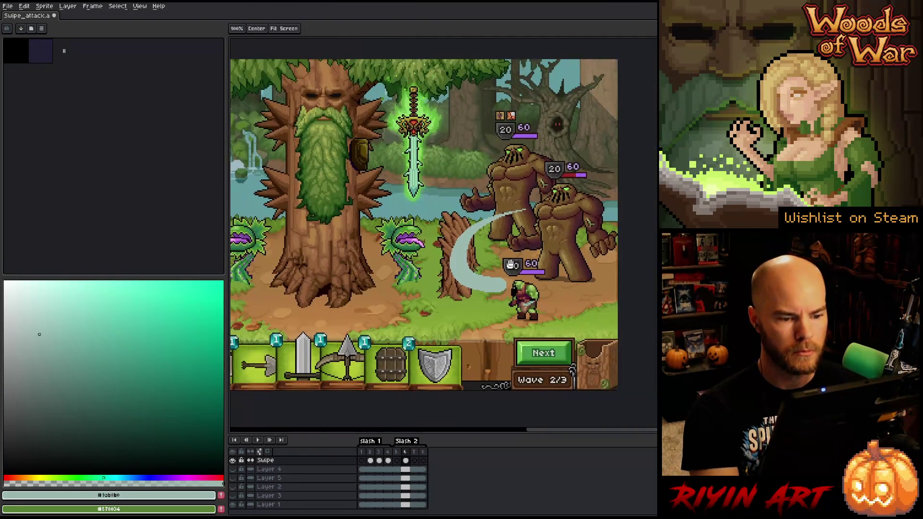
{"action": "scroll", "coordinate": [510, 265], "scroll_direction": "up", "scroll_amount": 2}
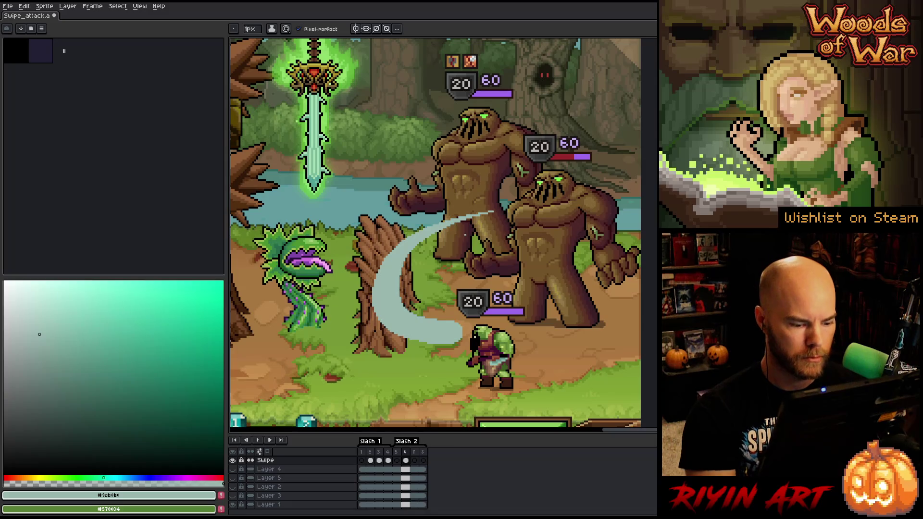
Step: Trim the swipe on frame 7 into a thinner arc by cutting away its tail and lower edge
{"action": "left_click", "coordinate": [423, 460]}
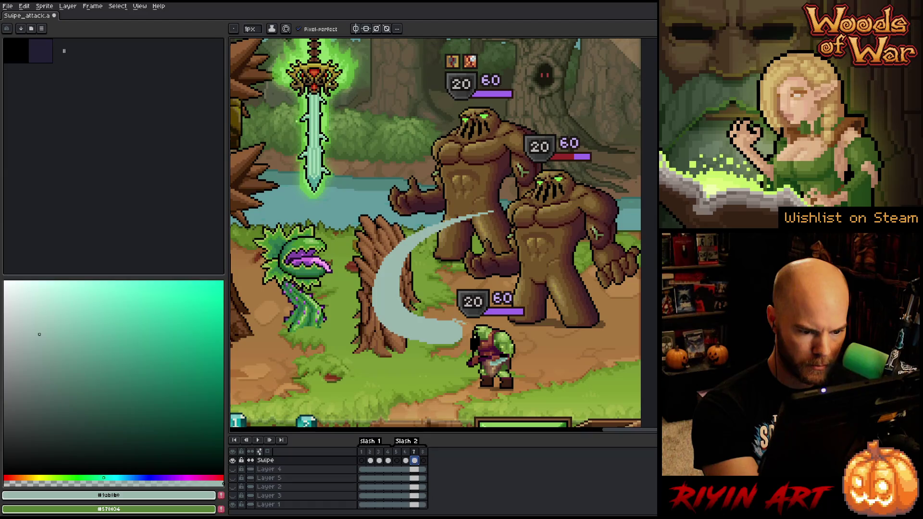
{"action": "key", "text": "m"}
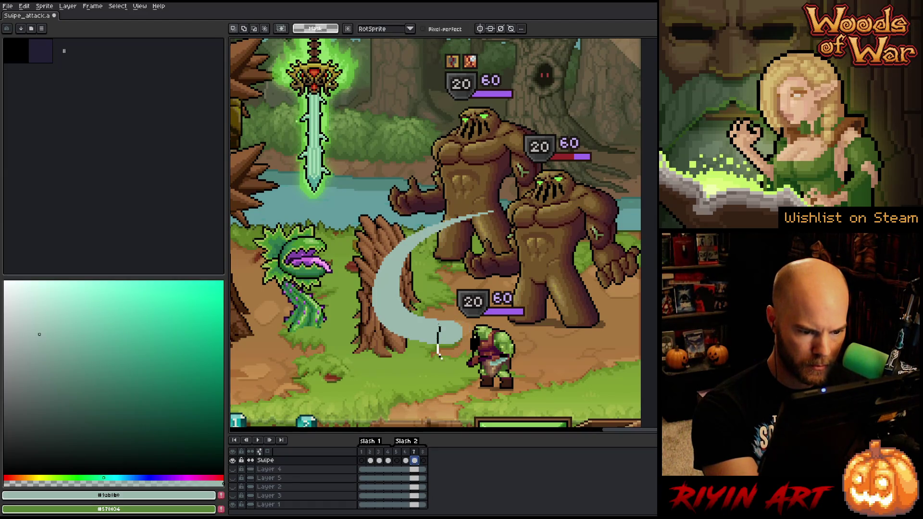
{"action": "left_click_drag", "start_coordinate": [437, 306], "coordinate": [480, 371]}
{"action": "left_click", "coordinate": [460, 339]}
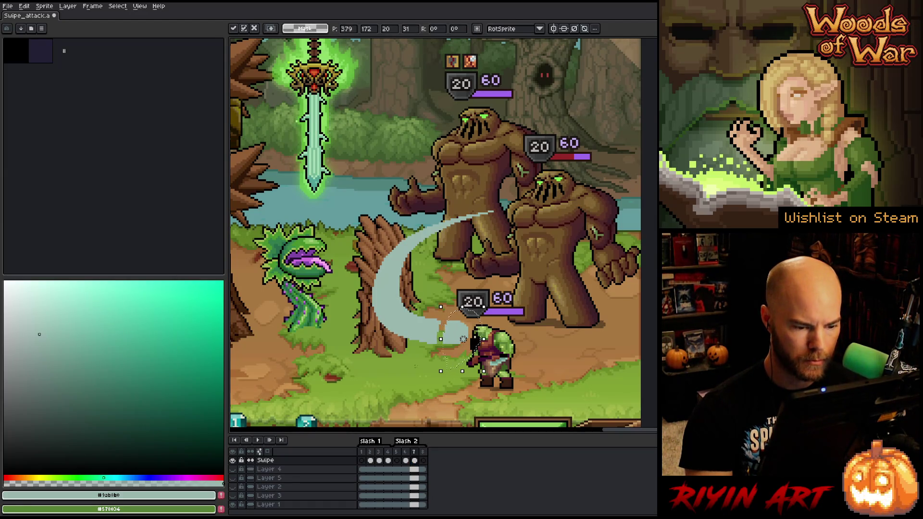
{"action": "key", "text": "Return"}
{"action": "key", "text": "b"}
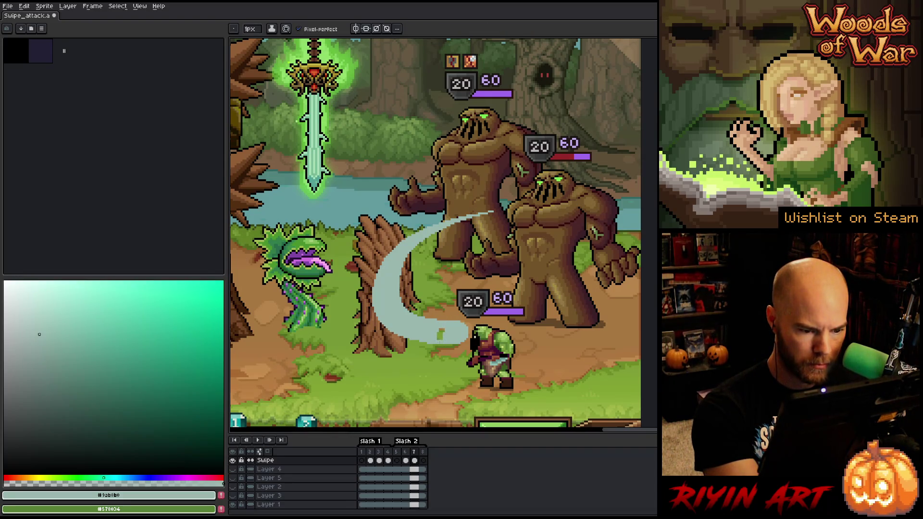
{"action": "key", "text": "m"}
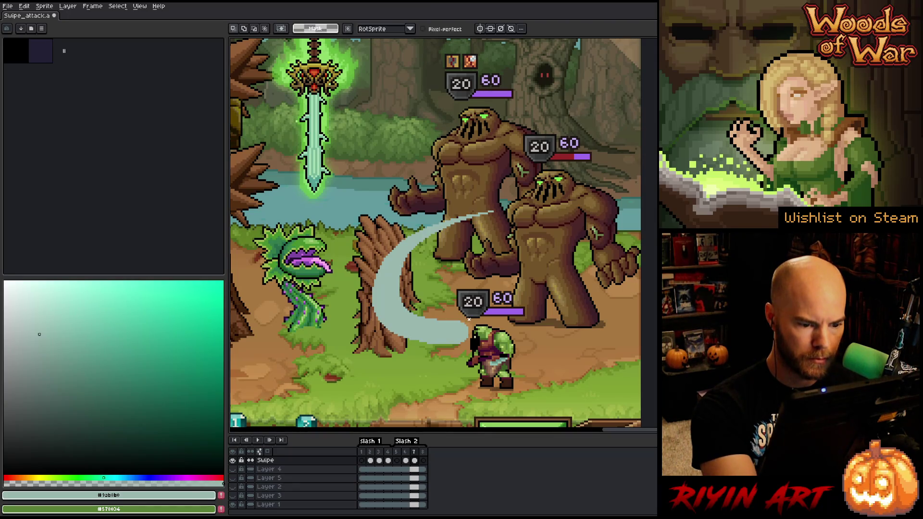
{"action": "mouse_move", "coordinate": [467, 319]}
{"action": "left_mouse_down"}
{"action": "mouse_move", "coordinate": [462, 217]}
{"action": "mouse_move", "coordinate": [520, 210]}
{"action": "mouse_move", "coordinate": [496, 266]}
{"action": "left_mouse_up"}
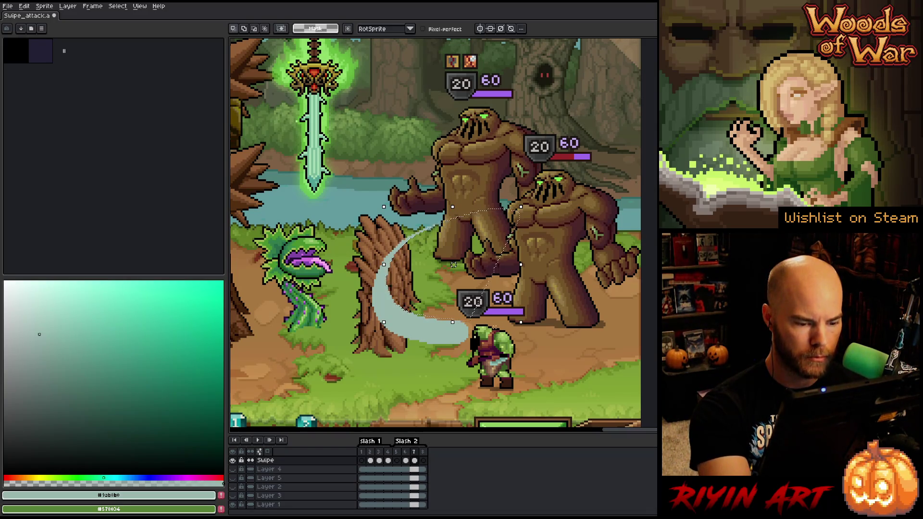
{"action": "key", "text": "ctrl+d"}
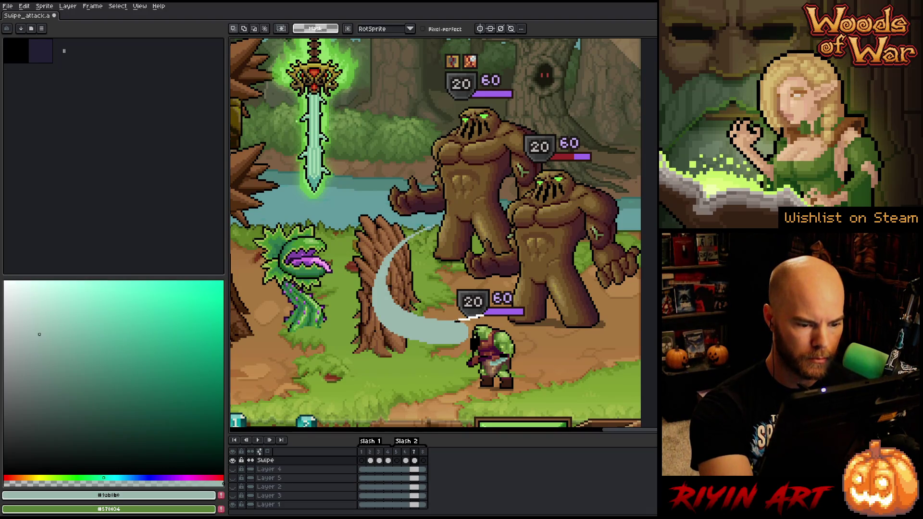
{"action": "mouse_move", "coordinate": [463, 317]}
{"action": "left_mouse_down"}
{"action": "mouse_move", "coordinate": [388, 290]}
{"action": "mouse_move", "coordinate": [465, 206]}
{"action": "left_mouse_up"}
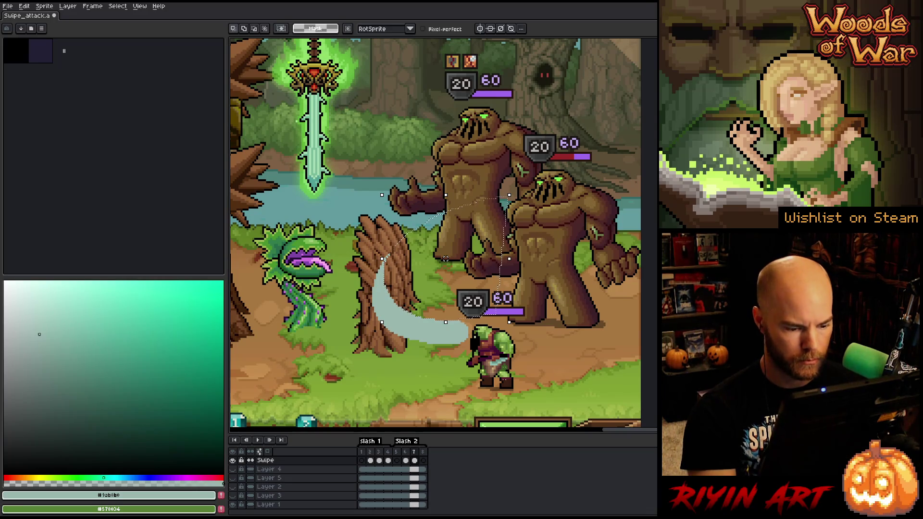
Step: Reduce frame 8's swipe to a small wisp near the character and play the animation
{"action": "left_click", "coordinate": [425, 463]}
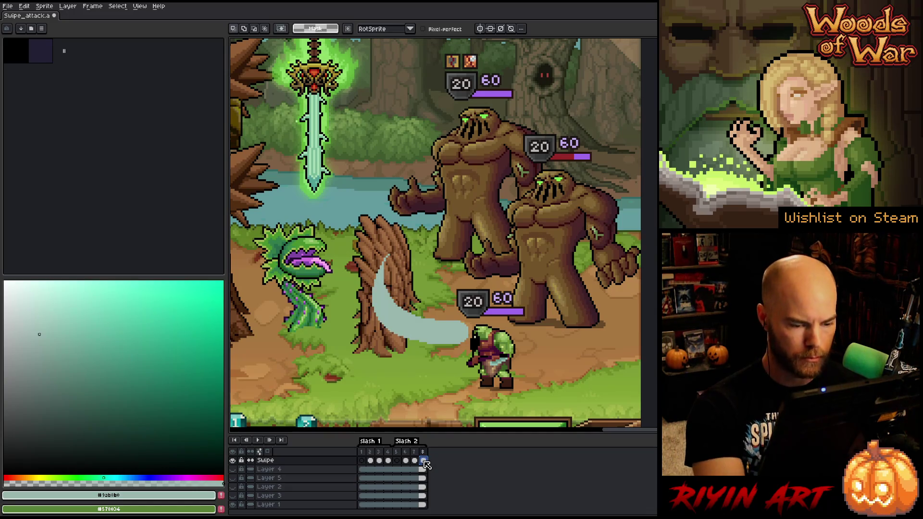
{"action": "left_click_drag", "start_coordinate": [435, 310], "coordinate": [455, 372]}
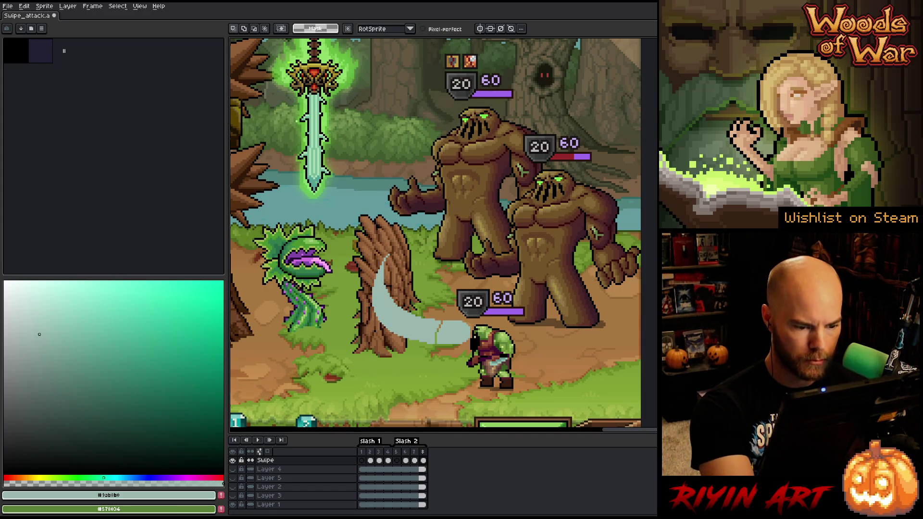
{"action": "key", "text": "b"}
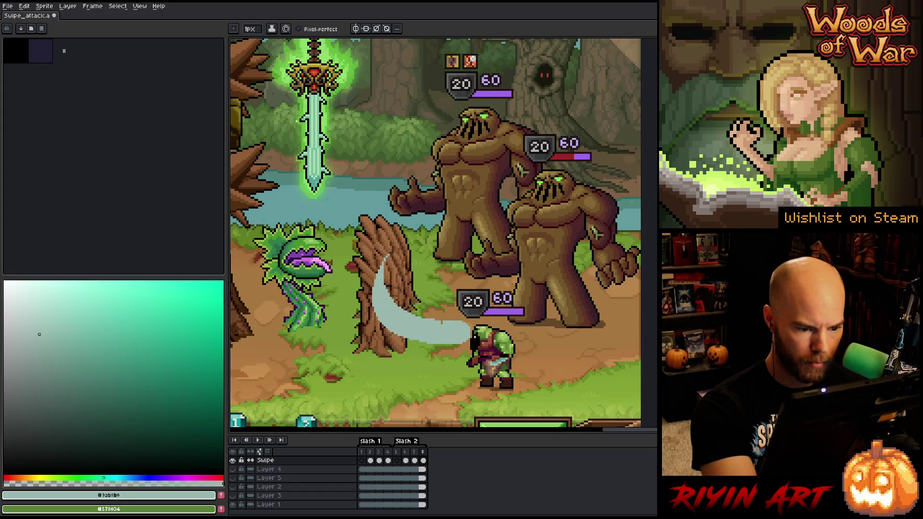
{"action": "key", "text": "m"}
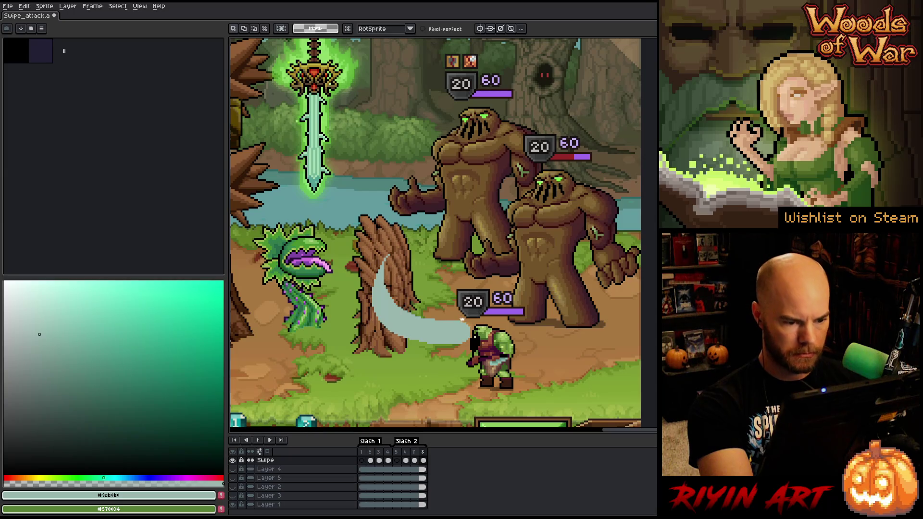
{"action": "mouse_move", "coordinate": [430, 319]}
{"action": "left_mouse_down"}
{"action": "mouse_move", "coordinate": [465, 321]}
{"action": "mouse_move", "coordinate": [408, 312]}
{"action": "left_mouse_up"}
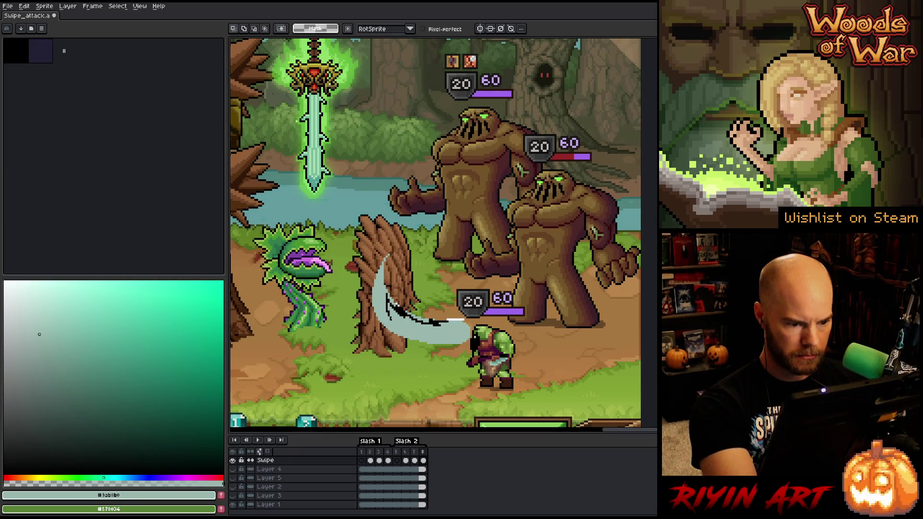
{"action": "key", "text": "Right"}
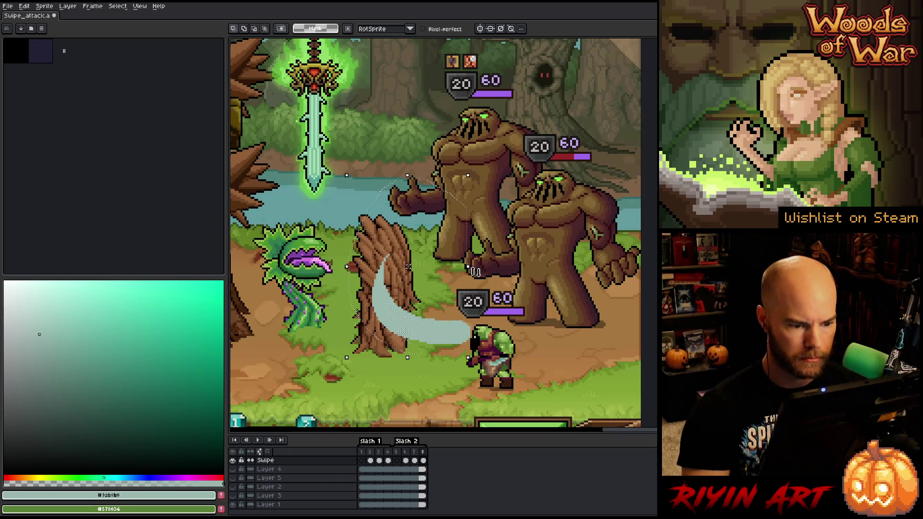
{"action": "key", "text": "Right"}
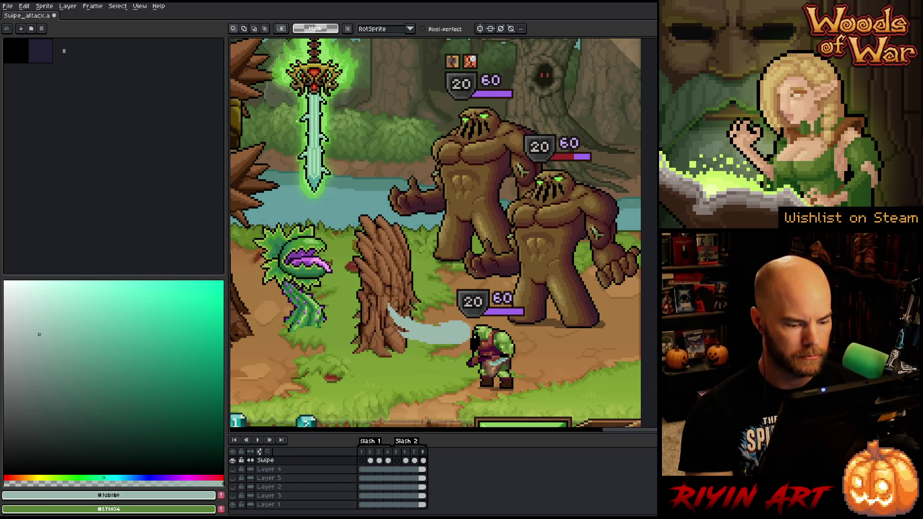
{"action": "key", "text": "Return"}
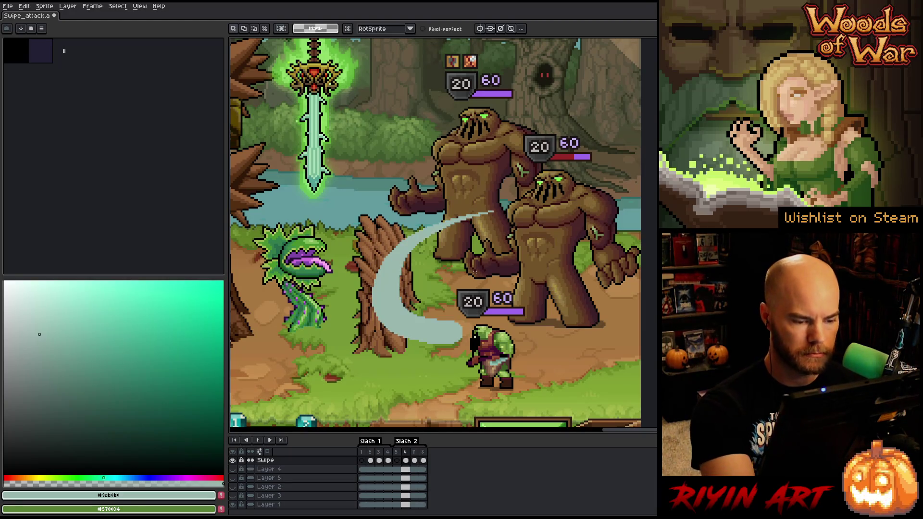
{"action": "key", "text": "b"}
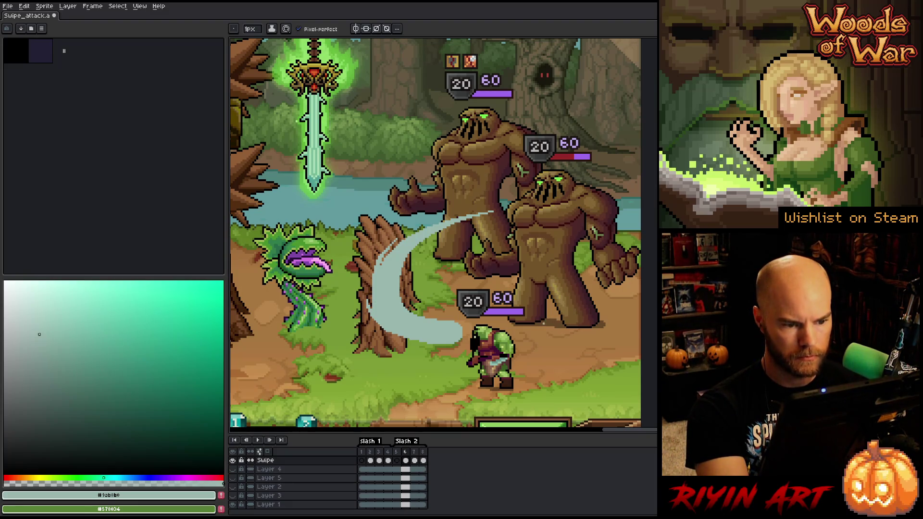
Step: Reshape frame 7's lower arc, remove the upper swipe over the tree on frame 8, and play the fade
{"action": "key", "text": "Right"}
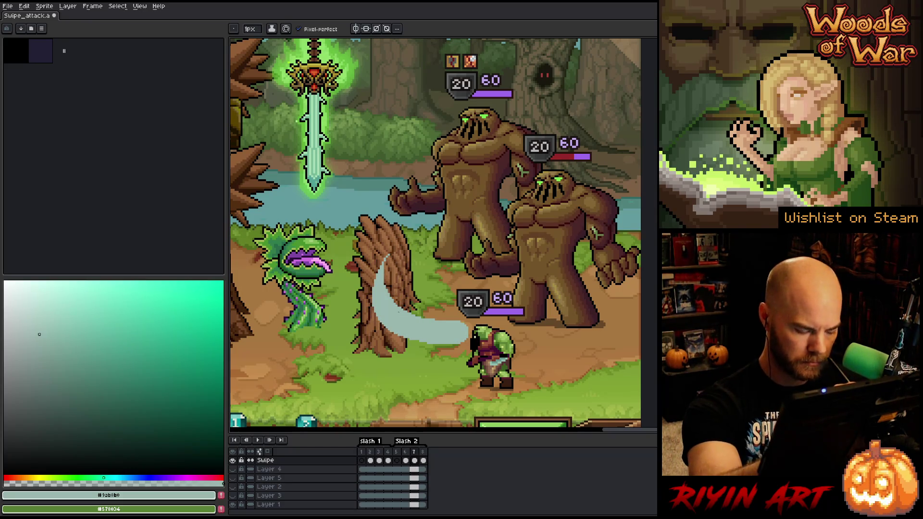
{"action": "key", "text": "m"}
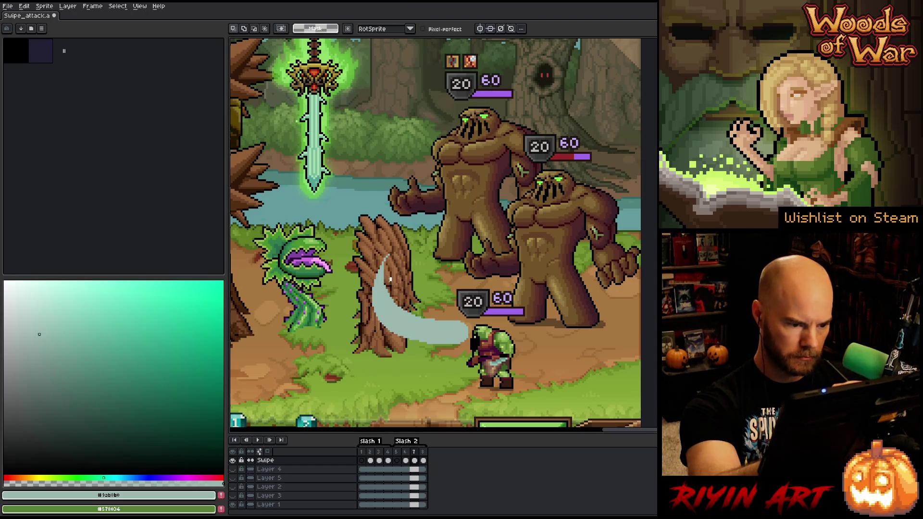
{"action": "left_click_drag", "start_coordinate": [386, 266], "coordinate": [428, 328]}
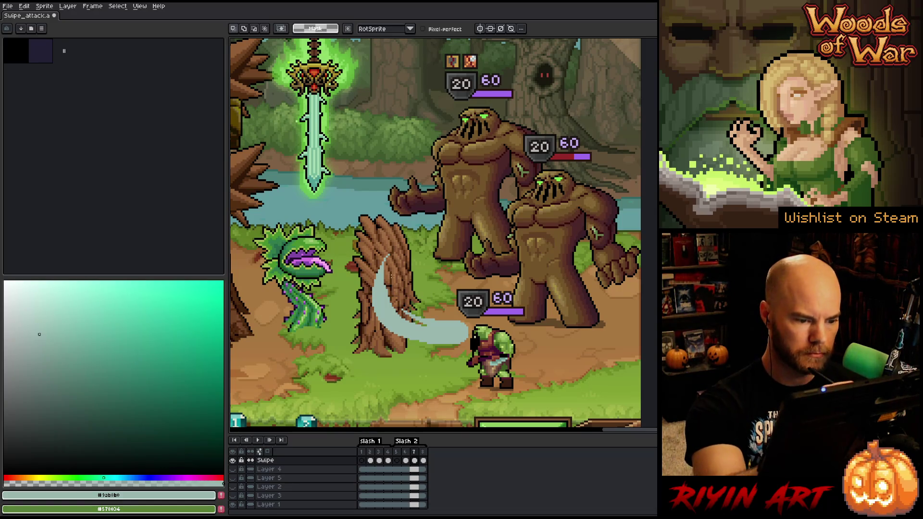
{"action": "left_click_drag", "start_coordinate": [380, 259], "coordinate": [403, 323]}
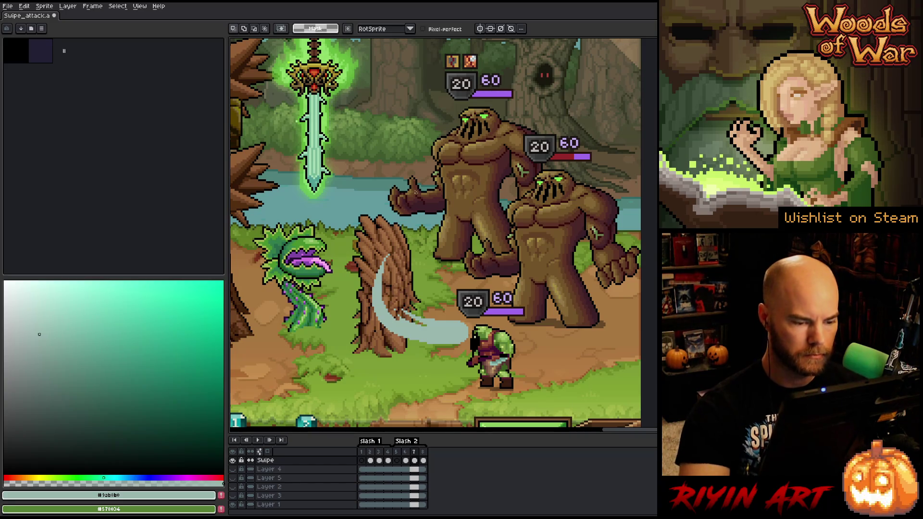
{"action": "left_click_drag", "start_coordinate": [380, 258], "coordinate": [402, 322]}
{"action": "key", "text": "b"}
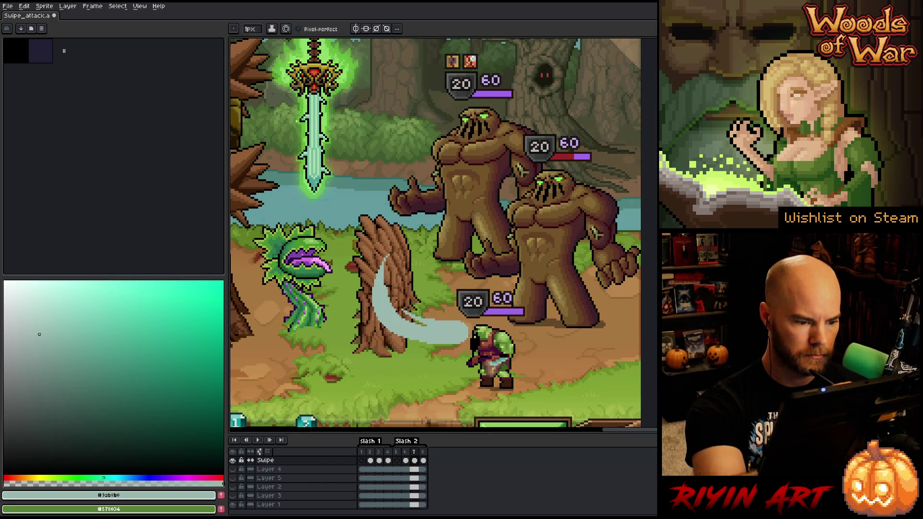
{"action": "key", "text": "e"}
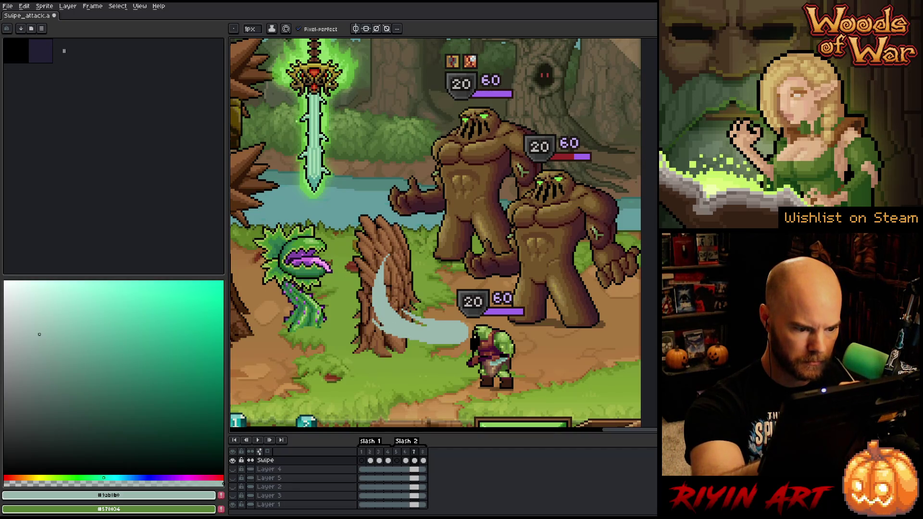
{"action": "key", "text": "Right"}
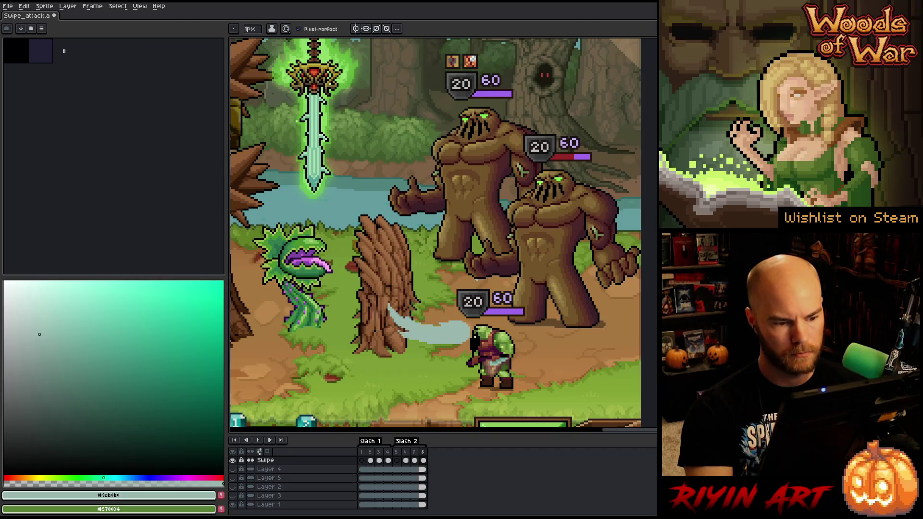
{"action": "key", "text": "Return"}
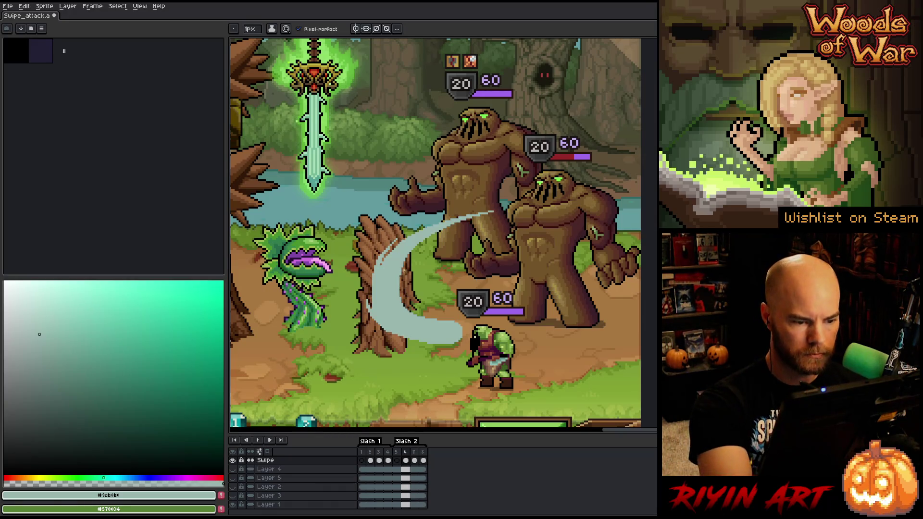
Step: Undo a bad nudge of the slash and step to frame 7
{"action": "key", "text": "m"}
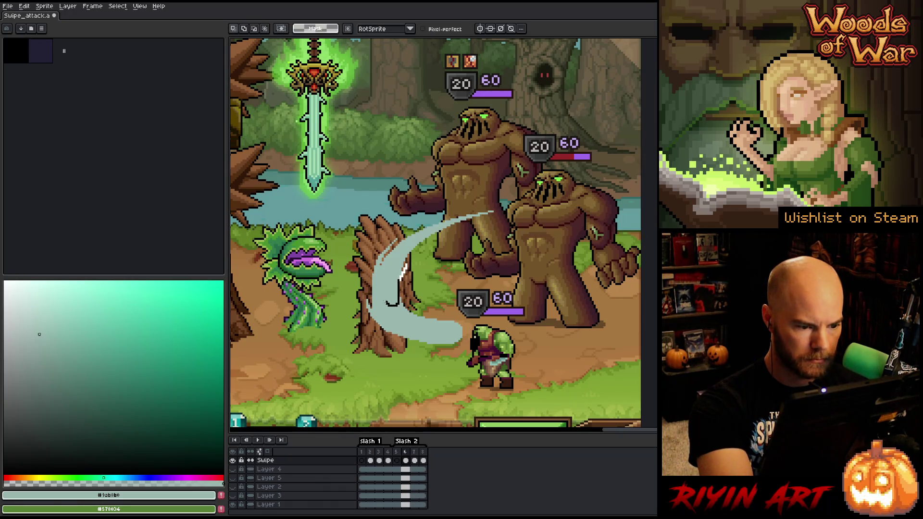
{"action": "left_click_drag", "start_coordinate": [336, 241], "coordinate": [519, 398]}
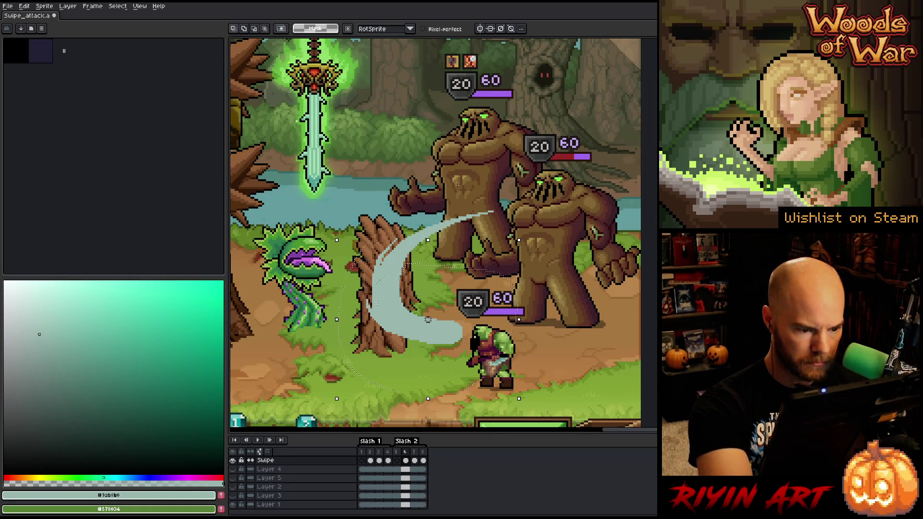
{"action": "key", "text": "ctrl+d"}
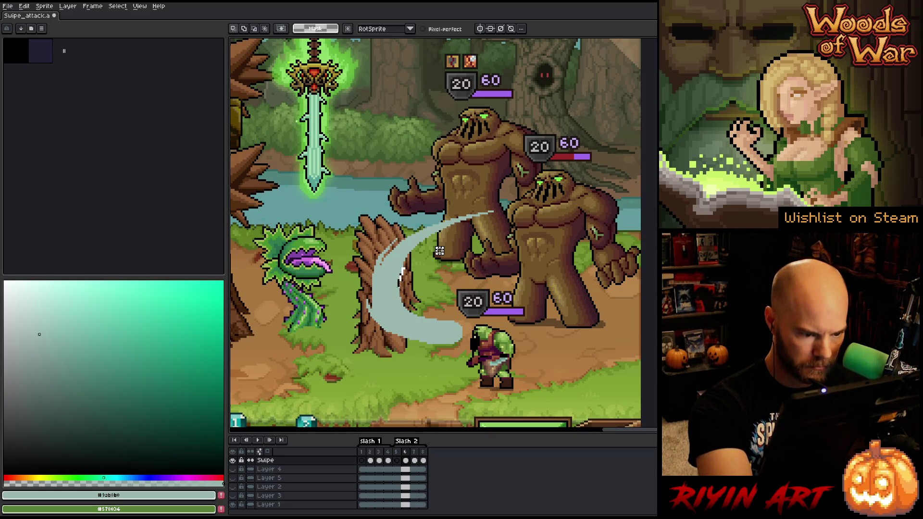
{"action": "key", "text": "ctrl+z"}
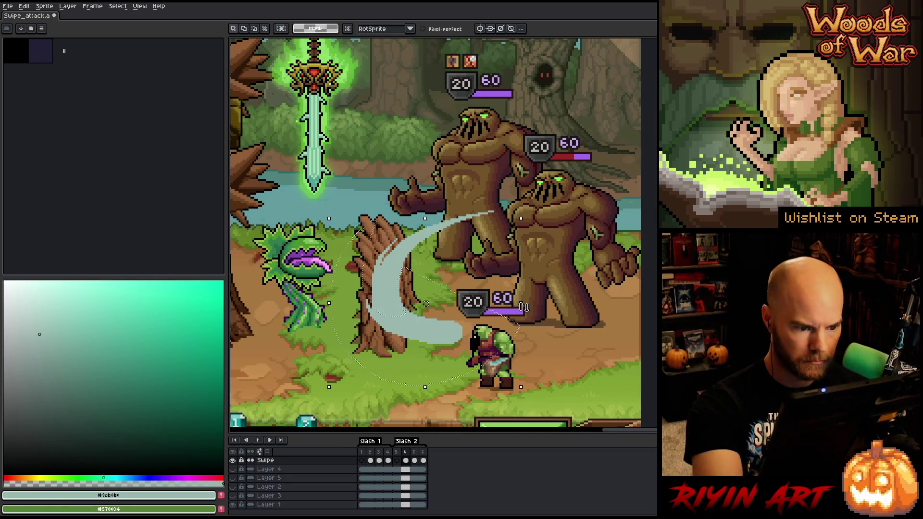
{"action": "key", "text": "Right"}
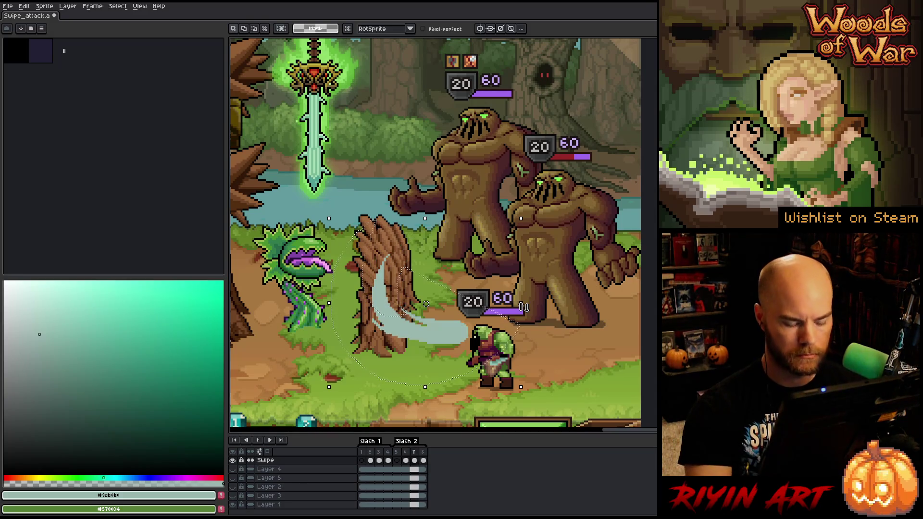
{"action": "key", "text": "ctrl+d"}
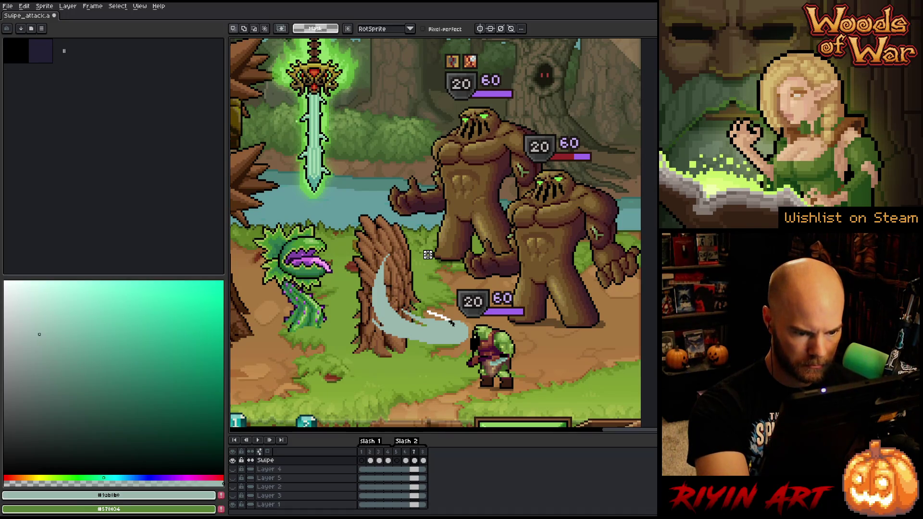
Step: Reselect the slash by colour and area near the goblin, then play the swipe animation
{"action": "key", "text": "w"}
{"action": "left_click", "coordinate": [420, 306]}
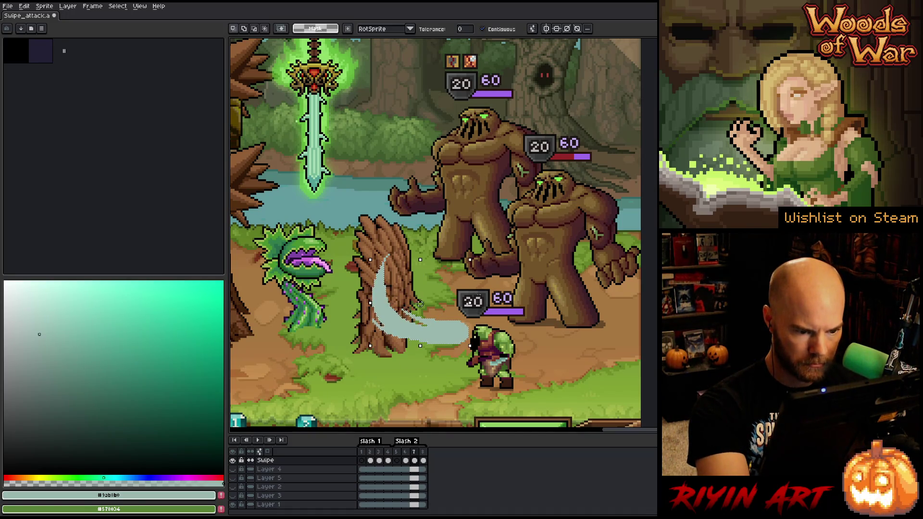
{"action": "key", "text": "m"}
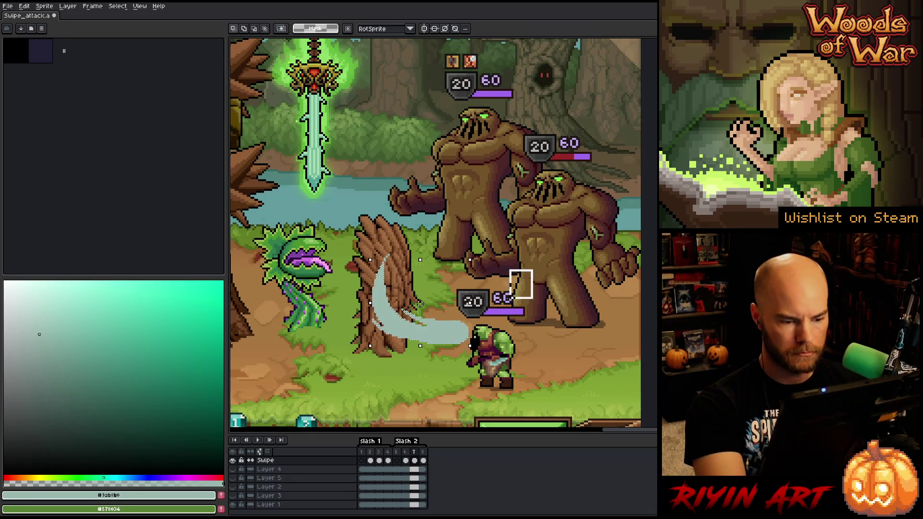
{"action": "left_click_drag", "start_coordinate": [533, 270], "coordinate": [446, 375]}
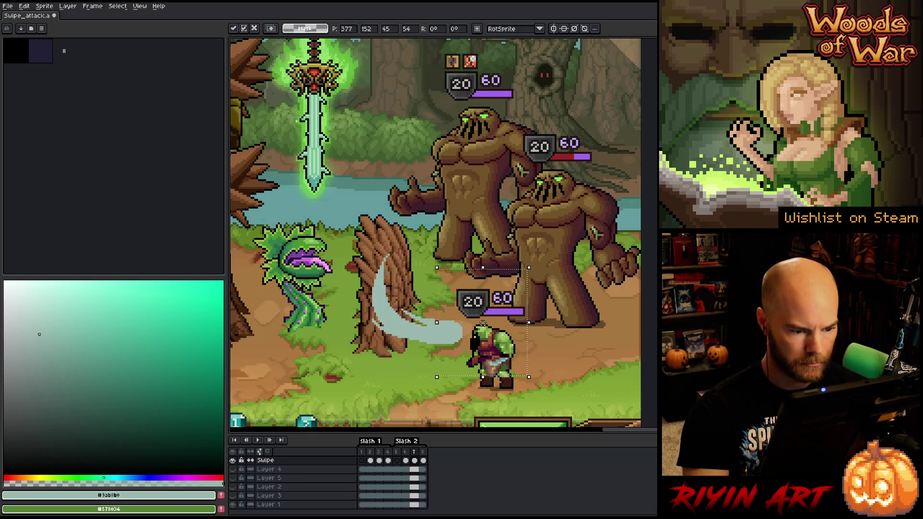
{"action": "key", "text": "Left"}
{"action": "key", "text": "Return"}
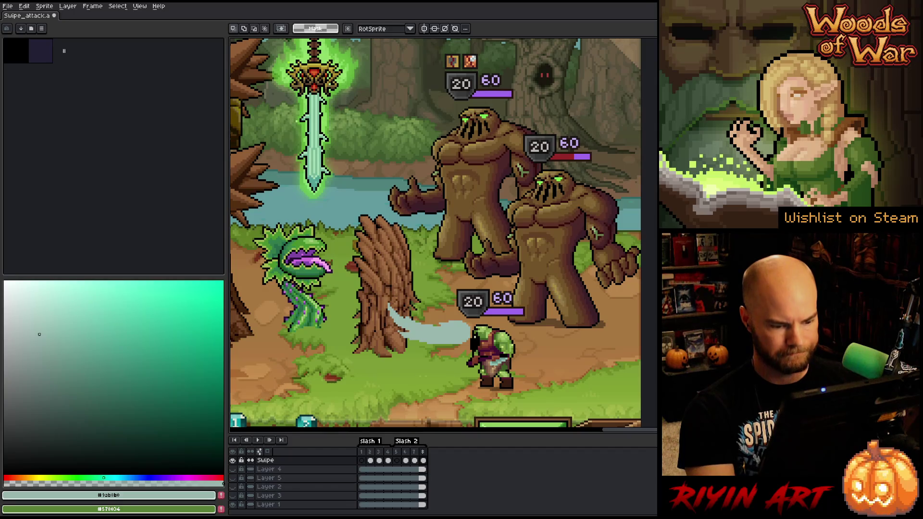
Step: Move the slash arc up about 40 pixels and compare it against the neighbouring frames
{"action": "left_click_drag", "start_coordinate": [327, 276], "coordinate": [527, 381]}
{"action": "left_click_drag", "start_coordinate": [334, 314], "coordinate": [335, 285]}
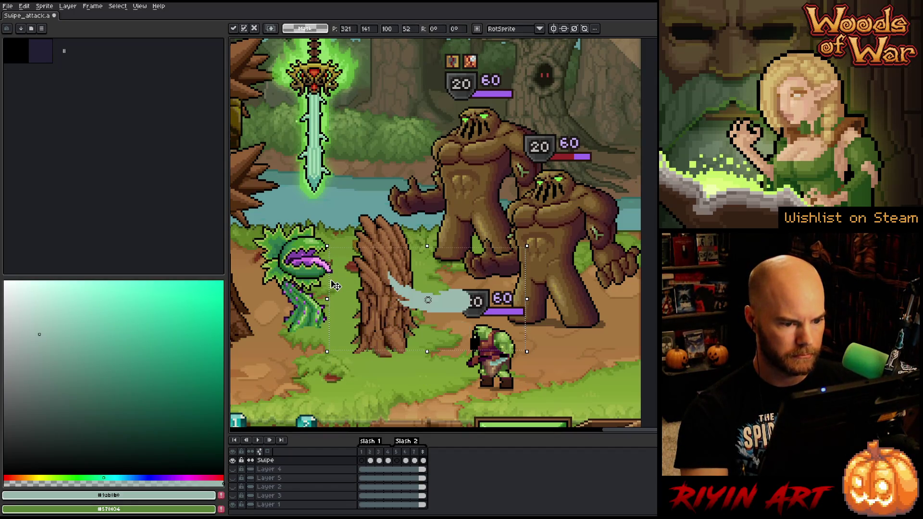
{"action": "key", "text": "Right"}
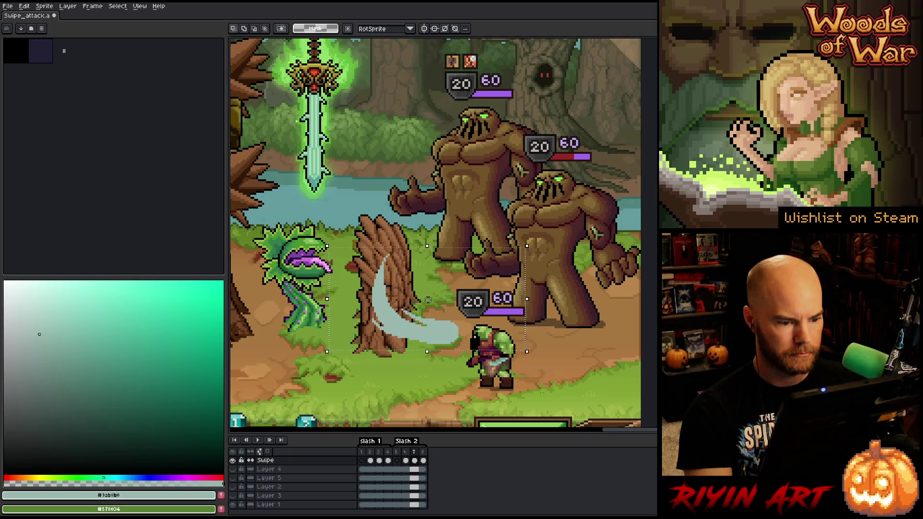
{"action": "left_click_drag", "start_coordinate": [428, 300], "coordinate": [428, 269]}
{"action": "key", "text": "Left"}
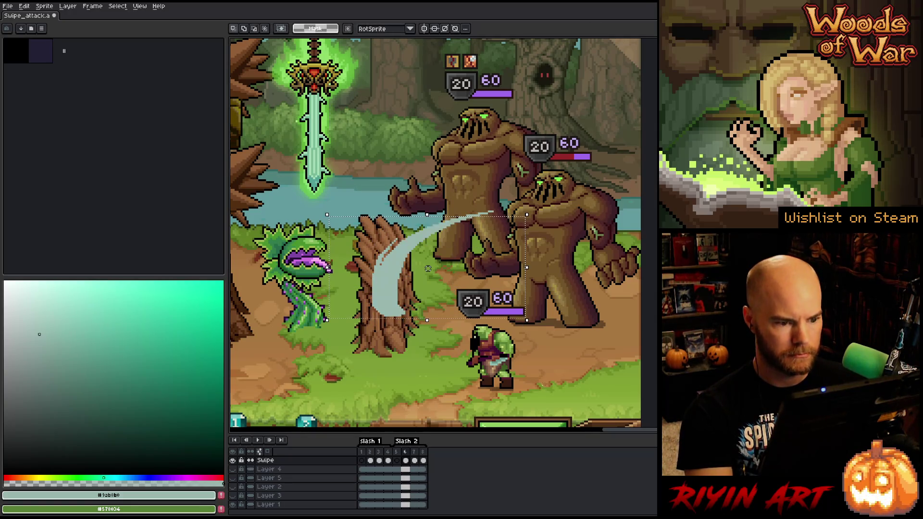
{"action": "key", "text": "Right"}
{"action": "key", "text": "Left"}
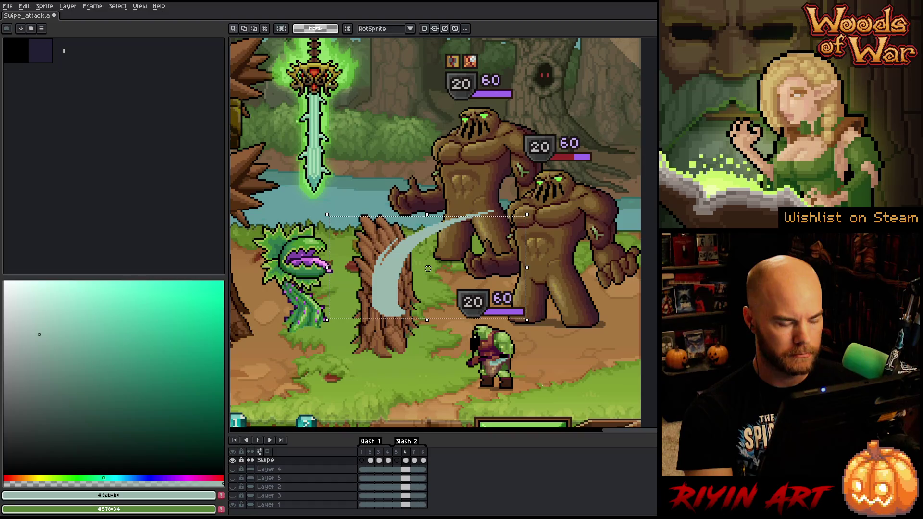
Step: Shift the slash's lower tail upward and commit it in place
{"action": "left_click_drag", "start_coordinate": [540, 387], "coordinate": [317, 303]}
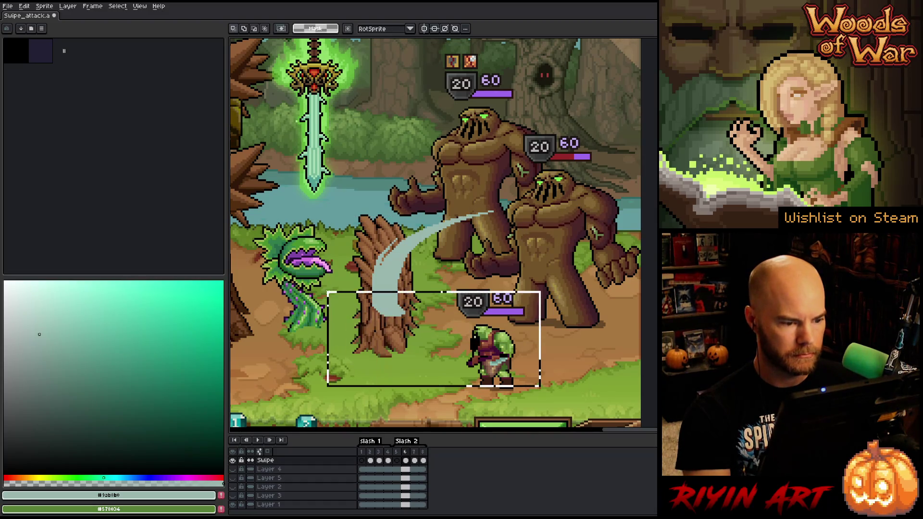
{"action": "left_click_drag", "start_coordinate": [429, 347], "coordinate": [430, 331]}
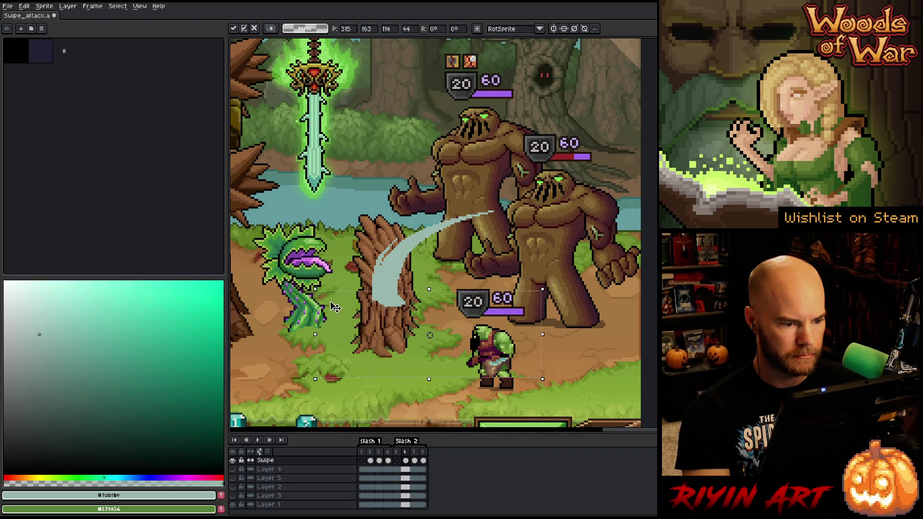
{"action": "key", "text": "ctrl+d"}
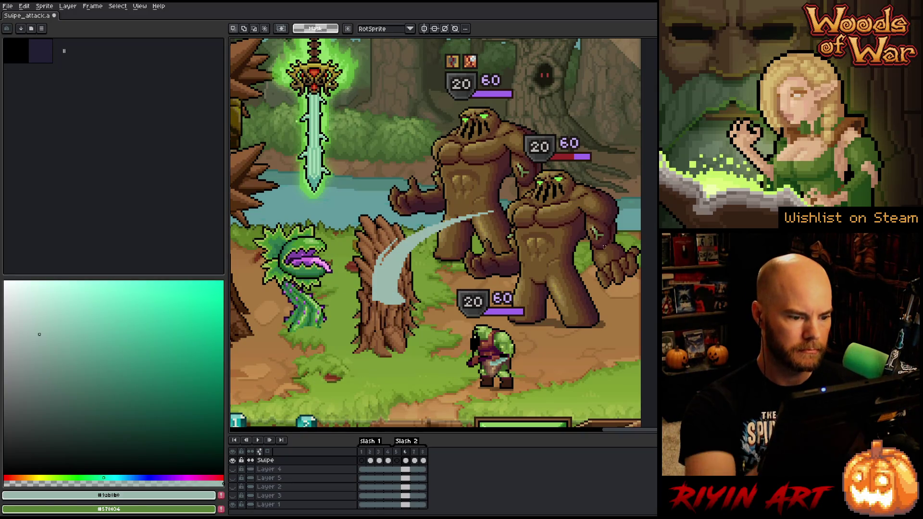
{"action": "key", "text": "b"}
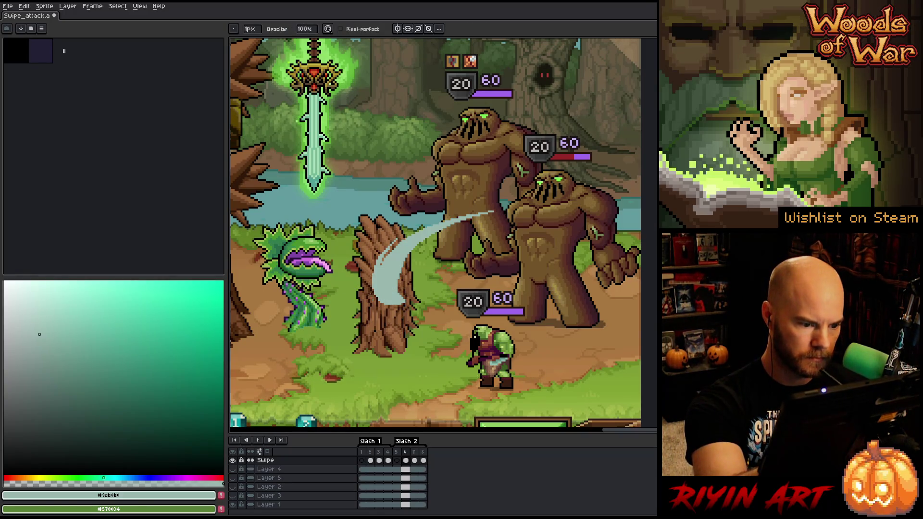
{"action": "key", "text": "e"}
{"action": "key", "text": "Left"}
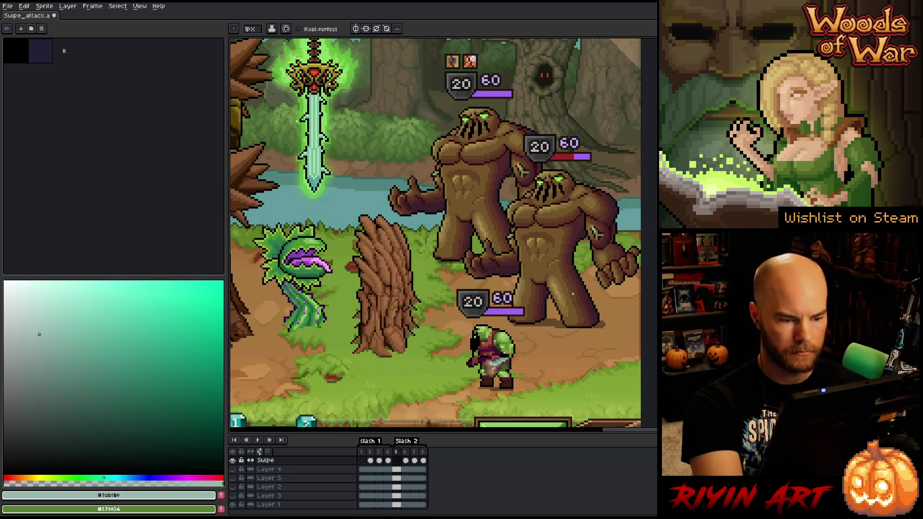
Step: Flip back and forth through the swipe frames to review the motion, ending on frame 7
{"action": "key", "text": "Right"}
{"action": "key", "text": "Right"}
{"action": "key", "text": "Left"}
{"action": "key", "text": "Left"}
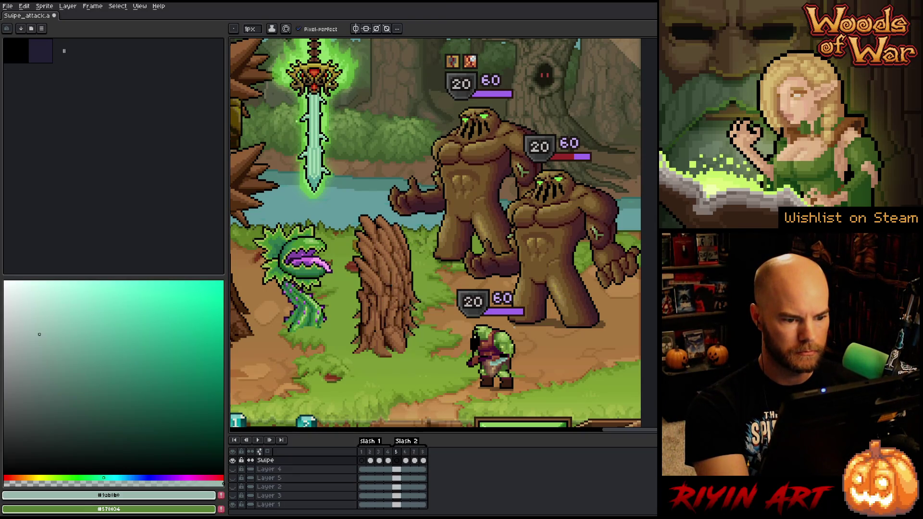
{"action": "key", "text": "Right"}
{"action": "key", "text": "Left"}
{"action": "key", "text": "Right"}
{"action": "key", "text": "Left"}
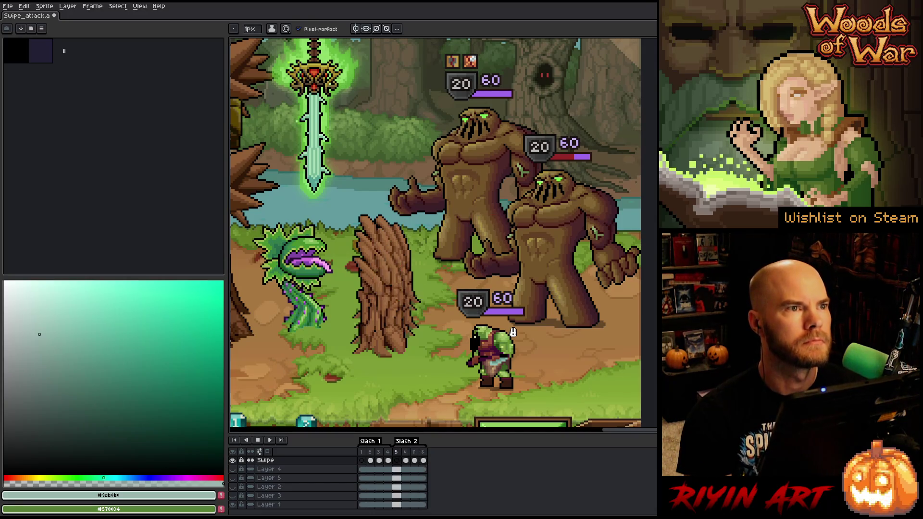
{"action": "key", "text": "Right"}
{"action": "key", "text": "Right"}
{"action": "key", "text": "Left"}
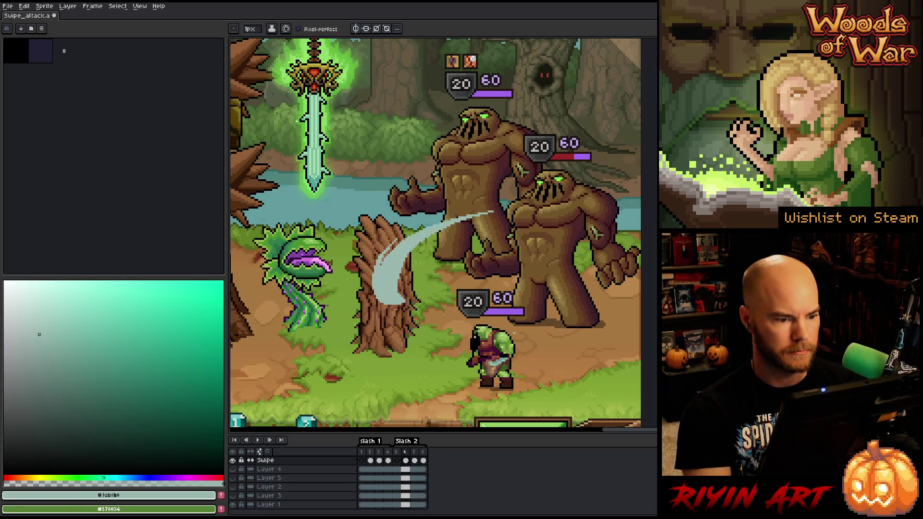
{"action": "key", "text": "Right"}
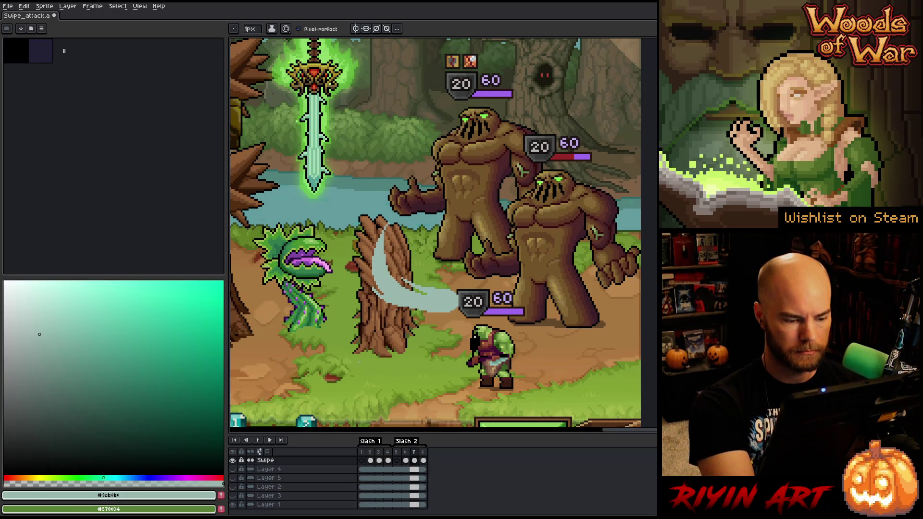
Step: Hide the battle scene and show onion-skin ghosts of neighbouring frames to check the slash
{"action": "left_click", "coordinate": [235, 469]}
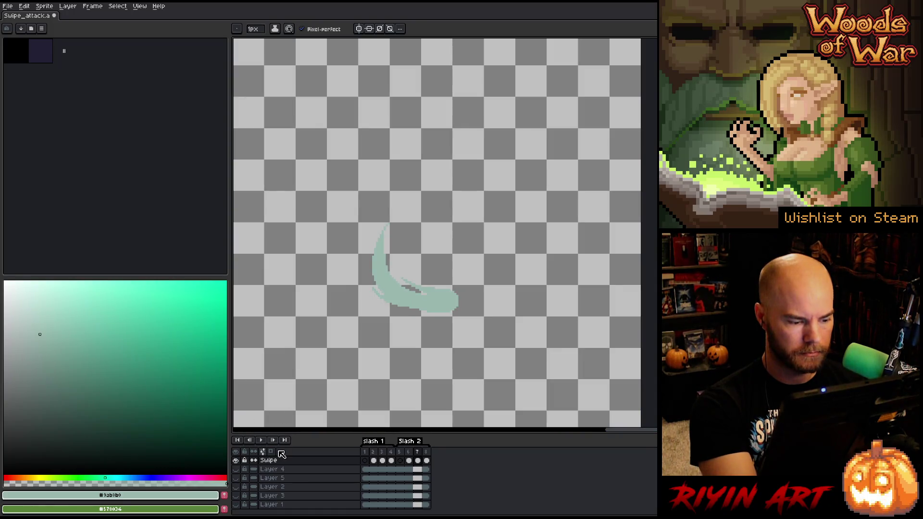
{"action": "left_click", "coordinate": [272, 452]}
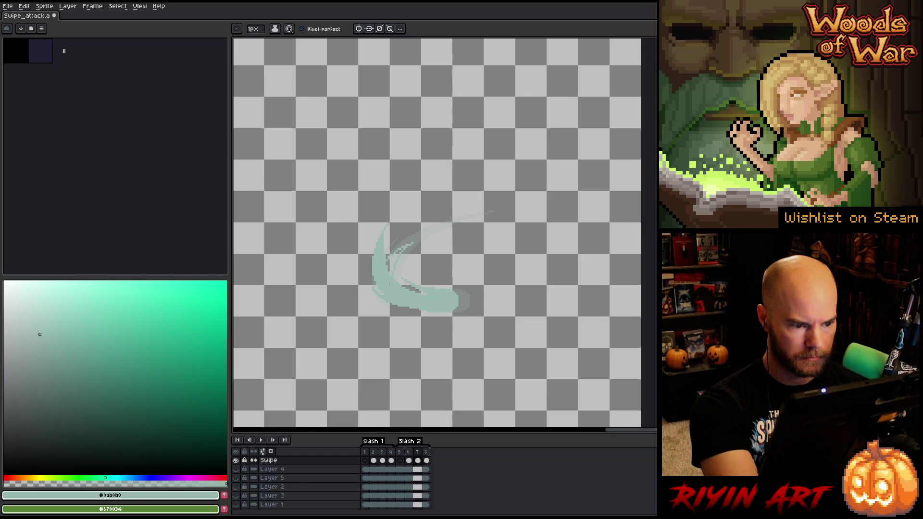
{"action": "key", "text": "g"}
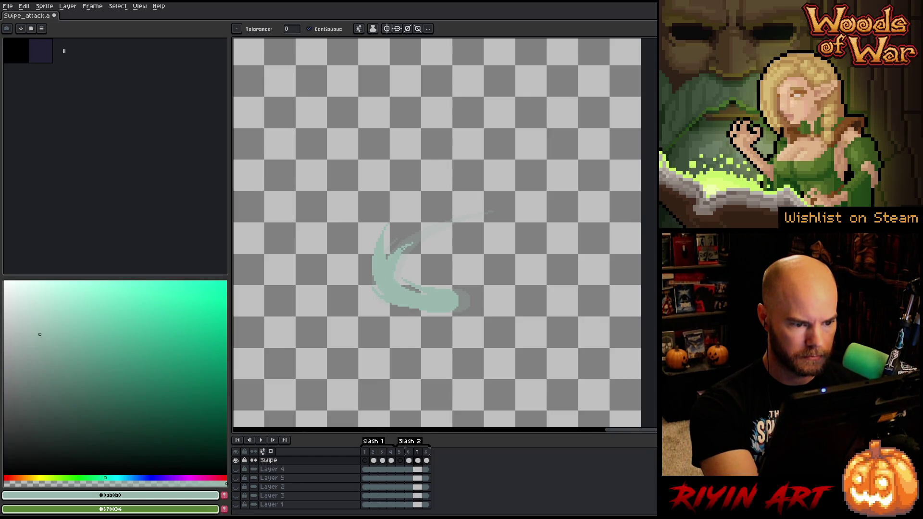
{"action": "key", "text": "b"}
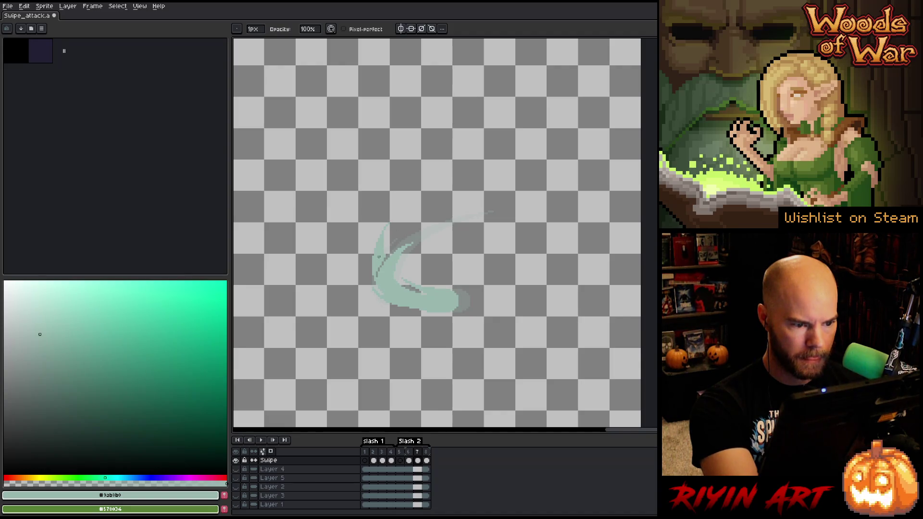
{"action": "key", "text": "w"}
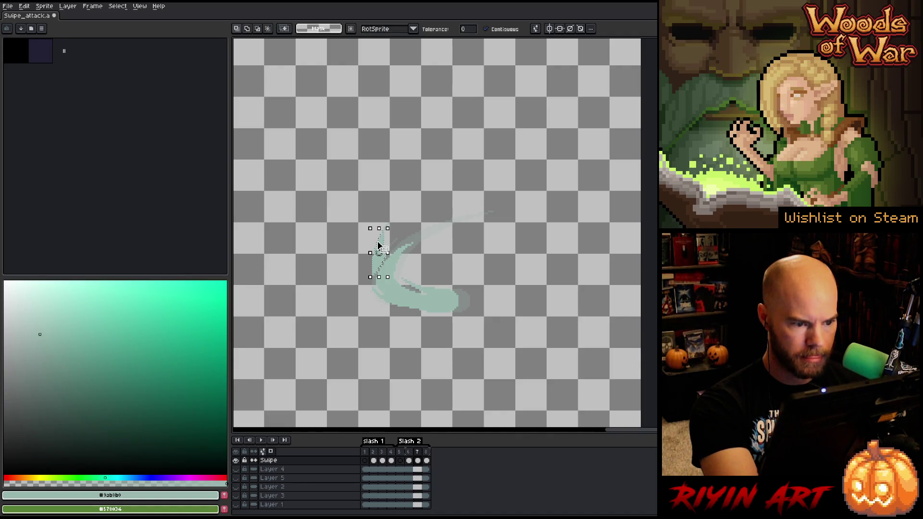
{"action": "key", "text": "b"}
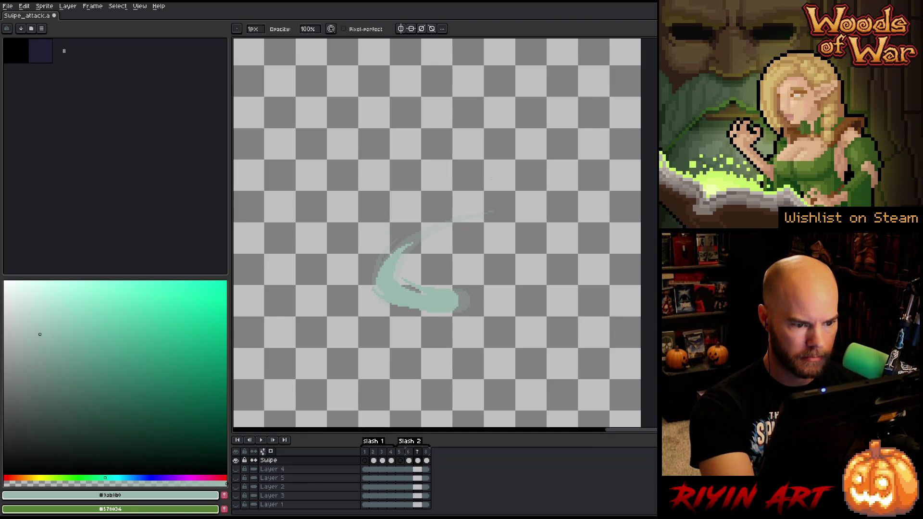
Step: Play the swipe from frame 8 and bring the forest battle scene back behind it
{"action": "left_click", "coordinate": [426, 452]}
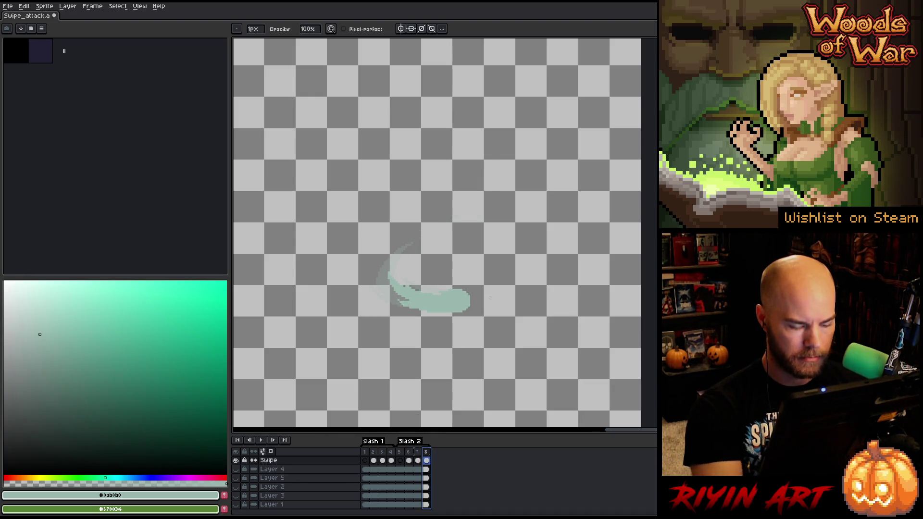
{"action": "key", "text": "Return"}
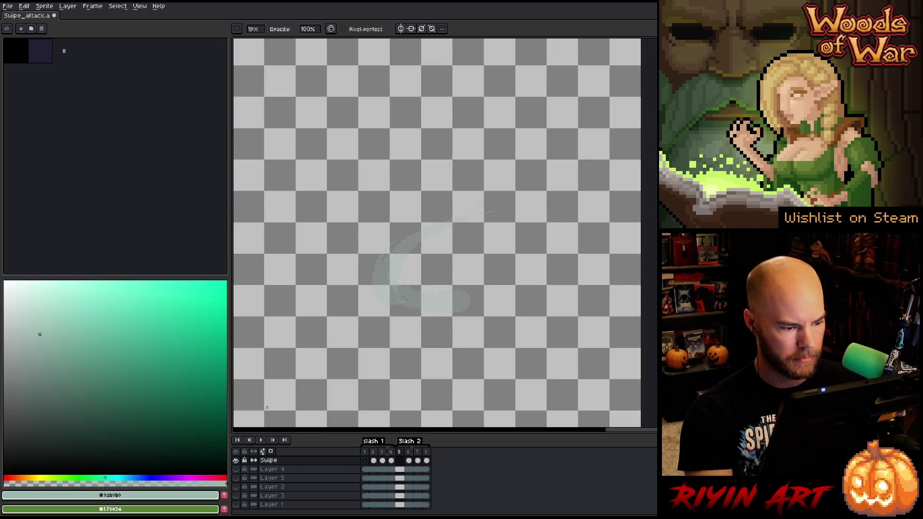
{"action": "left_click", "coordinate": [237, 461]}
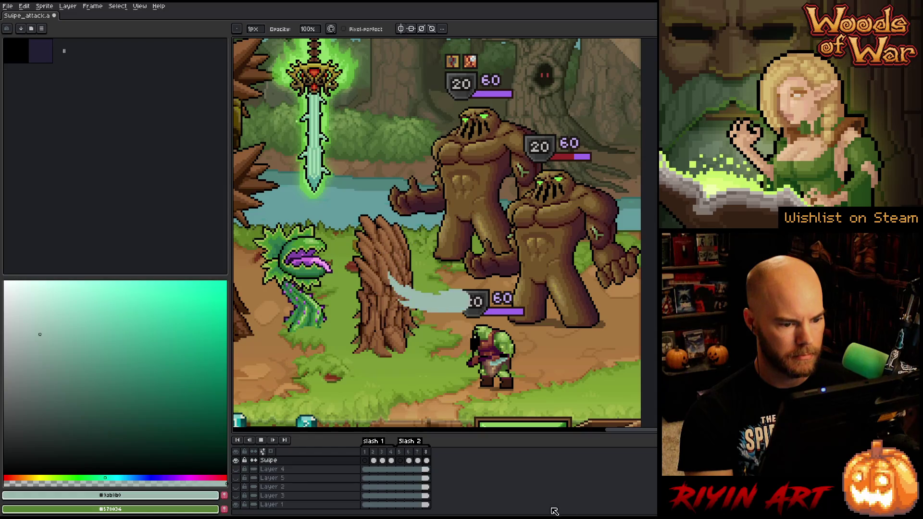
Step: Play the swipe animation from frame 7 over the battle scene, stopping on frame 5
{"action": "right_click", "coordinate": [424, 457]}
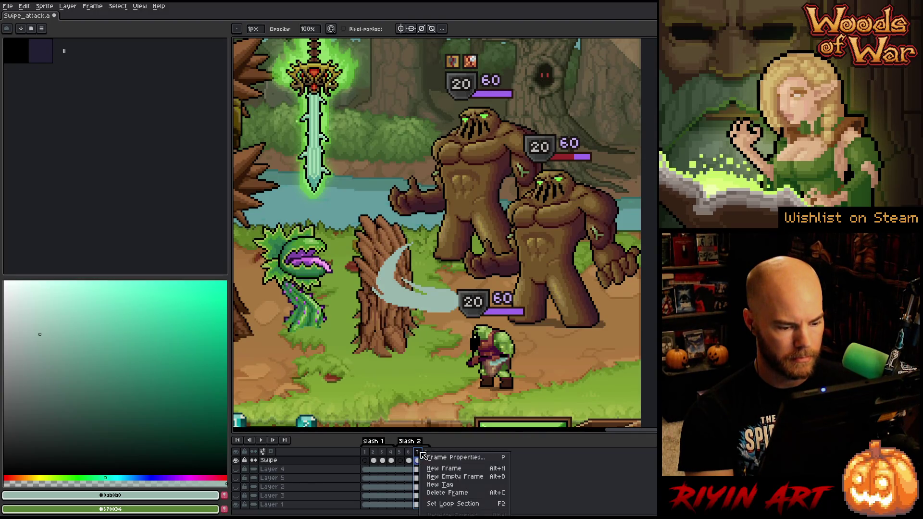
{"action": "left_click", "coordinate": [430, 480]}
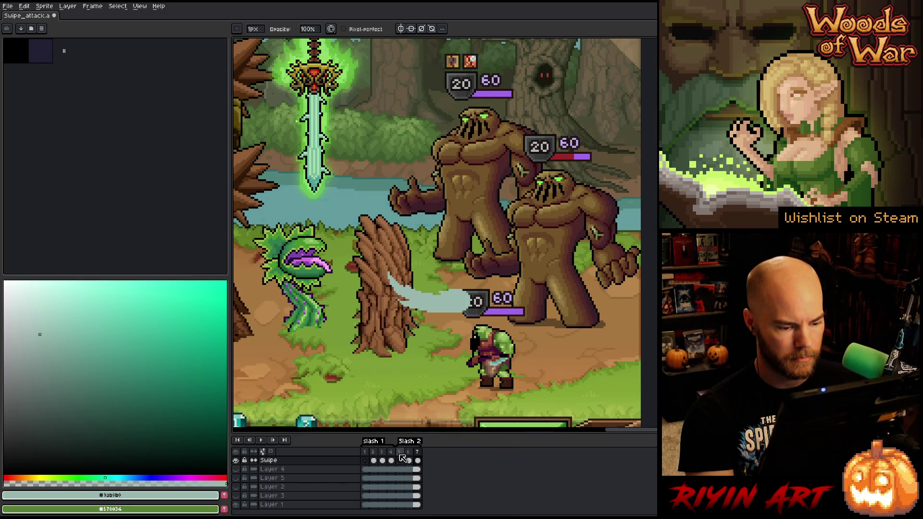
{"action": "key", "text": "Return"}
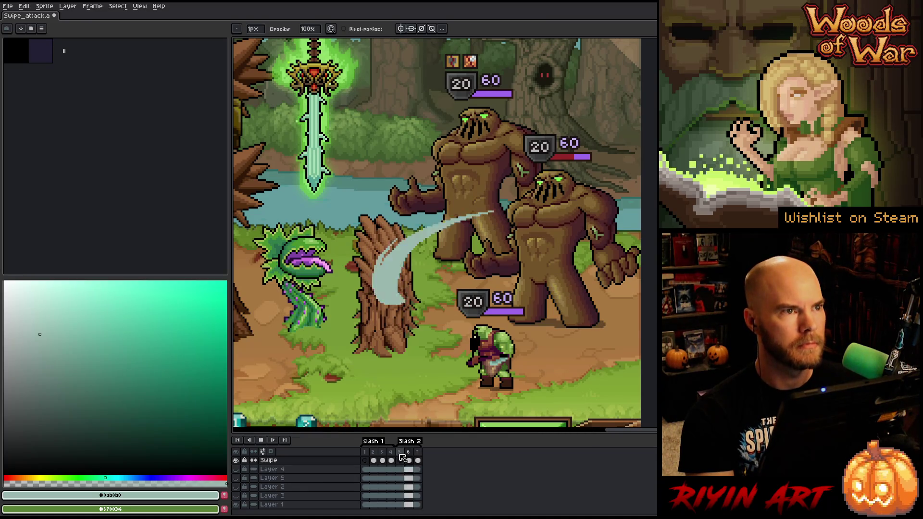
{"action": "key", "text": "alt+n"}
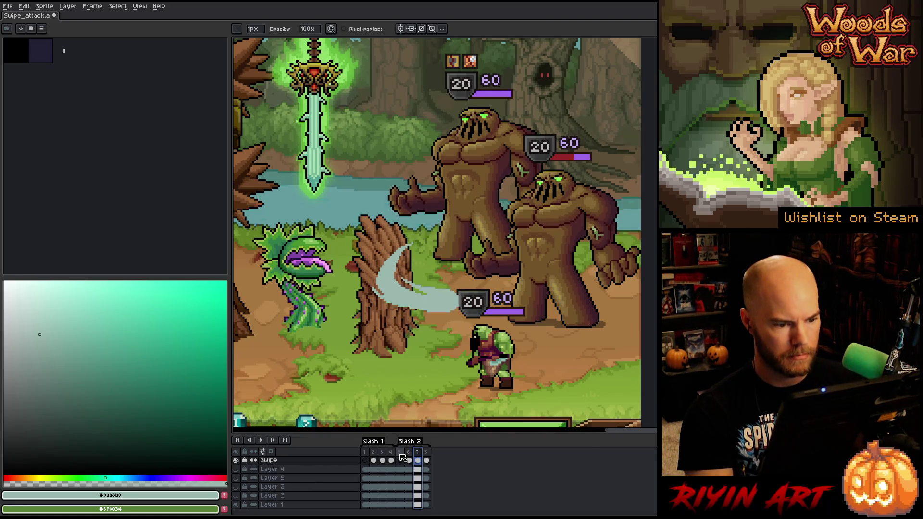
{"action": "key", "text": "Return"}
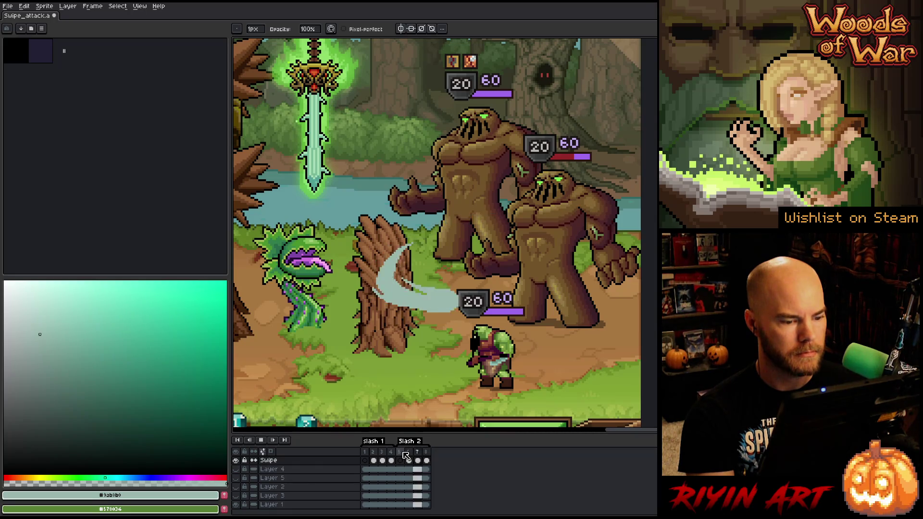
{"action": "left_click", "coordinate": [405, 458]}
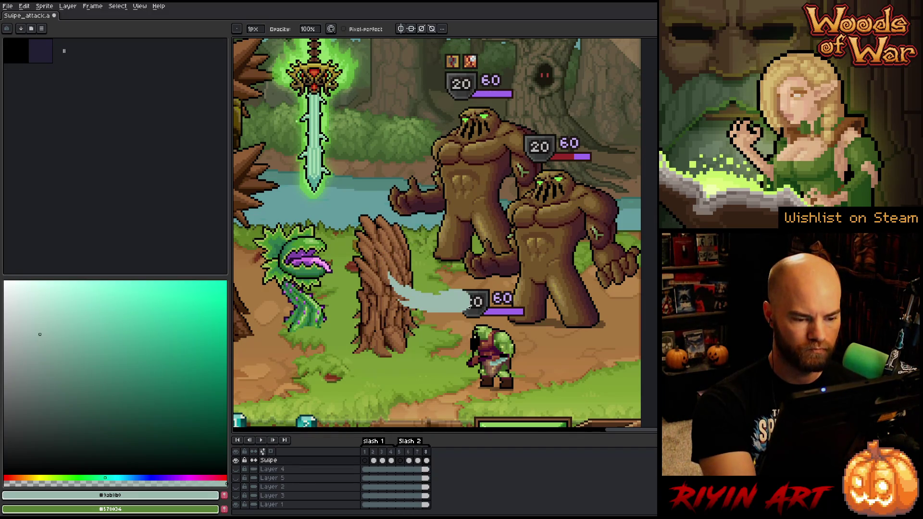
Step: Compare the swipe arcs on frames 5, 6 and 7, then hide the forest scene layer
{"action": "left_click", "coordinate": [417, 452]}
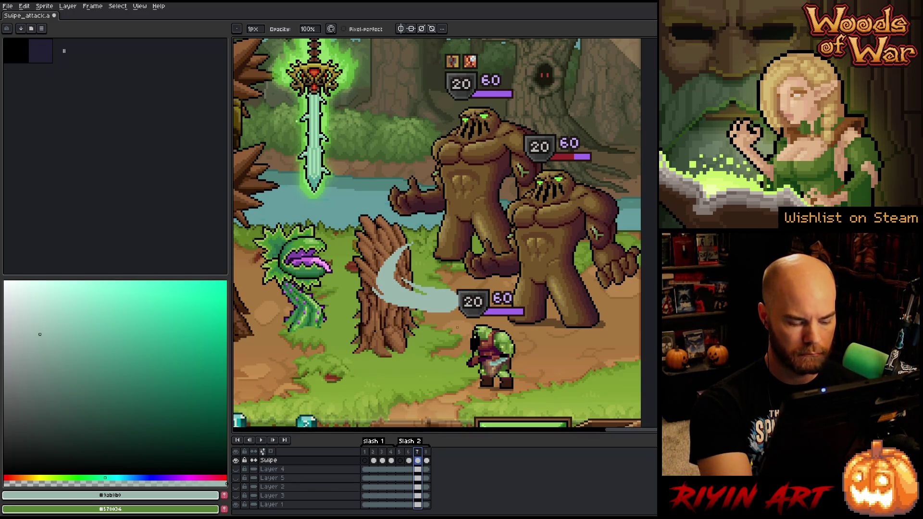
{"action": "left_click", "coordinate": [409, 462]}
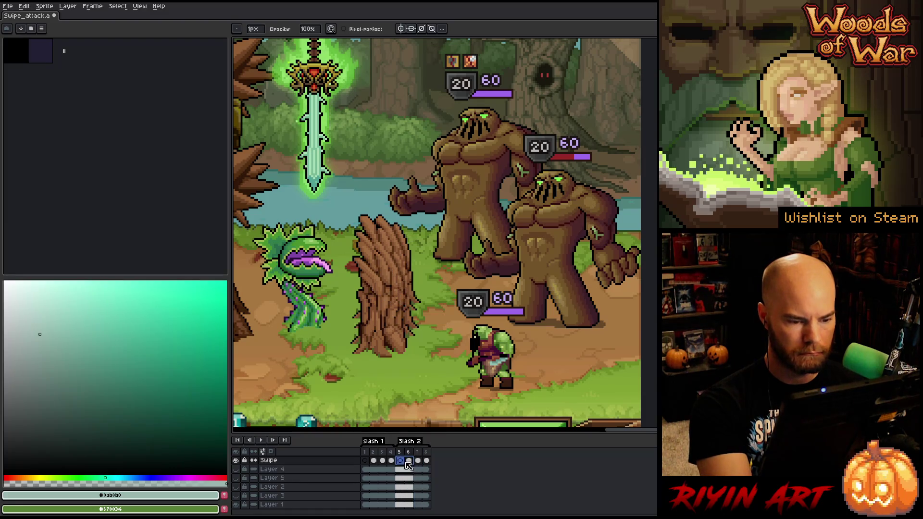
{"action": "left_click", "coordinate": [409, 462]}
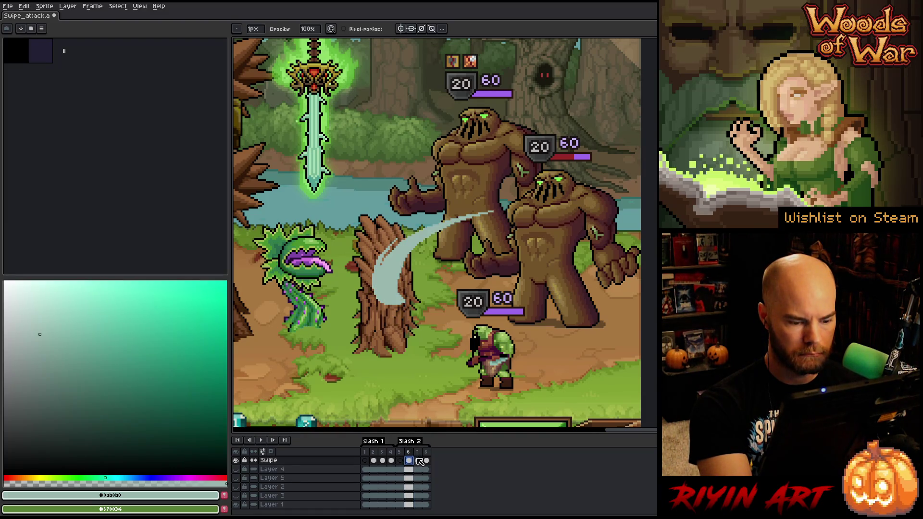
{"action": "left_click", "coordinate": [418, 461]}
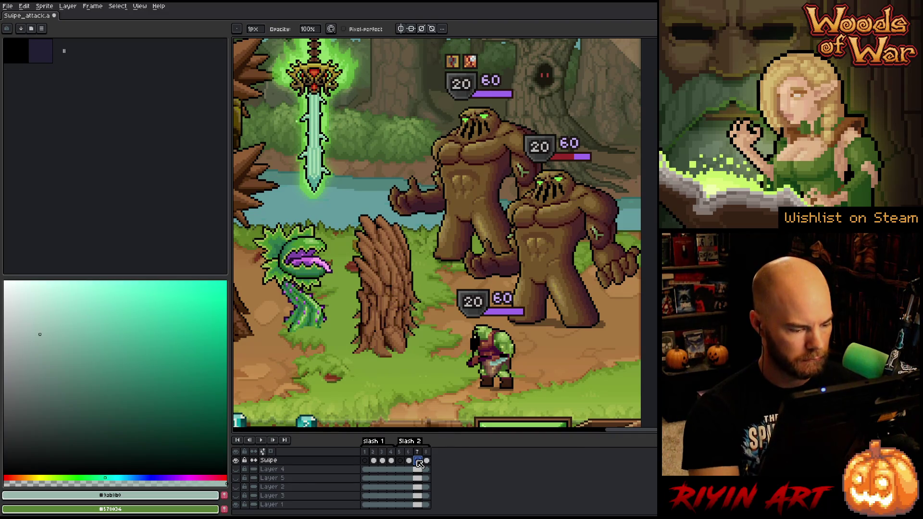
{"action": "left_click", "coordinate": [235, 469]}
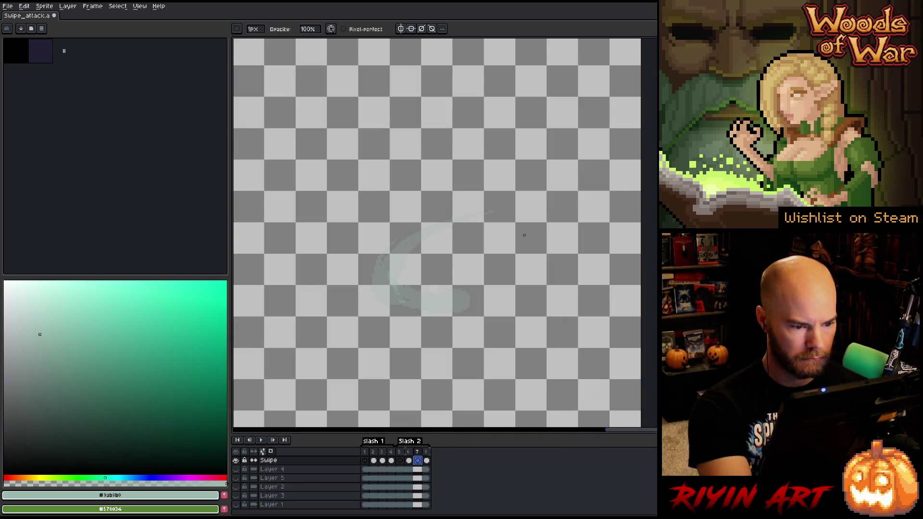
Step: Set onion skins to Red/Blue Tint and compare frames 6 and 7 with the tint
{"action": "left_click", "coordinate": [263, 451]}
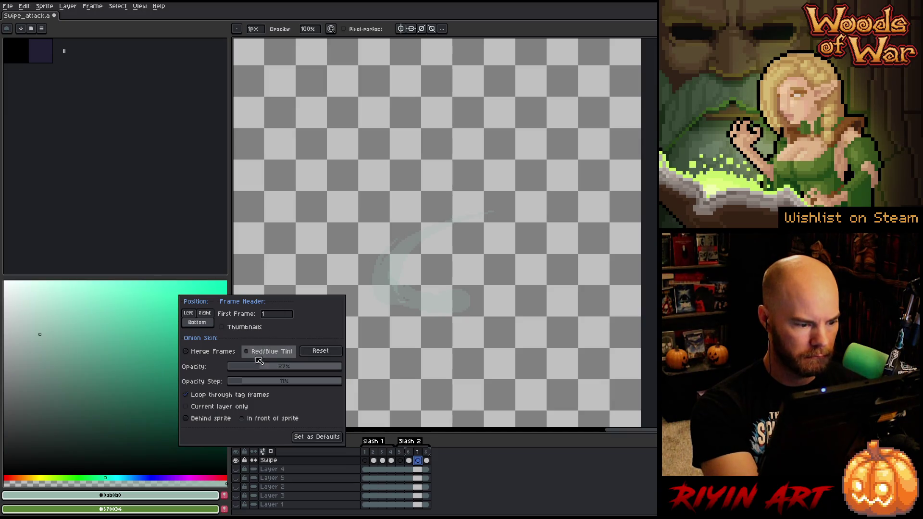
{"action": "left_click", "coordinate": [271, 352]}
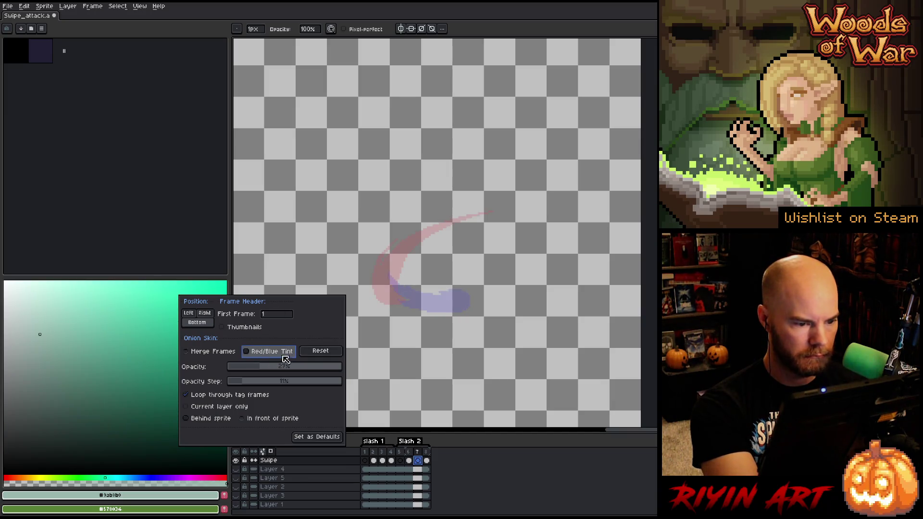
{"action": "left_click", "coordinate": [409, 461]}
{"action": "left_click", "coordinate": [417, 461]}
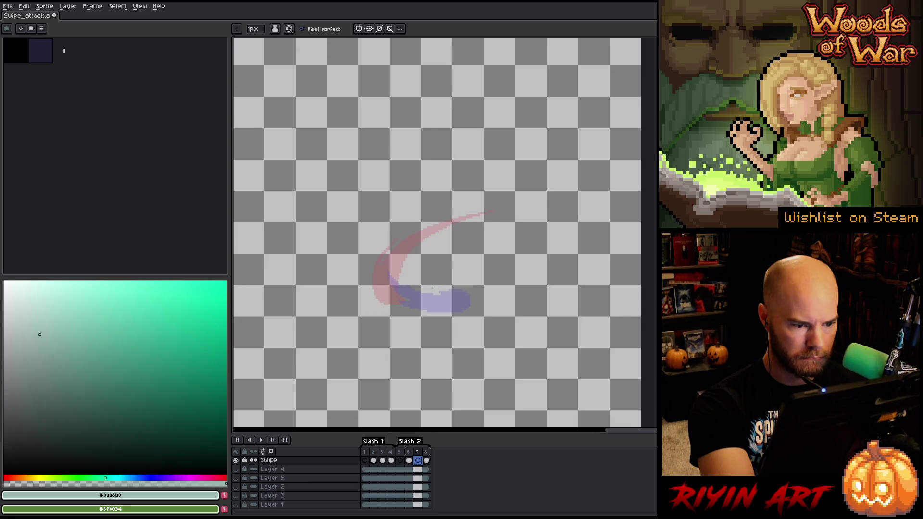
{"action": "left_click", "coordinate": [408, 460]}
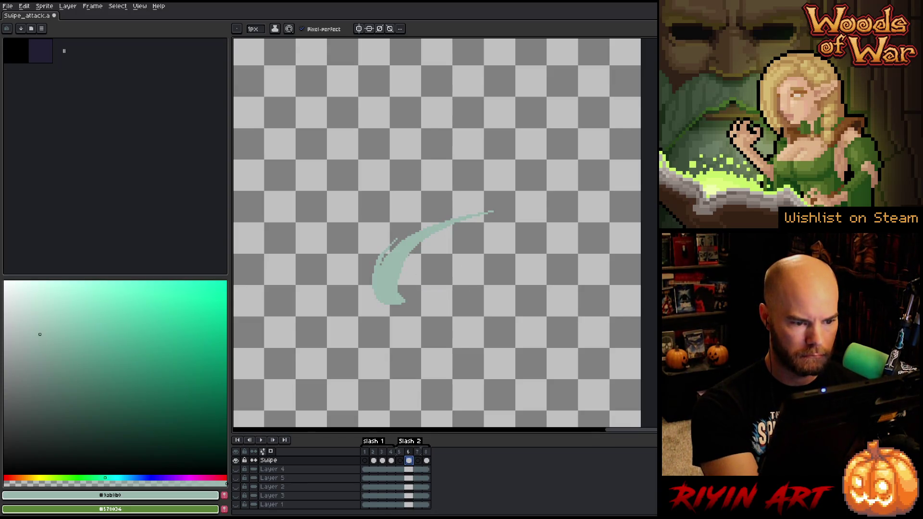
Step: Delete frame 6's teal stroke and redraw a smoother, flatter curved slash with a touched-up right tip
{"action": "key", "text": "q"}
{"action": "left_click_drag", "start_coordinate": [420, 333], "coordinate": [425, 336]}
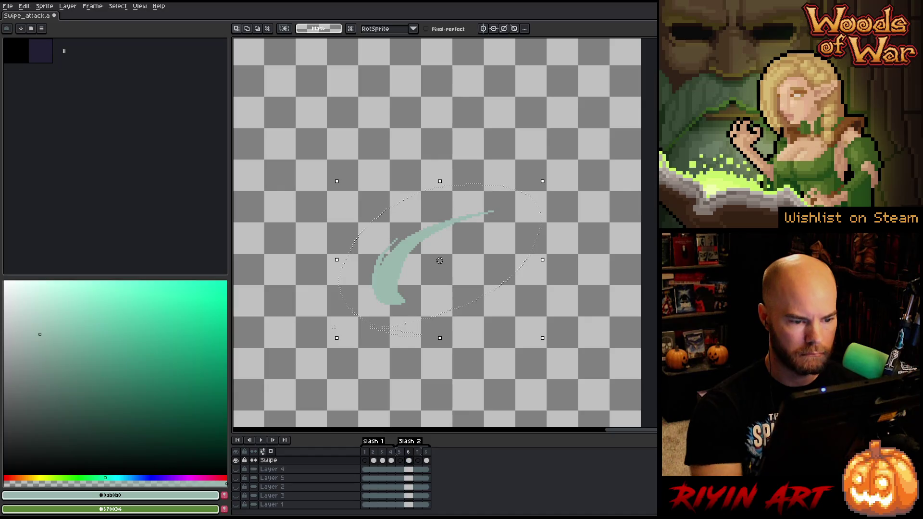
{"action": "key", "text": "Delete"}
{"action": "key", "text": "b"}
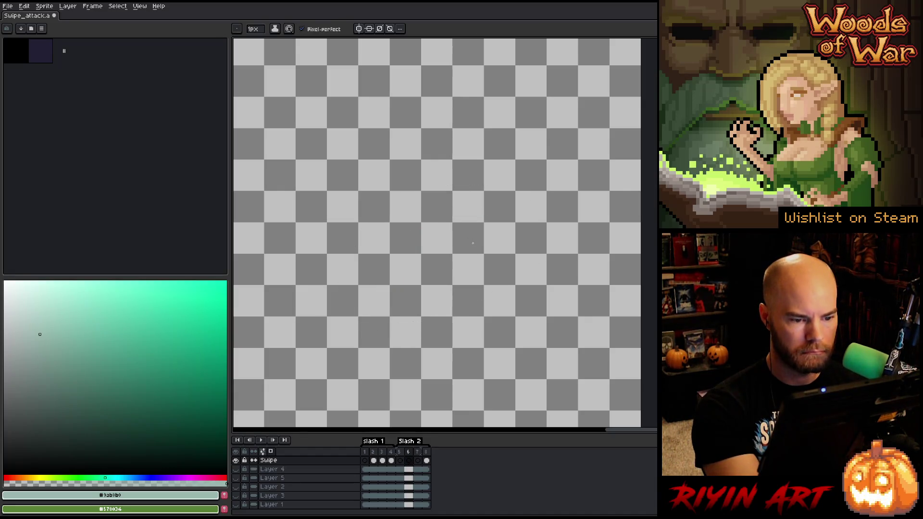
{"action": "left_click_drag", "start_coordinate": [477, 245], "coordinate": [416, 285]}
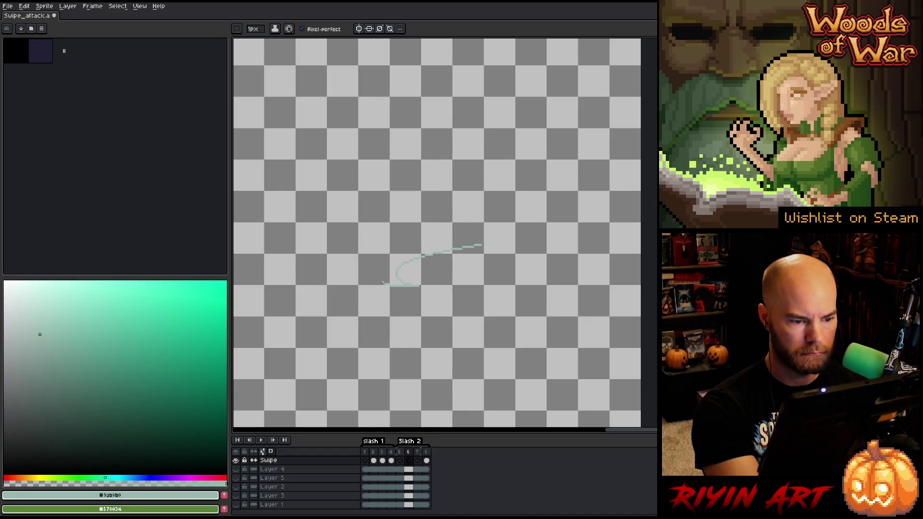
{"action": "key", "text": "ctrl+z"}
{"action": "left_click_drag", "start_coordinate": [481, 246], "coordinate": [398, 282]}
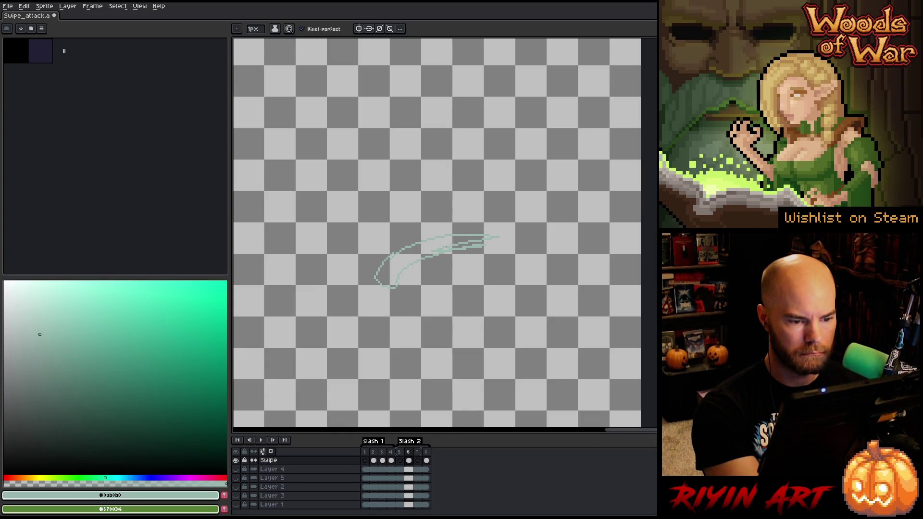
Step: Fill the new slash outline solid teal and move on to the next frame
{"action": "key", "text": "b"}
{"action": "left_click_drag", "start_coordinate": [472, 248], "coordinate": [484, 245]}
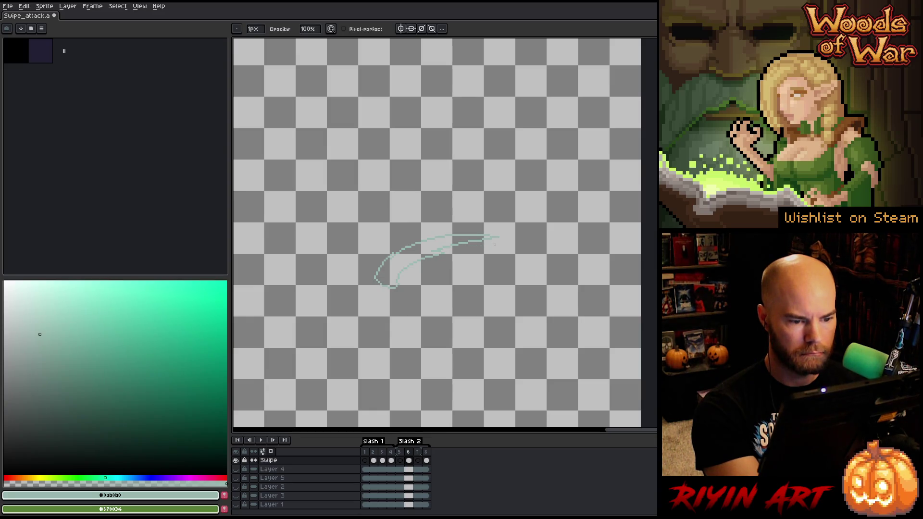
{"action": "key", "text": "e"}
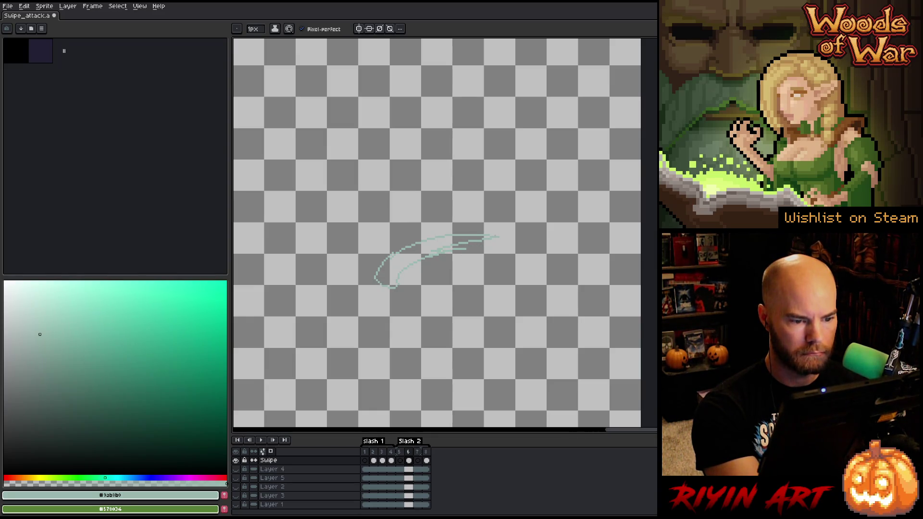
{"action": "key", "text": "g"}
{"action": "left_click", "coordinate": [426, 273]}
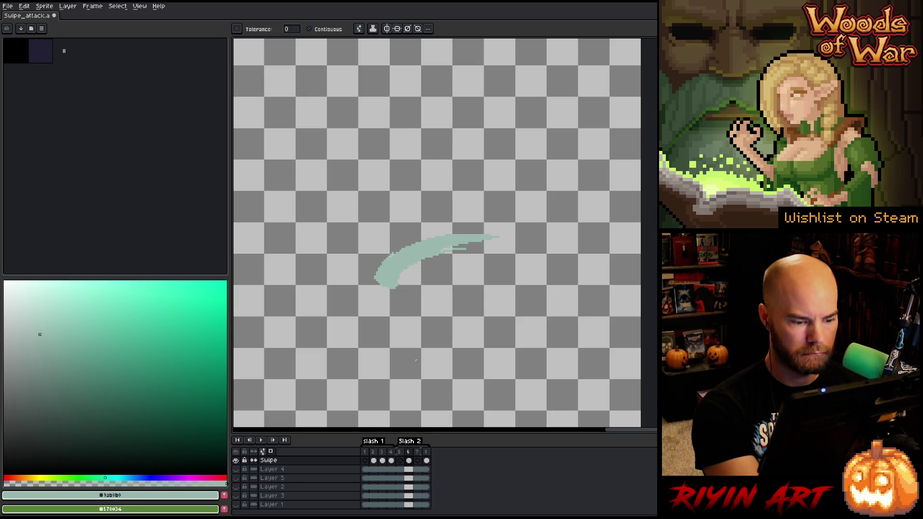
{"action": "key", "text": "Right"}
{"action": "key", "text": "e"}
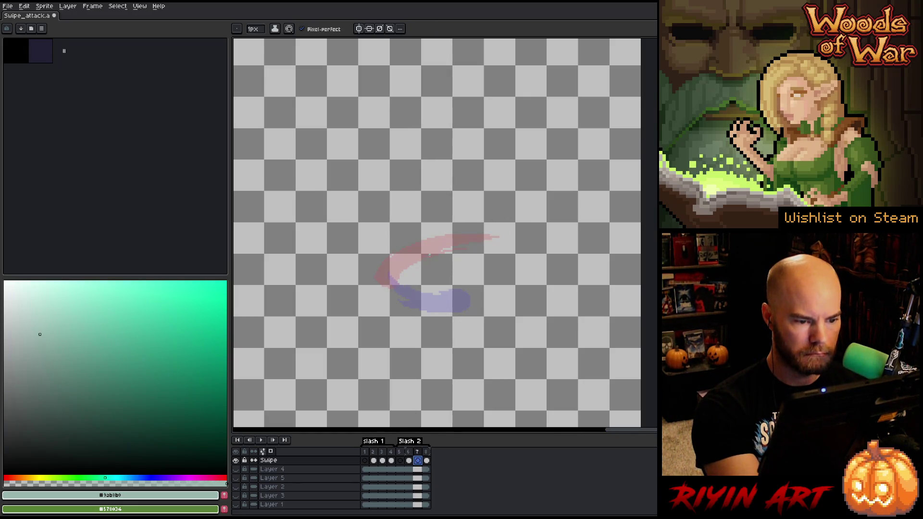
Step: Erase stray teal pixels inside frame 7's crescent and fill the outline with teal
{"action": "left_click_drag", "start_coordinate": [407, 278], "coordinate": [423, 288]}
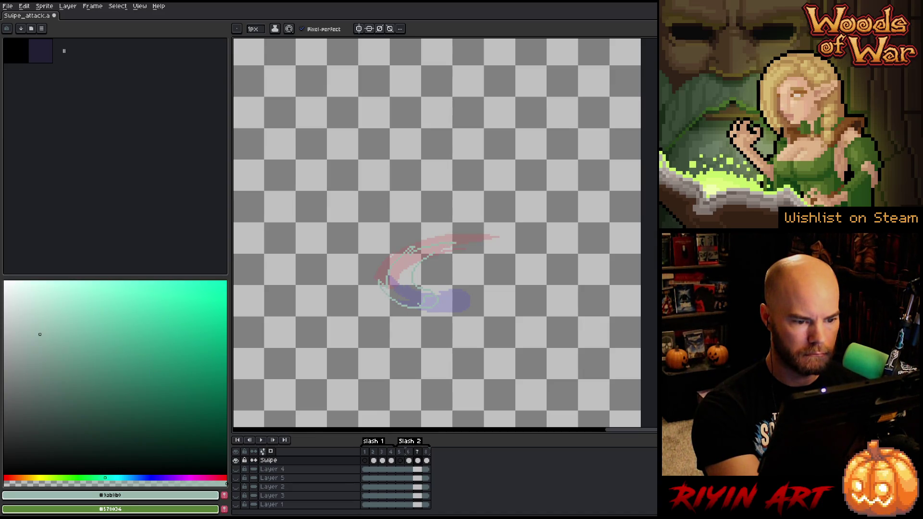
{"action": "key", "text": "g"}
{"action": "left_click", "coordinate": [444, 261]}
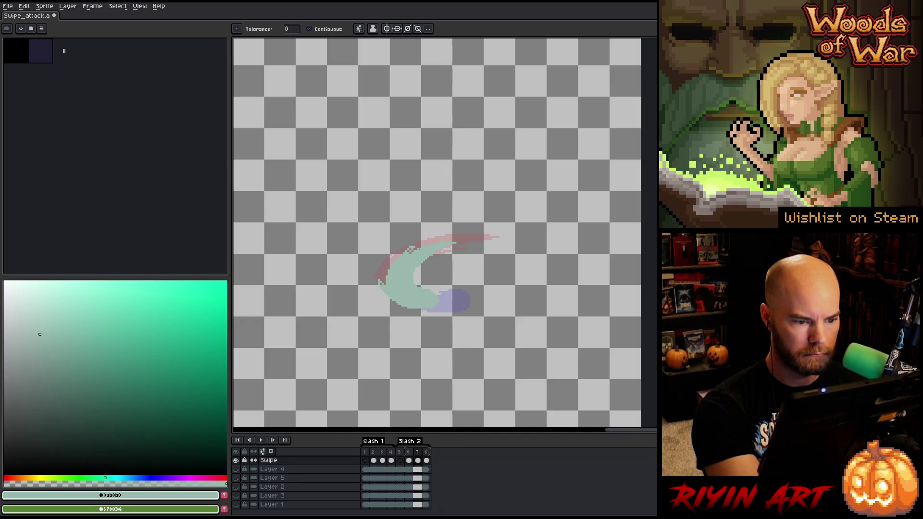
{"action": "key", "text": "b"}
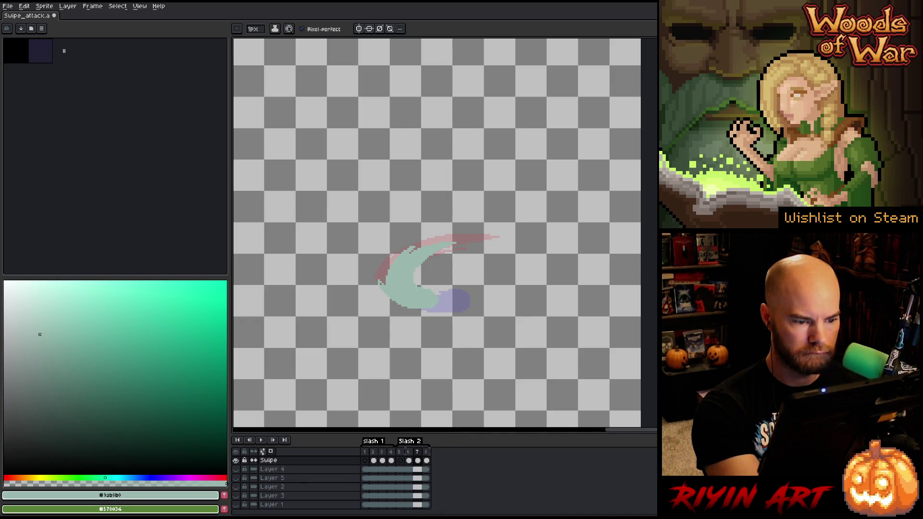
Step: Play the slash animation, then show the forest scene and play it again over the backdrop
{"action": "key", "text": "Return"}
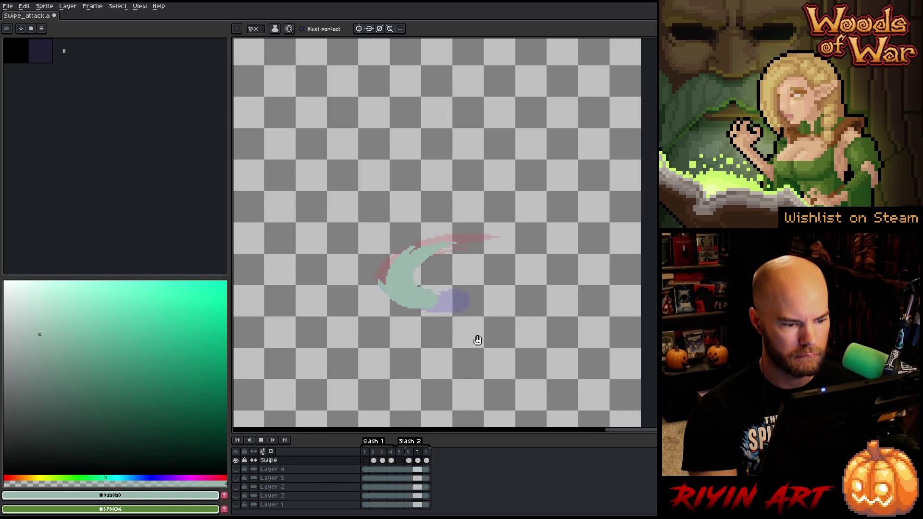
{"action": "left_click", "coordinate": [239, 462]}
{"action": "key", "text": "Return"}
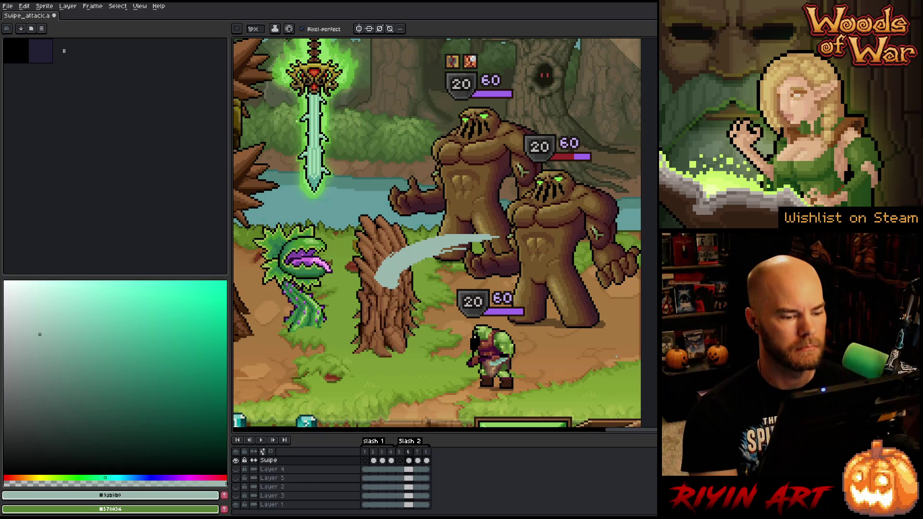
Step: Flip between frames 6 and 7 to compare the neighbouring slashes while toggling pencil and eraser
{"action": "key", "text": "e"}
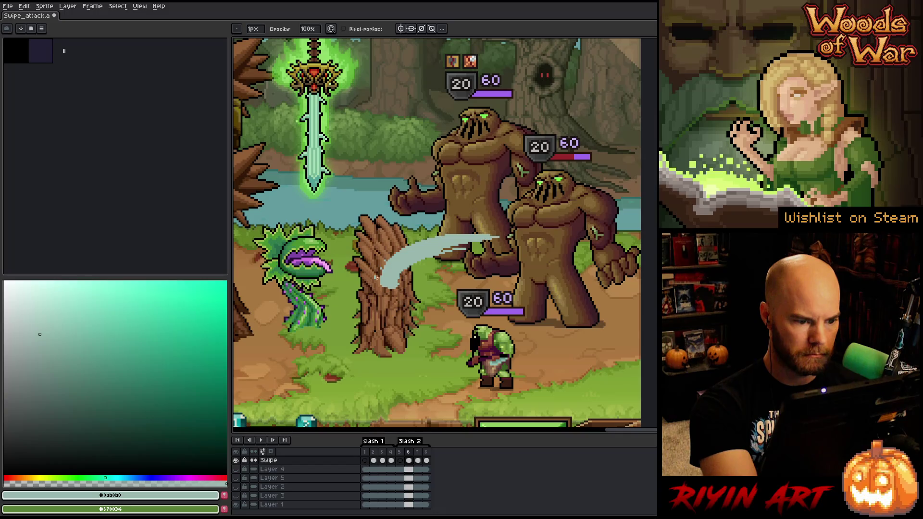
{"action": "key", "text": "b"}
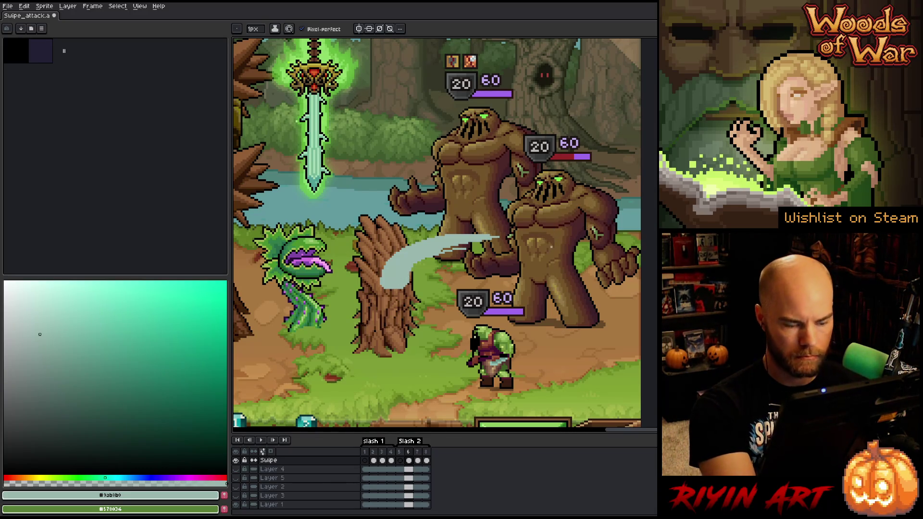
{"action": "key", "text": "Right"}
{"action": "key", "text": "Right"}
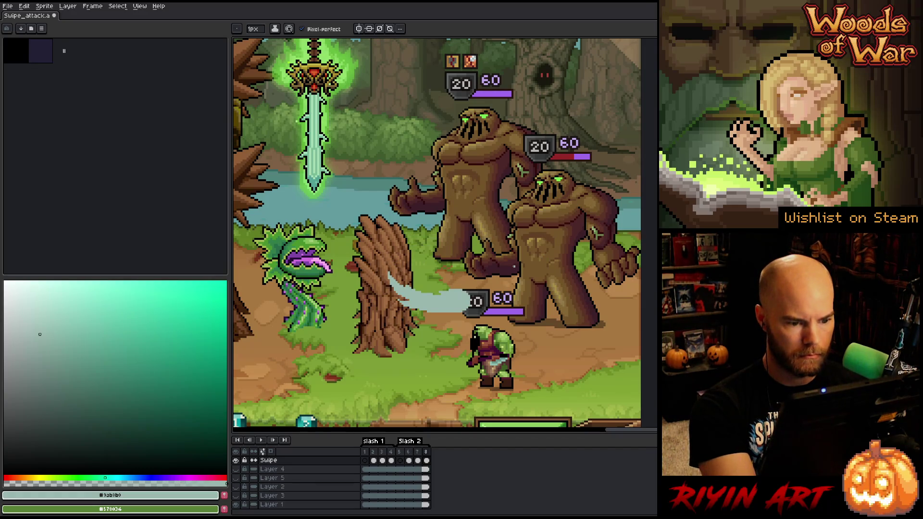
{"action": "key", "text": "Left"}
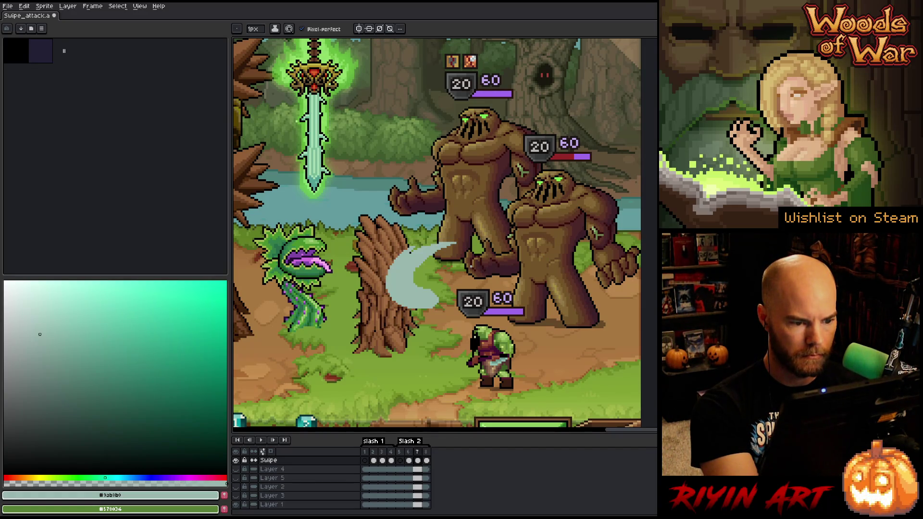
{"action": "key", "text": "Right"}
{"action": "key", "text": "Left"}
{"action": "key", "text": "Right"}
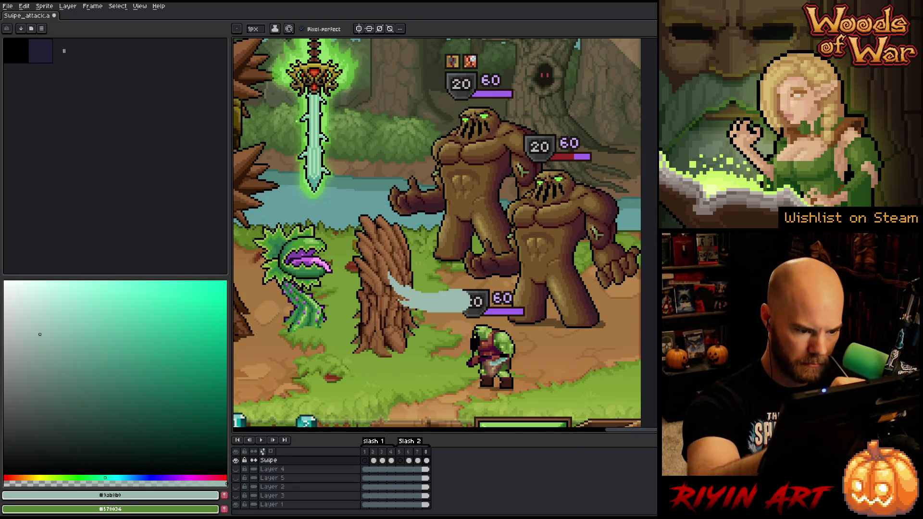
Step: Thin the crescent's tail at the tree trunk with pencil and eraser, then play the swipe animation
{"action": "key", "text": "b"}
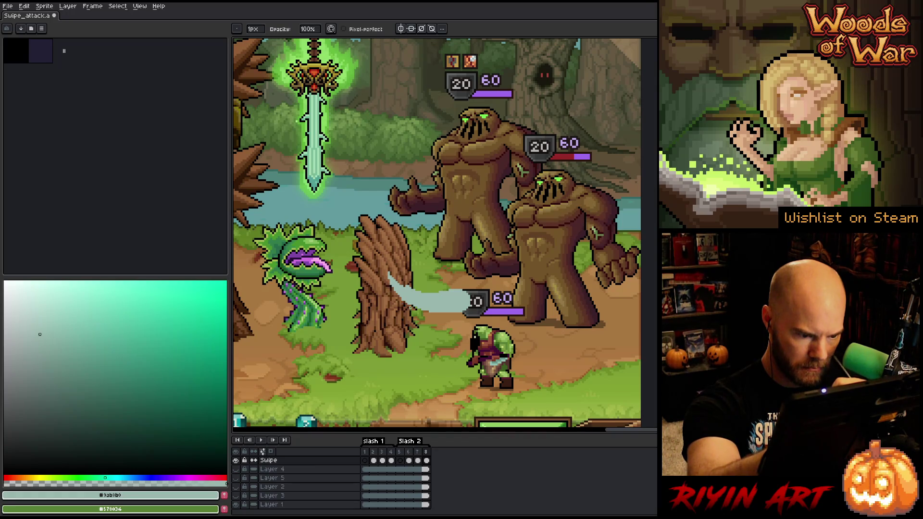
{"action": "key", "text": "e"}
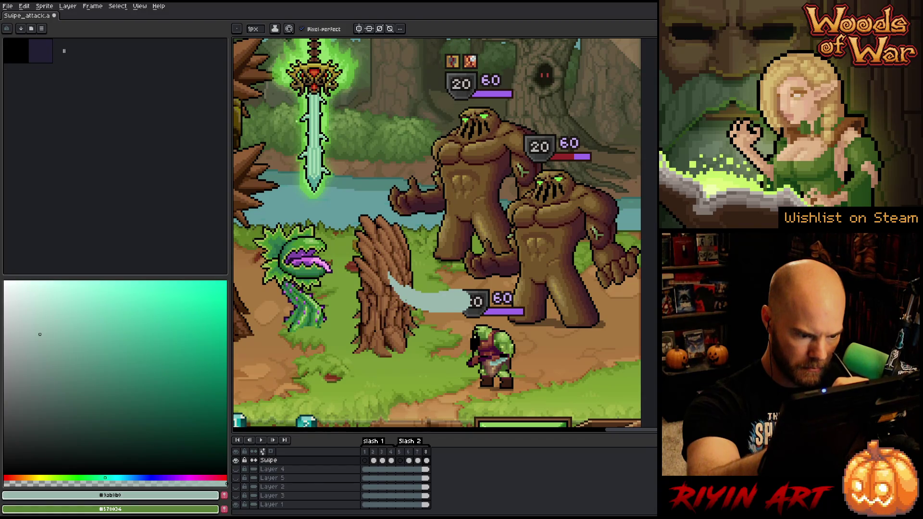
{"action": "key", "text": "b"}
{"action": "key", "text": "e"}
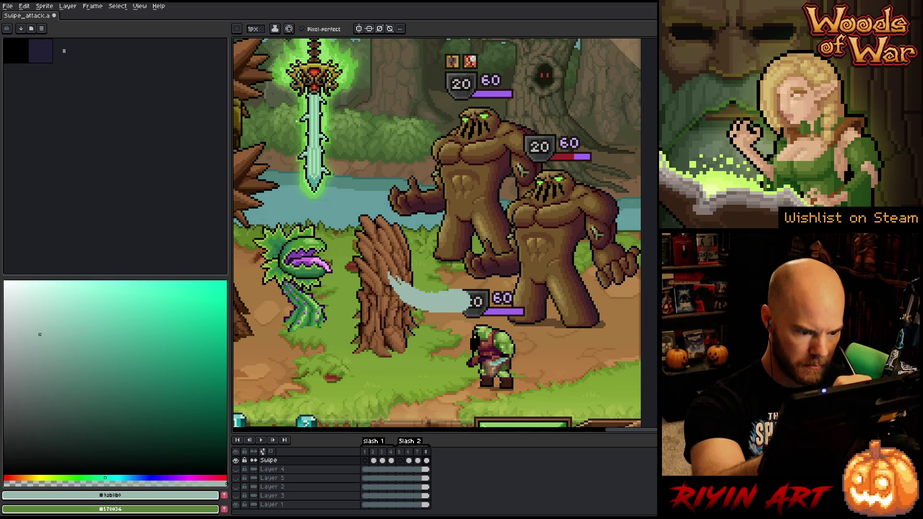
{"action": "key", "text": "b"}
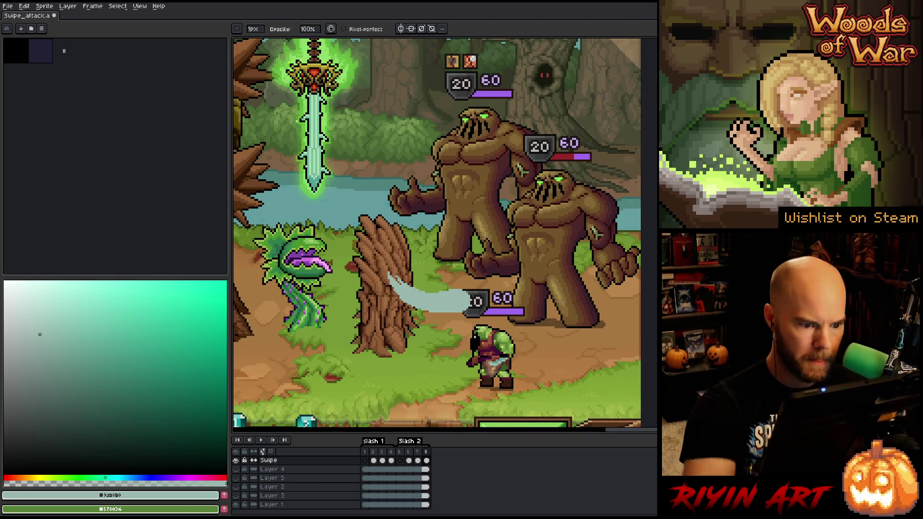
{"action": "key", "text": "Return"}
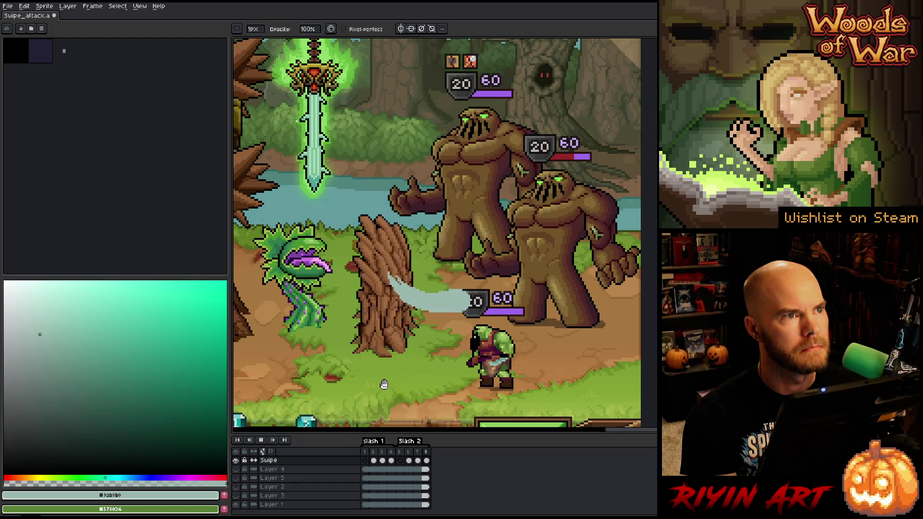
Step: Stop the preview and step through the swipe frames until frame 6's flat pale streak is shown
{"action": "left_click", "coordinate": [366, 455]}
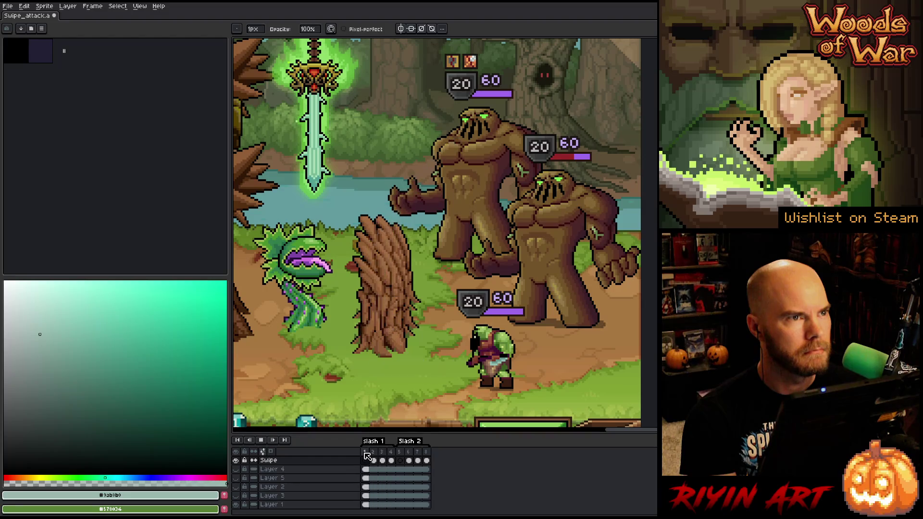
{"action": "left_click", "coordinate": [405, 455]}
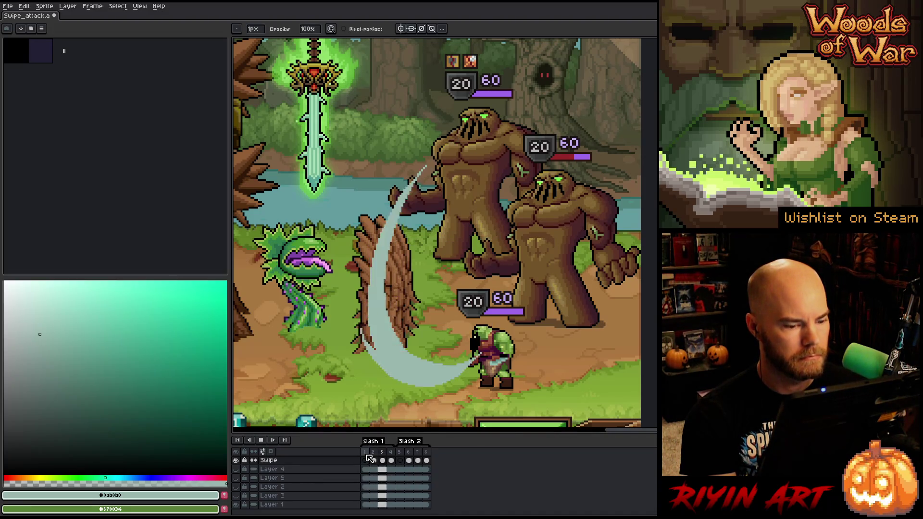
{"action": "key", "text": "Return"}
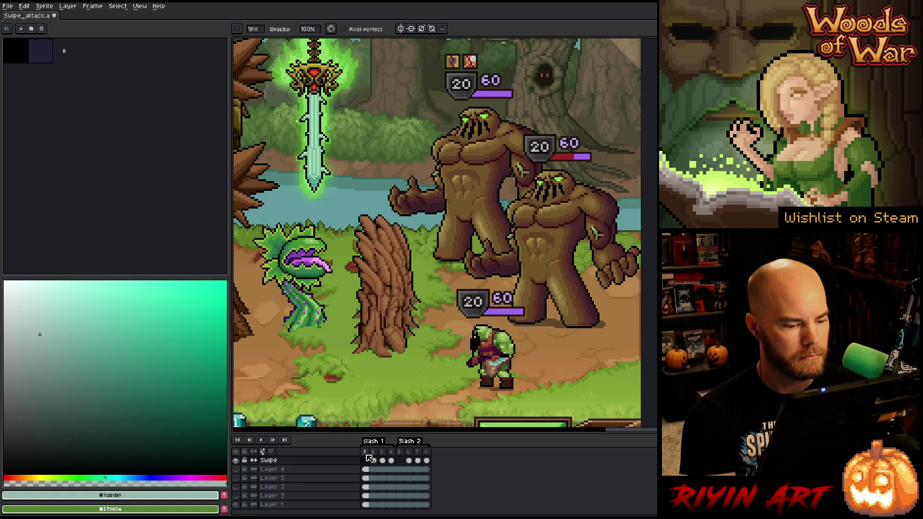
{"action": "key", "text": "Return"}
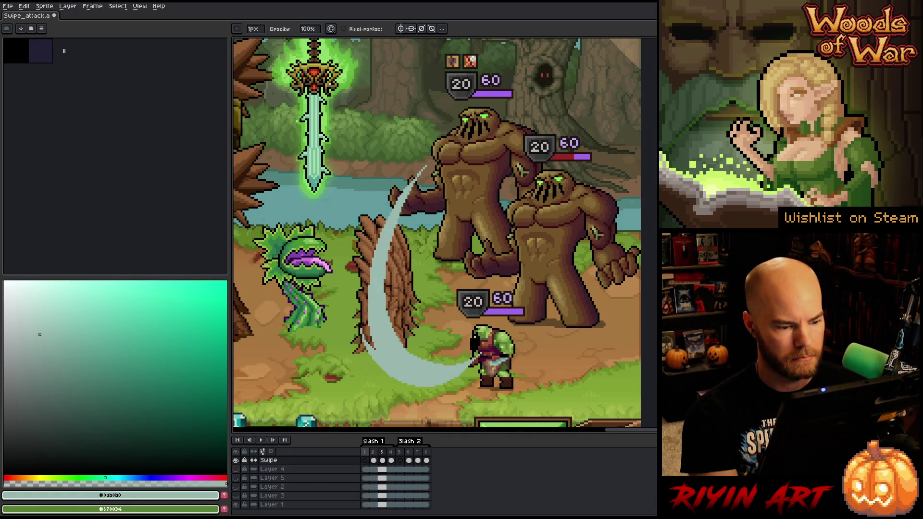
{"action": "key", "text": "Left"}
{"action": "key", "text": "Right"}
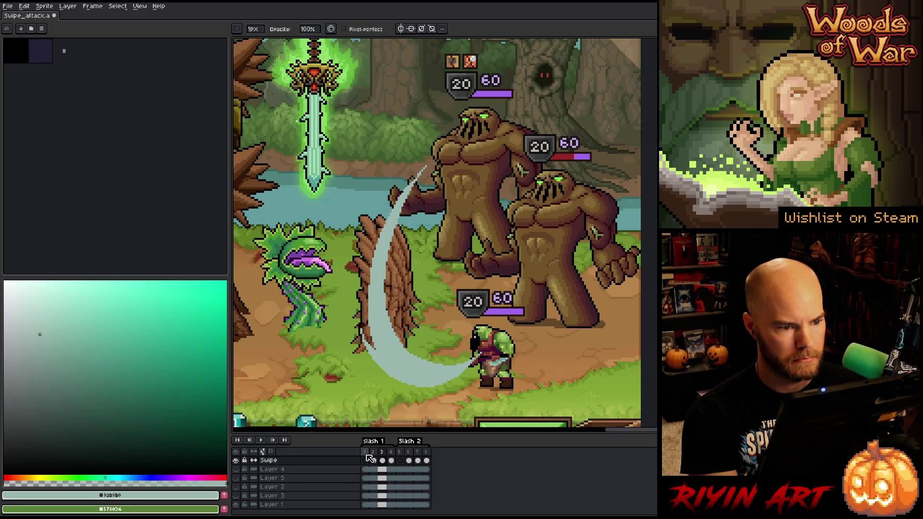
{"action": "key", "text": "Right"}
{"action": "key", "text": "Right"}
{"action": "key", "text": "Return"}
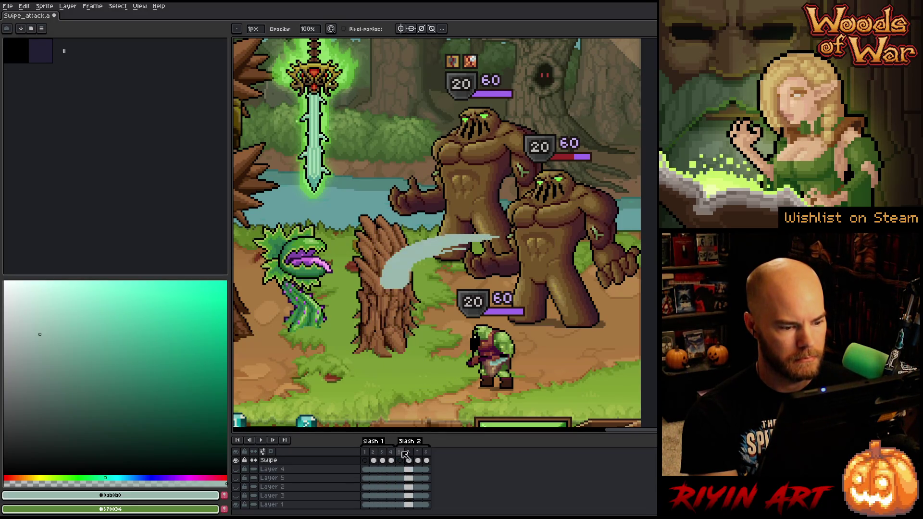
Step: On frame 6, draw the inner and outer curves of a diagonal crescent sweeping down to the stump base
{"action": "left_click", "coordinate": [426, 462]}
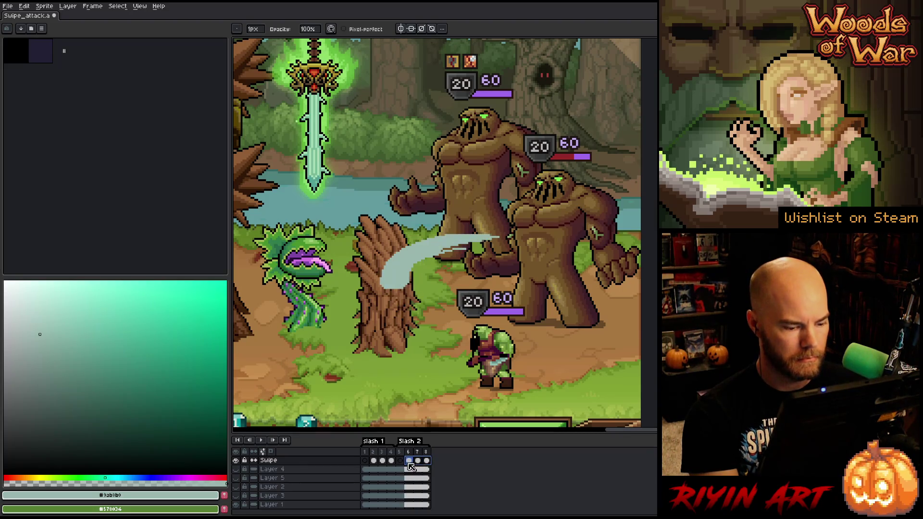
{"action": "left_click", "coordinate": [409, 462]}
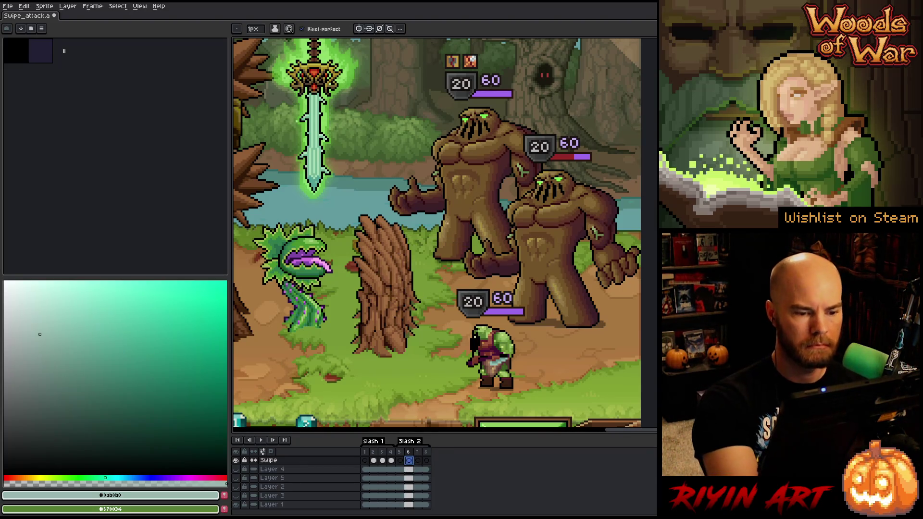
{"action": "key", "text": "e"}
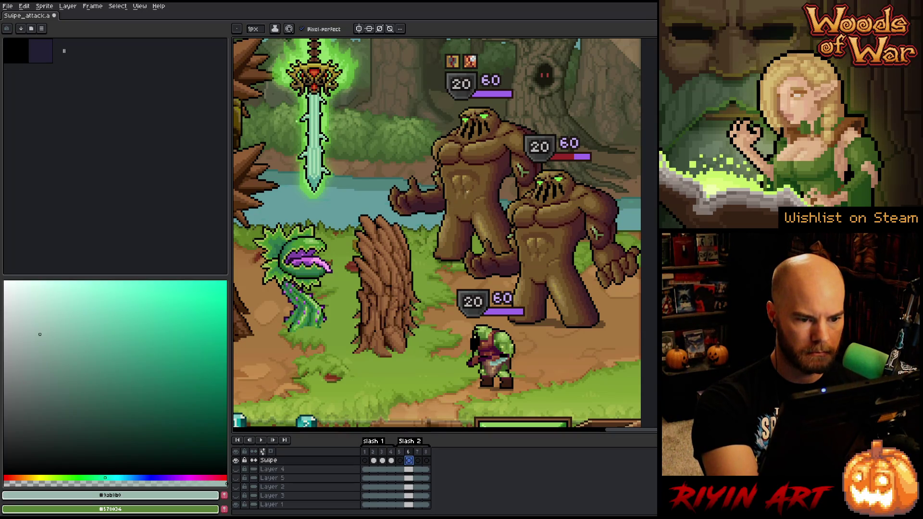
{"action": "left_click_drag", "start_coordinate": [473, 182], "coordinate": [421, 238]}
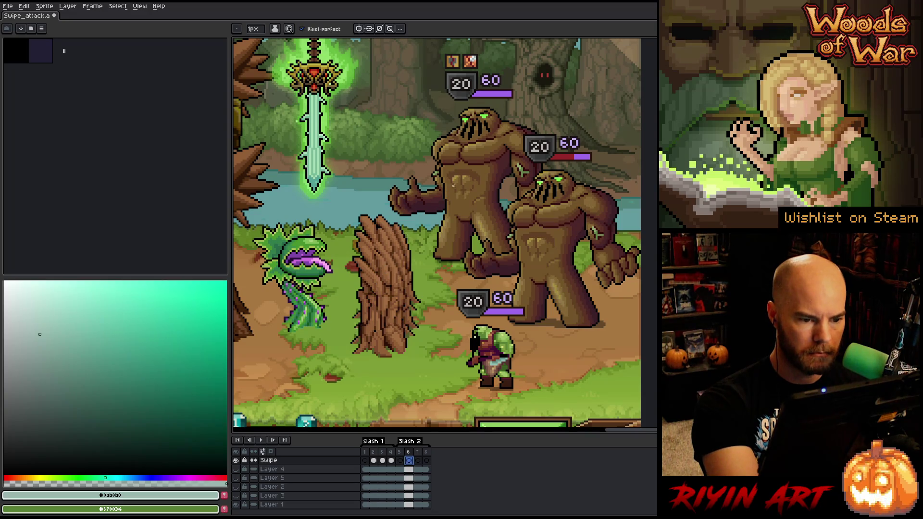
{"action": "mouse_move", "coordinate": [453, 186]}
{"action": "left_mouse_down"}
{"action": "mouse_move", "coordinate": [364, 328]}
{"action": "mouse_move", "coordinate": [470, 174]}
{"action": "left_mouse_up"}
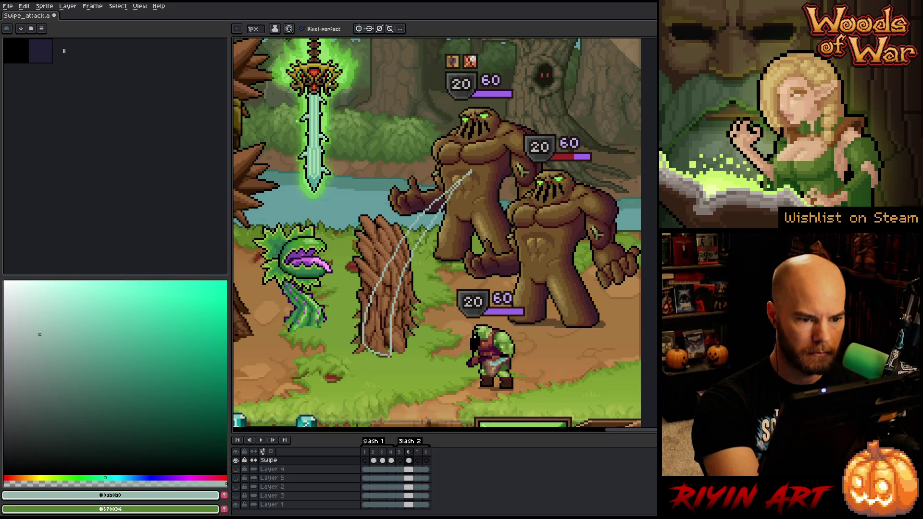
Step: Fill the crescent between the two curves, then check frame 7 and return to frame 6
{"action": "key", "text": "g"}
{"action": "left_click", "coordinate": [389, 293]}
{"action": "key", "text": "b"}
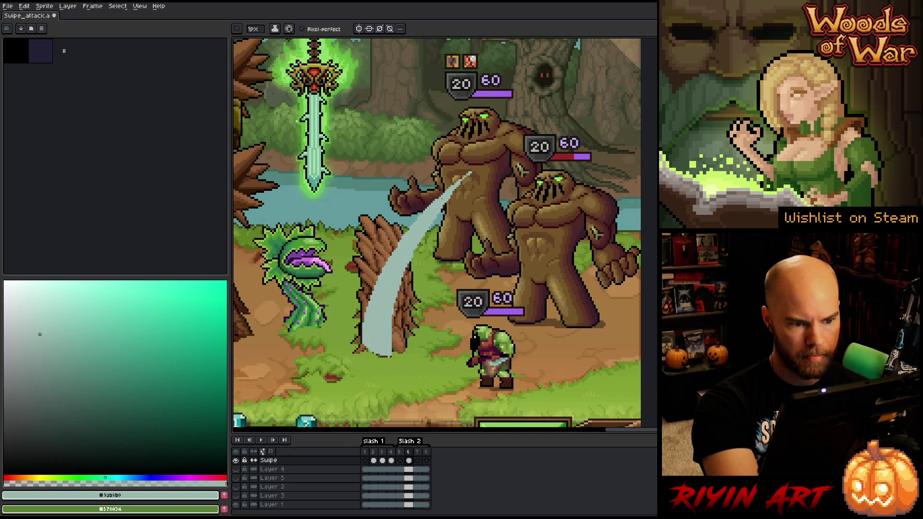
{"action": "left_click", "coordinate": [417, 460]}
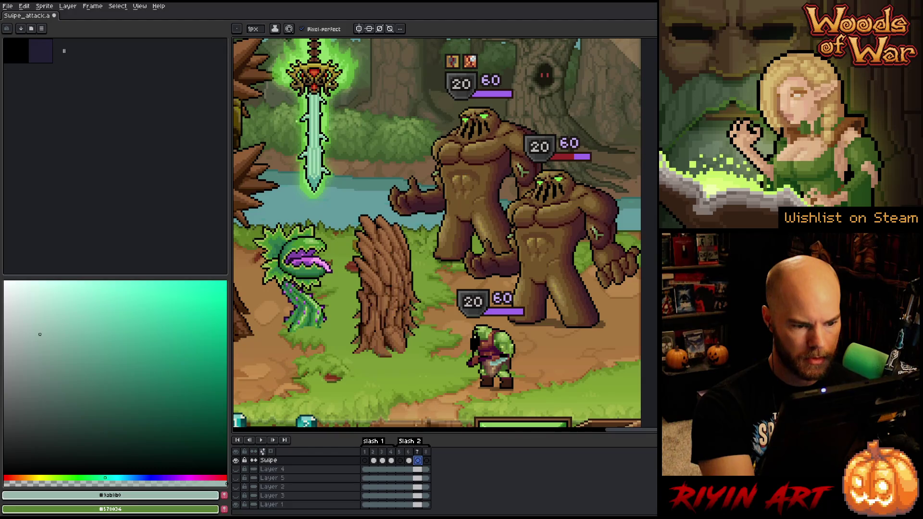
{"action": "left_click", "coordinate": [409, 461]}
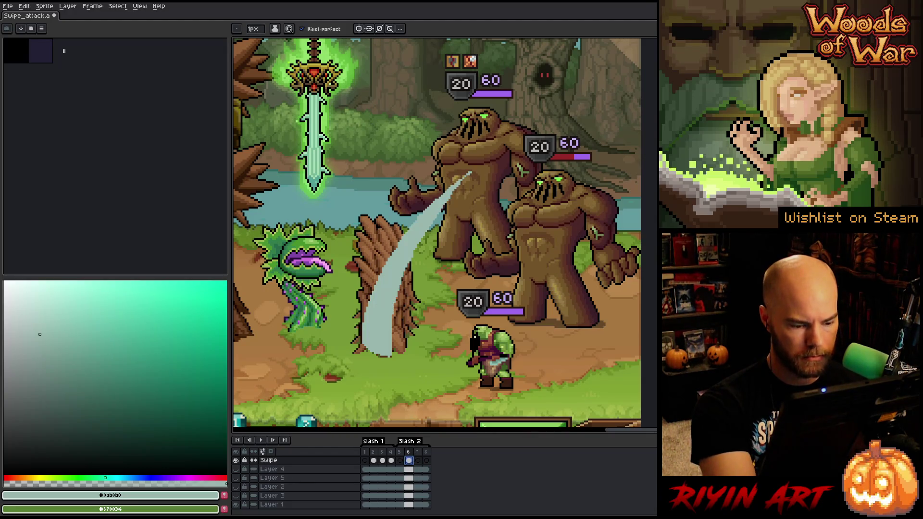
{"action": "scroll", "coordinate": [390, 318], "scroll_direction": "up", "scroll_amount": 1}
{"action": "scroll", "coordinate": [389, 317], "scroll_direction": "up", "scroll_amount": 2}
{"action": "scroll", "coordinate": [478, 204], "scroll_direction": "up", "scroll_amount": 1}
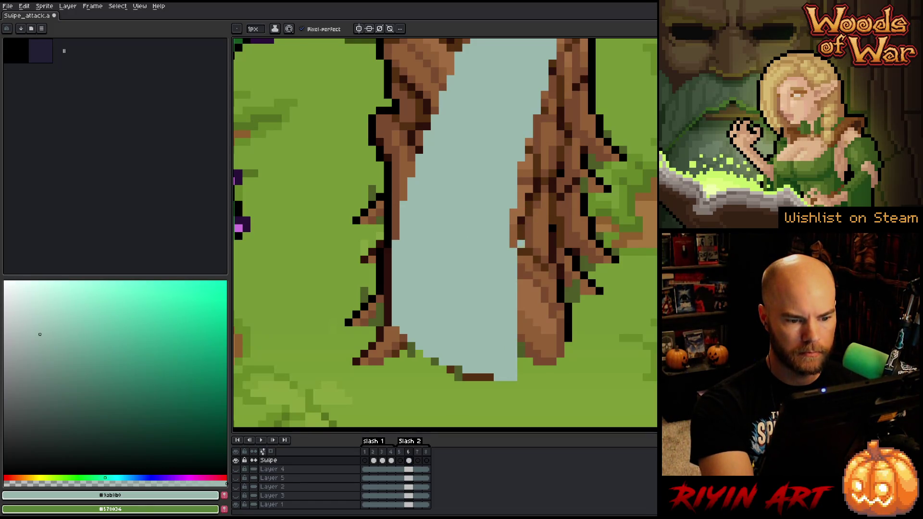
Step: Pan along frame 6's slash and darken two edge pixels where it crosses the branches
{"action": "key", "text": "b"}
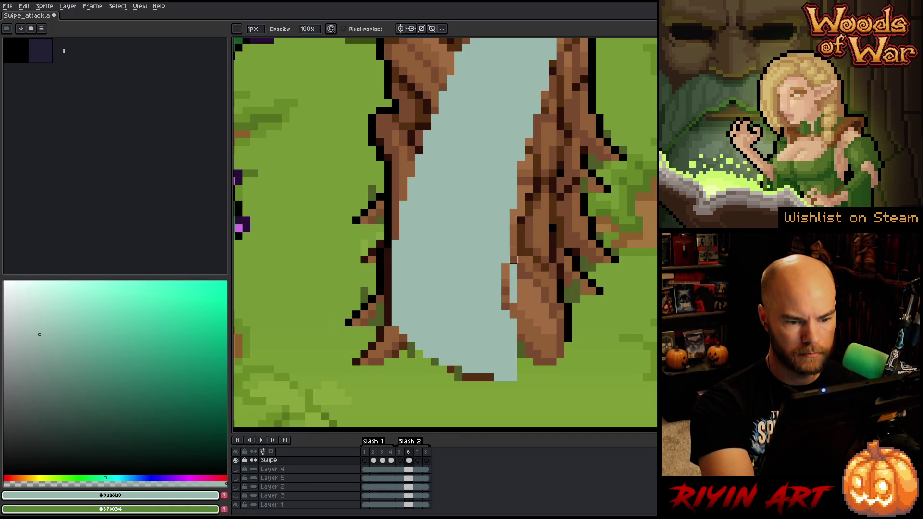
{"action": "mouse_move", "coordinate": [513, 326]}
{"action": "left_mouse_down"}
{"action": "mouse_move", "coordinate": [481, 308]}
{"action": "mouse_move", "coordinate": [438, 250]}
{"action": "mouse_move", "coordinate": [481, 186]}
{"action": "mouse_move", "coordinate": [481, 269]}
{"action": "mouse_move", "coordinate": [472, 301]}
{"action": "left_mouse_up"}
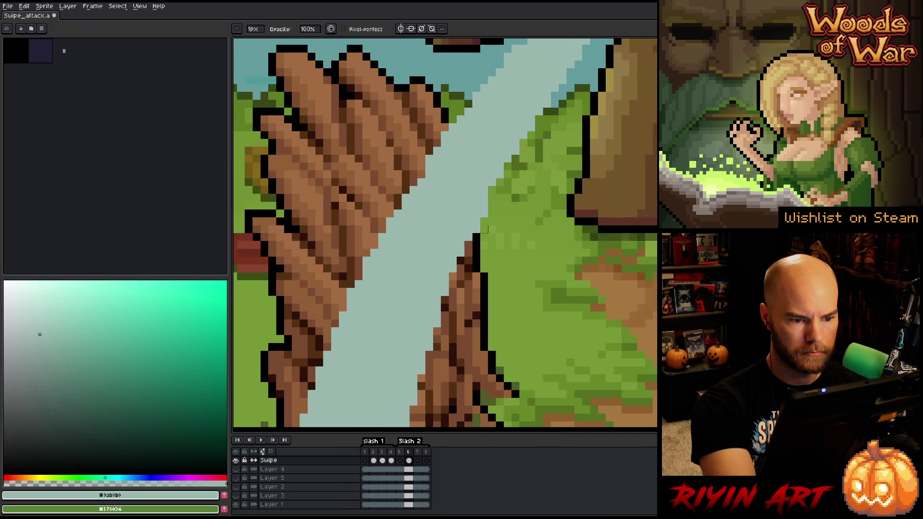
{"action": "left_click_drag", "start_coordinate": [485, 210], "coordinate": [487, 288]}
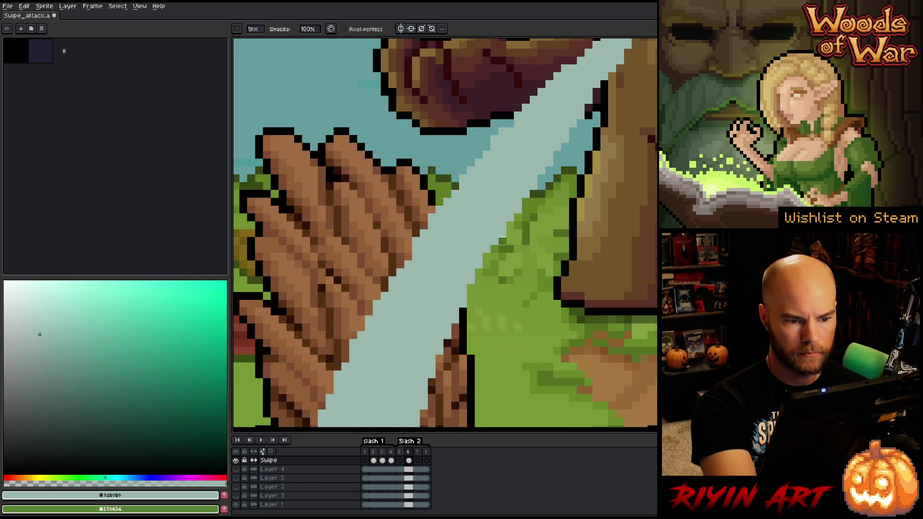
{"action": "left_click_drag", "start_coordinate": [509, 160], "coordinate": [519, 239]}
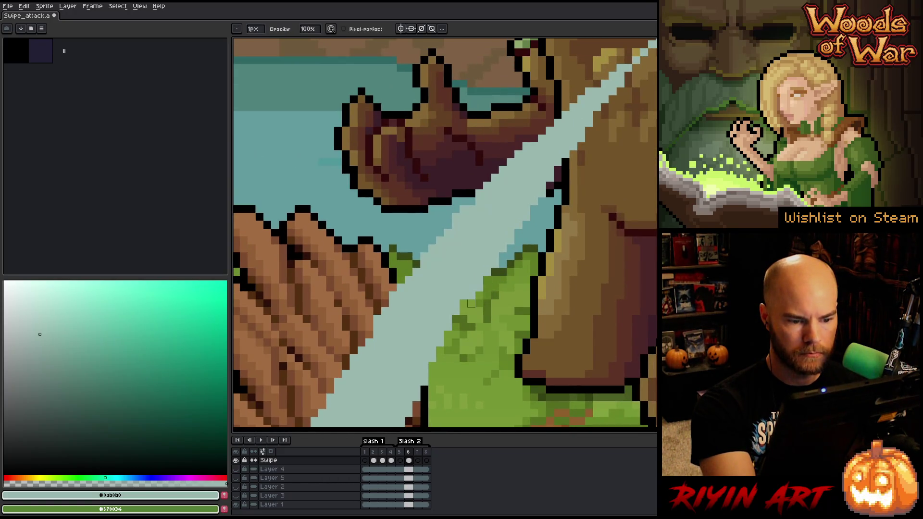
{"action": "key", "text": "ctrl+z"}
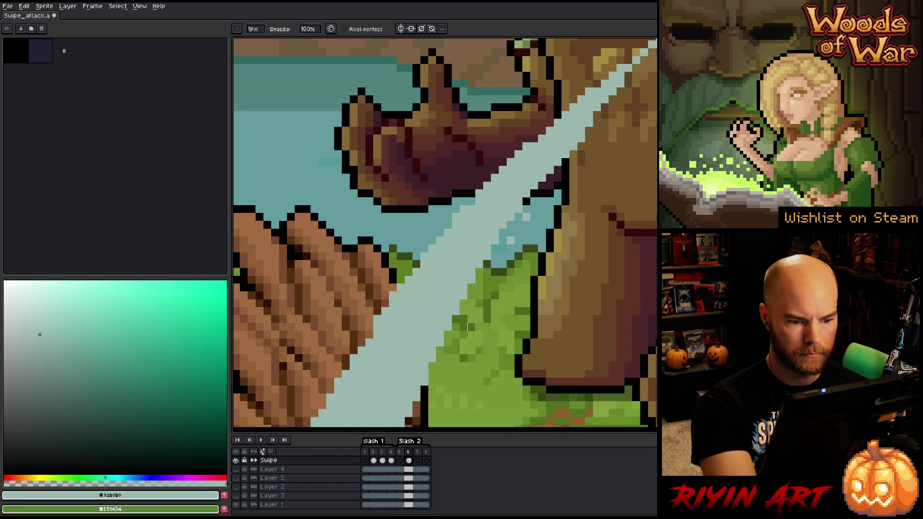
{"action": "left_click_drag", "start_coordinate": [511, 241], "coordinate": [534, 210]}
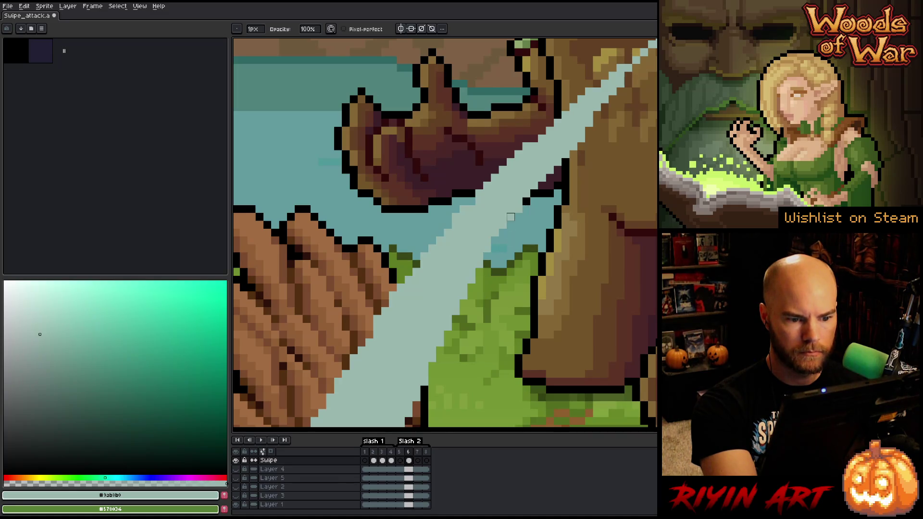
{"action": "left_click_drag", "start_coordinate": [559, 179], "coordinate": [494, 243]}
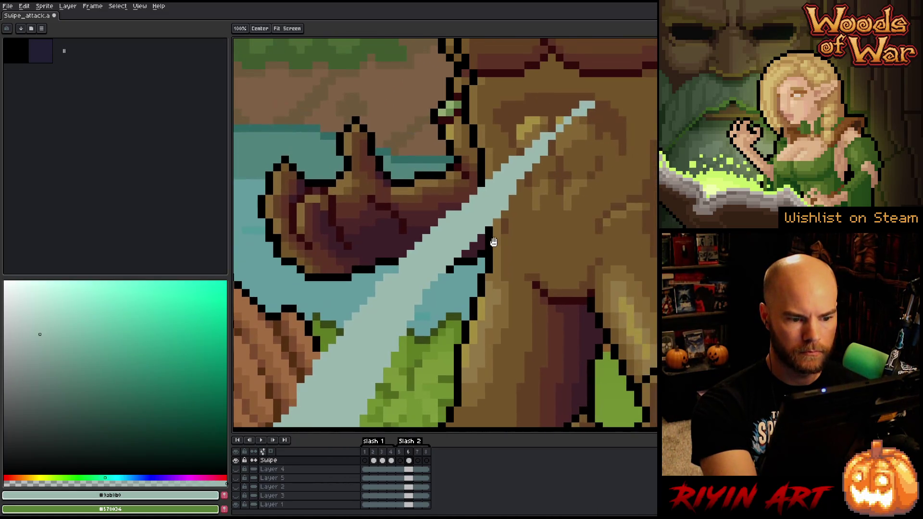
Step: Touch up the slash's lower edges near the tree with pencil and eraser
{"action": "key", "text": "b"}
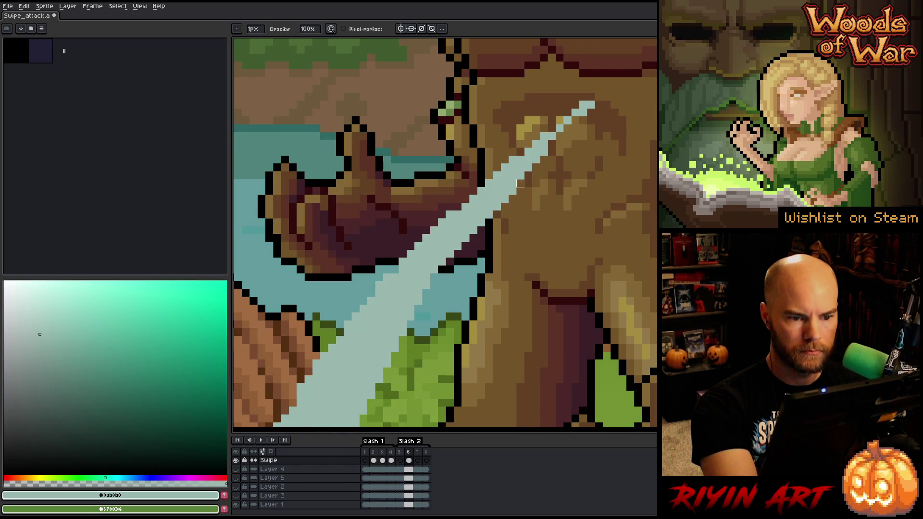
{"action": "key", "text": "e"}
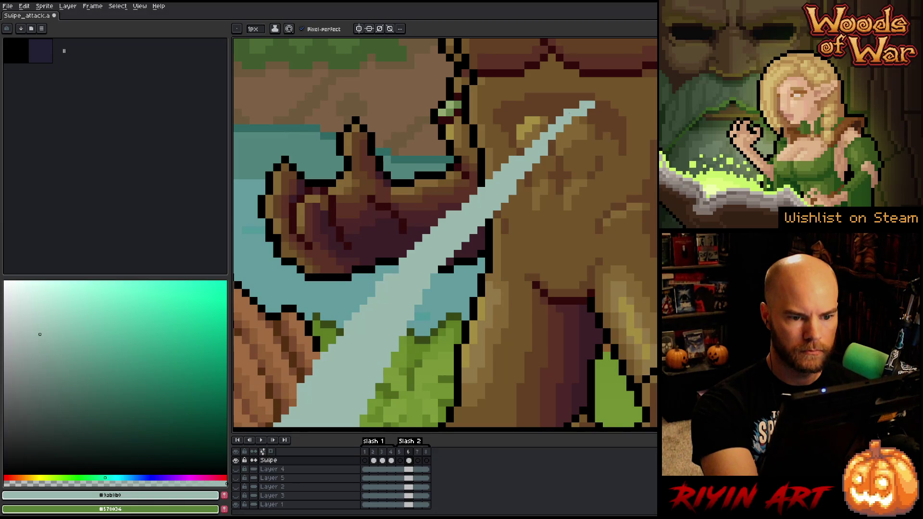
{"action": "mouse_move", "coordinate": [520, 267]}
{"action": "left_mouse_down"}
{"action": "mouse_move", "coordinate": [606, 157]}
{"action": "mouse_move", "coordinate": [586, 207]}
{"action": "left_mouse_up"}
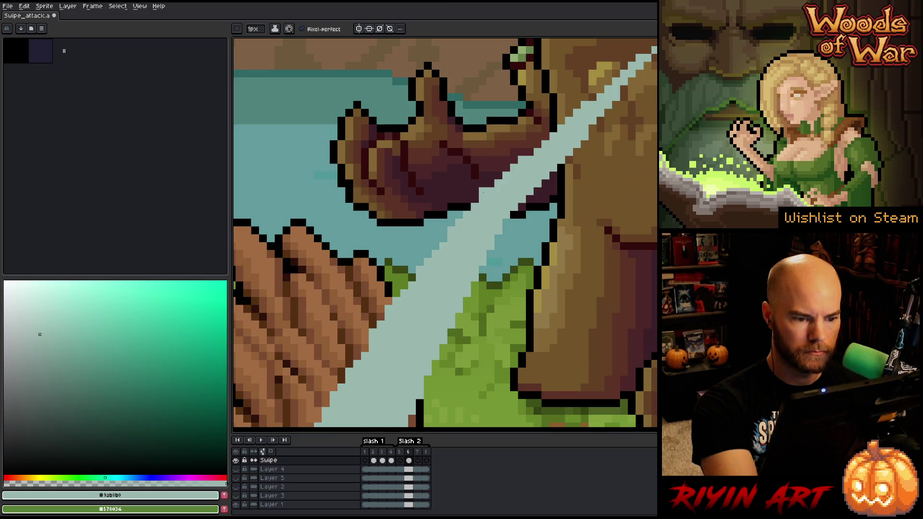
{"action": "scroll", "coordinate": [556, 184], "scroll_direction": "down", "scroll_amount": 1}
{"action": "scroll", "coordinate": [556, 183], "scroll_direction": "down", "scroll_amount": 1}
{"action": "scroll", "coordinate": [557, 183], "scroll_direction": "down", "scroll_amount": 1}
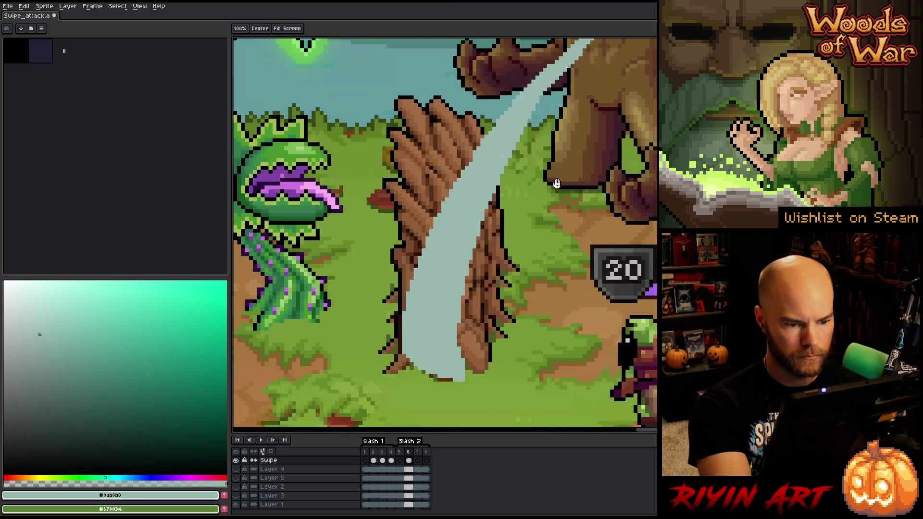
{"action": "left_click_drag", "start_coordinate": [556, 183], "coordinate": [552, 197]}
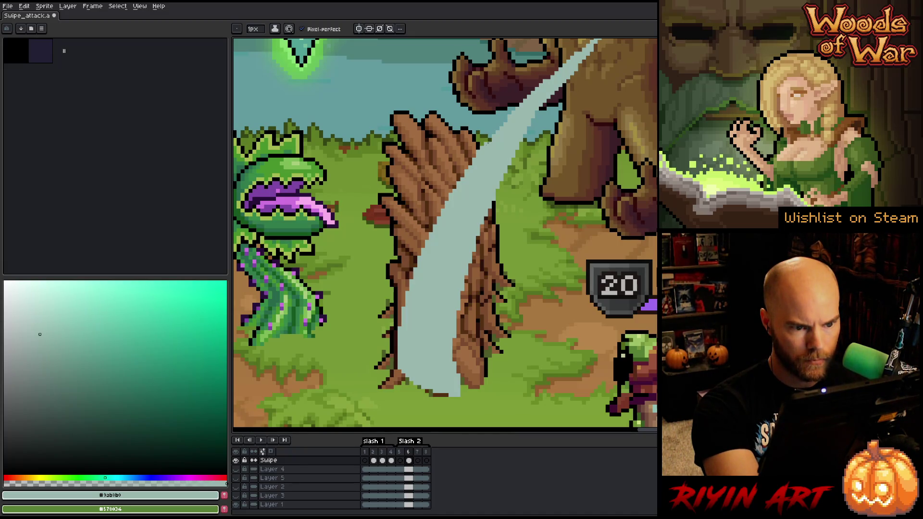
{"action": "left_click_drag", "start_coordinate": [501, 154], "coordinate": [466, 200]}
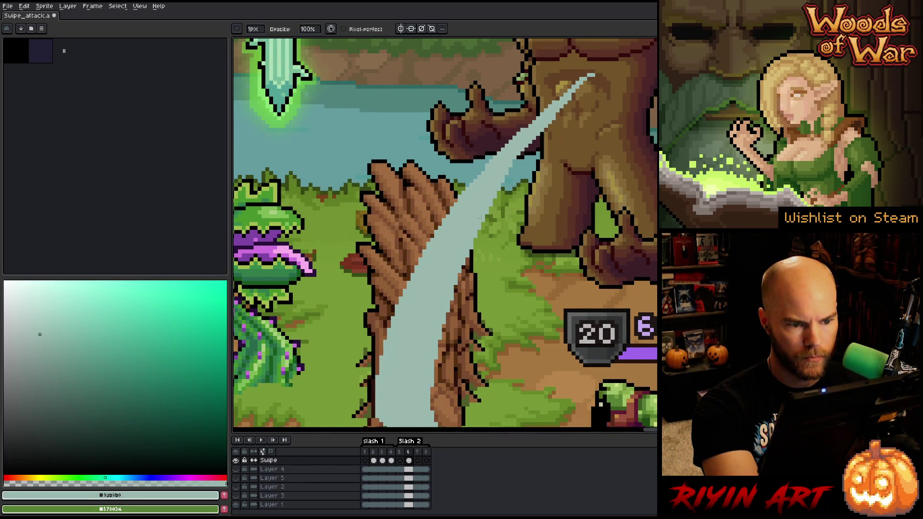
{"action": "key", "text": "e"}
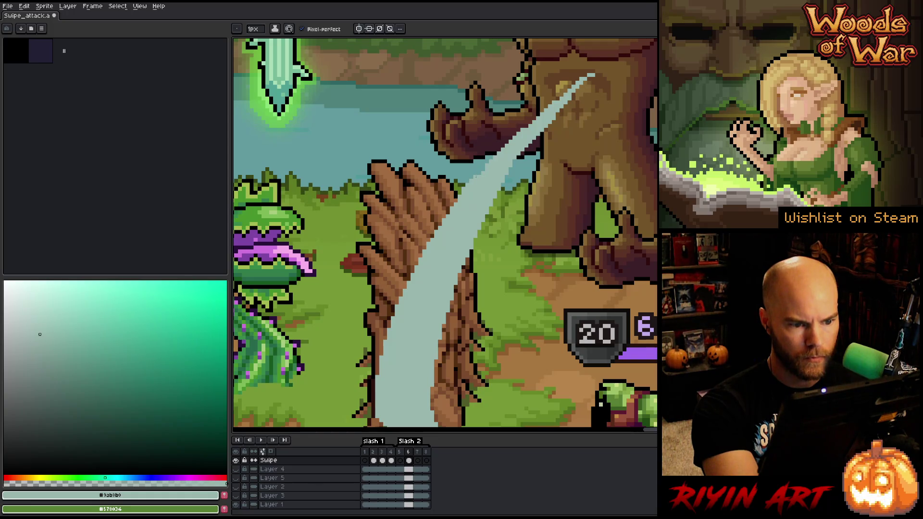
{"action": "key", "text": "b"}
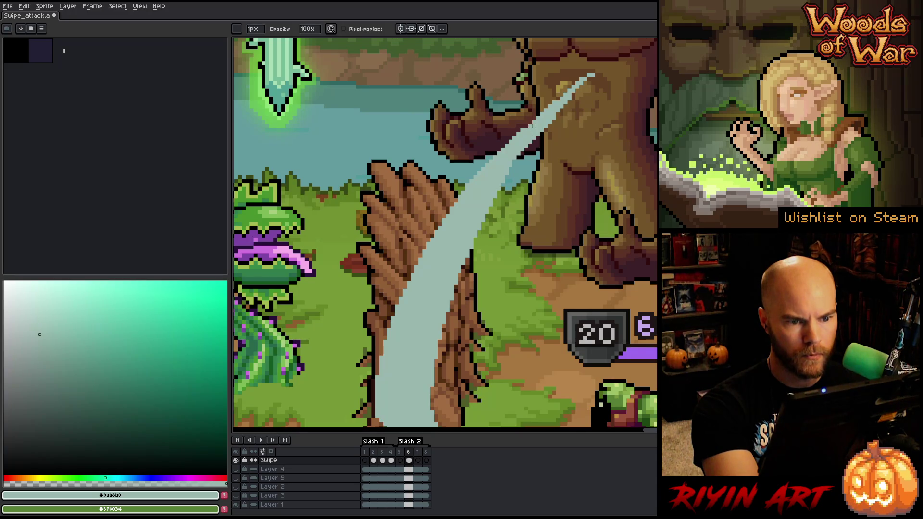
{"action": "scroll", "coordinate": [581, 94], "scroll_direction": "down", "scroll_amount": 1}
{"action": "scroll", "coordinate": [483, 243], "scroll_direction": "up", "scroll_amount": 1}
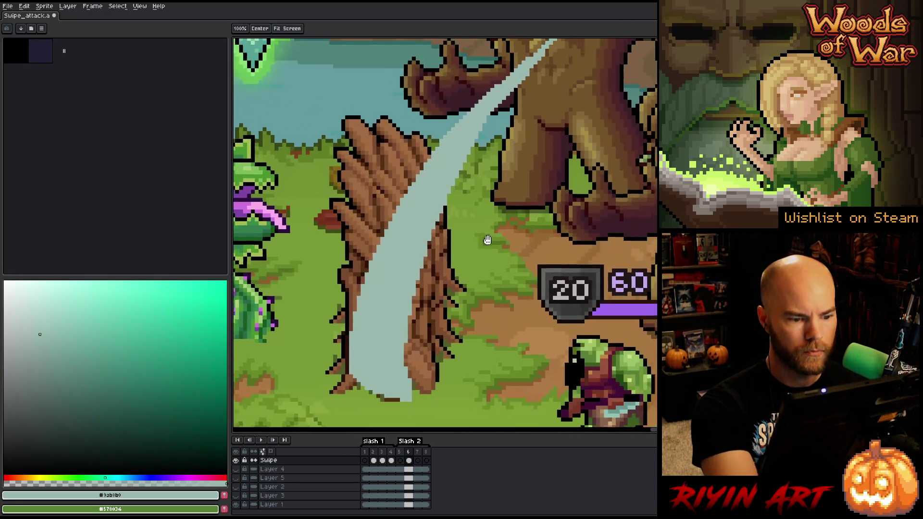
{"action": "scroll", "coordinate": [484, 242], "scroll_direction": "down", "scroll_amount": 1}
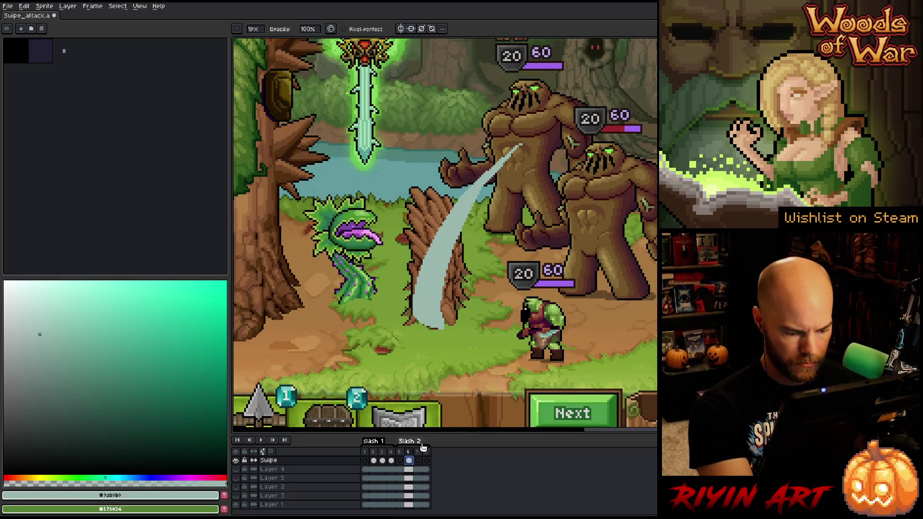
Step: Paste the slash into frame 7 and delete its upper portion, leaving a short tail
{"action": "left_click", "coordinate": [418, 460]}
{"action": "key", "text": "ctrl+v"}
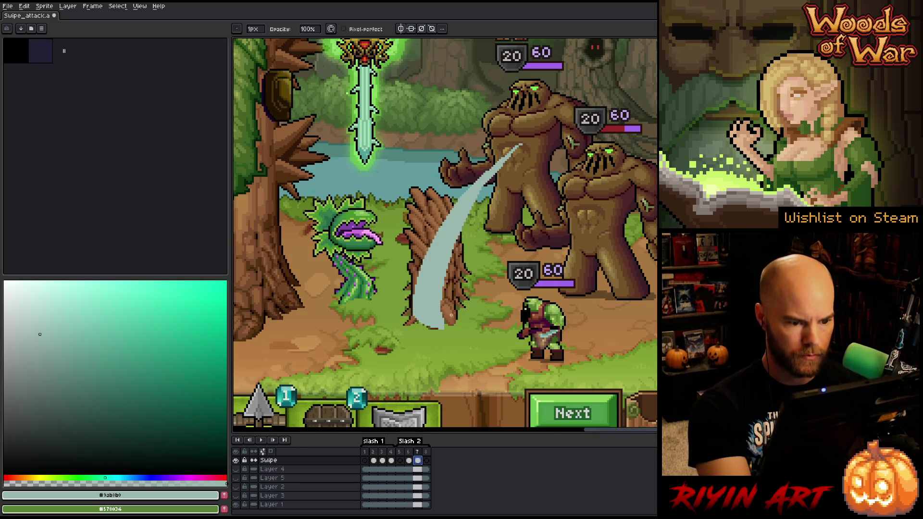
{"action": "left_click_drag", "start_coordinate": [453, 241], "coordinate": [442, 293]}
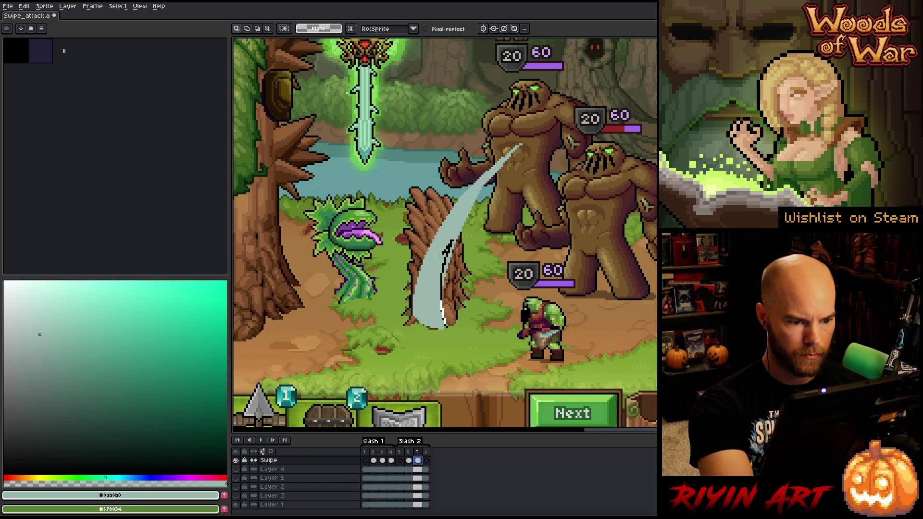
{"action": "left_click_drag", "start_coordinate": [463, 206], "coordinate": [435, 268]}
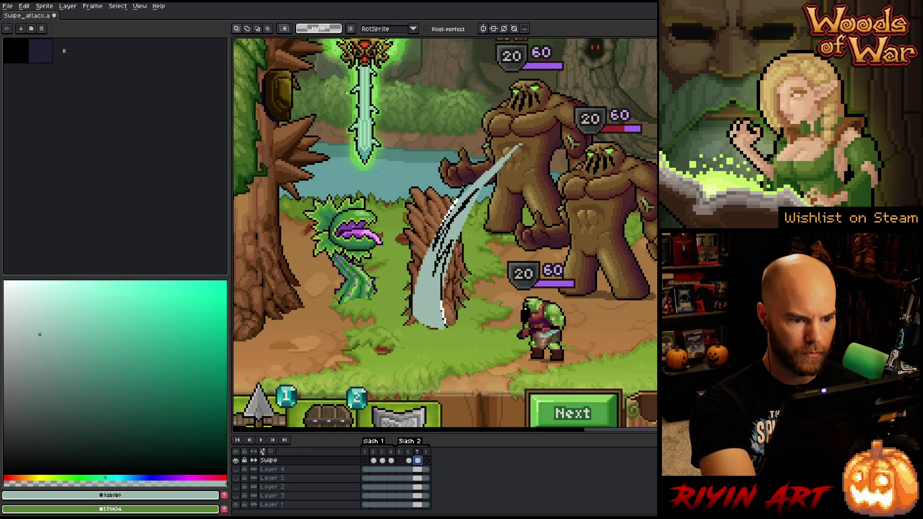
{"action": "left_click_drag", "start_coordinate": [464, 188], "coordinate": [433, 325]}
{"action": "key", "text": "Delete"}
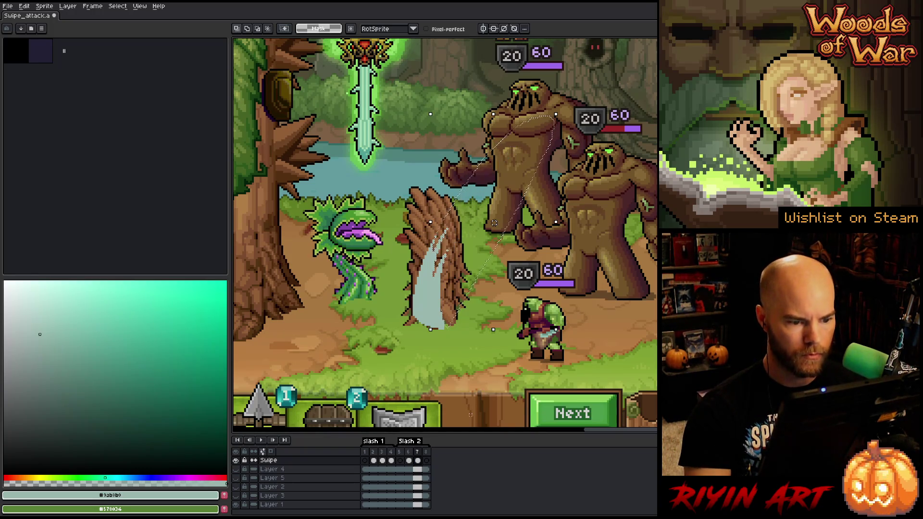
{"action": "key", "text": "ctrl+d"}
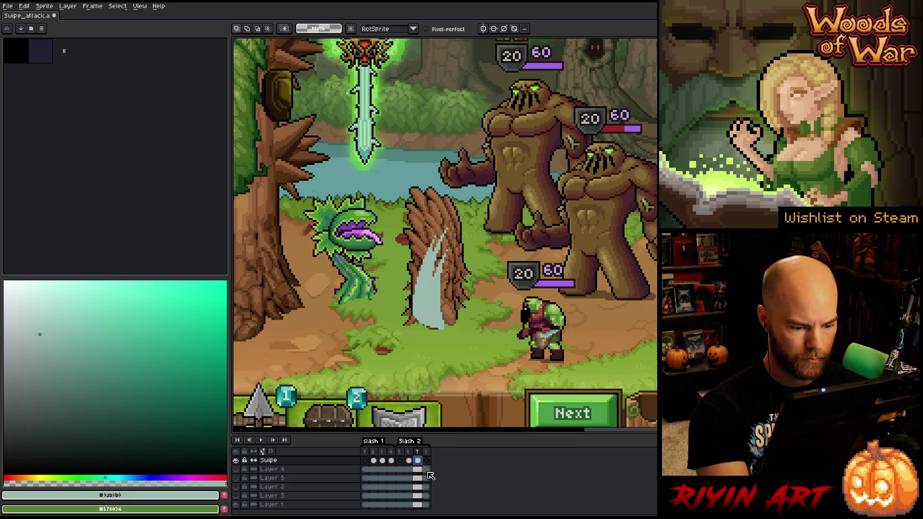
Step: Delete most of frame 8's slash, leaving a small tip near the tree's base, then loop the animation
{"action": "left_click", "coordinate": [427, 462]}
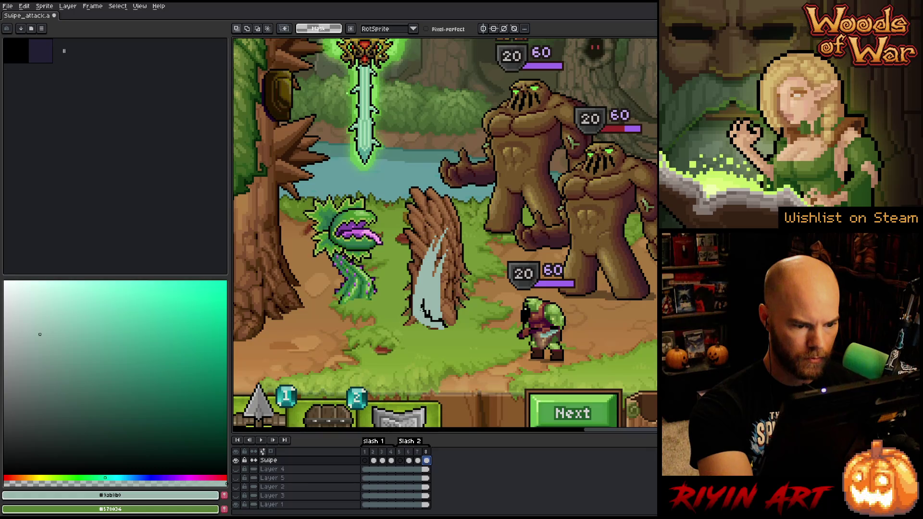
{"action": "left_click_drag", "start_coordinate": [413, 189], "coordinate": [463, 329]}
{"action": "key", "text": "Delete"}
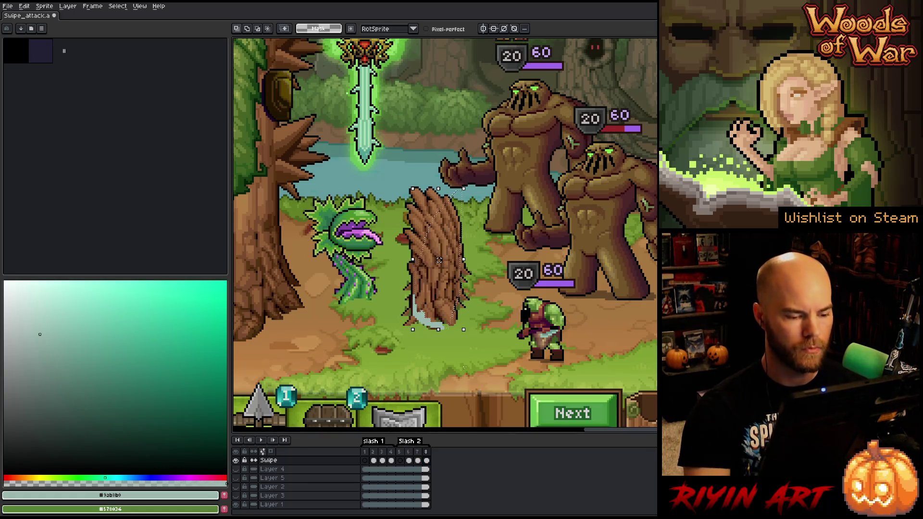
{"action": "key", "text": "ctrl+d"}
{"action": "key", "text": "Return"}
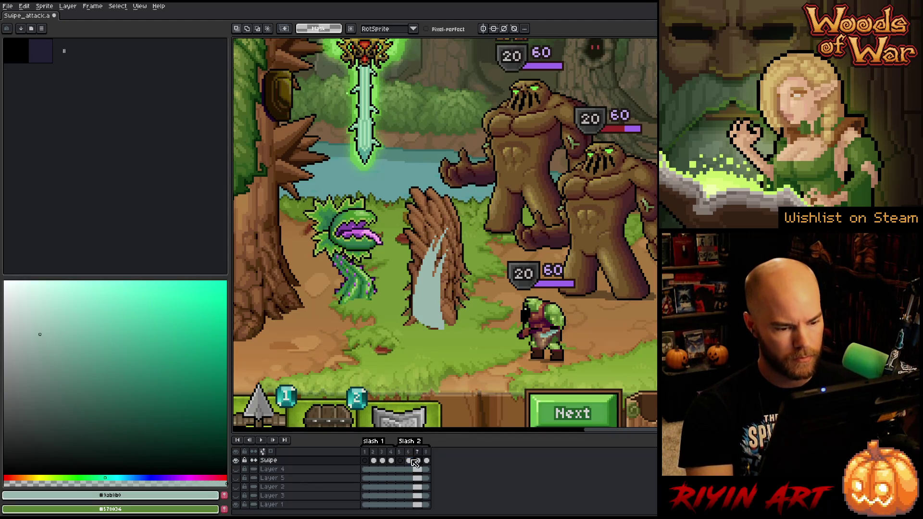
{"action": "key", "text": "v"}
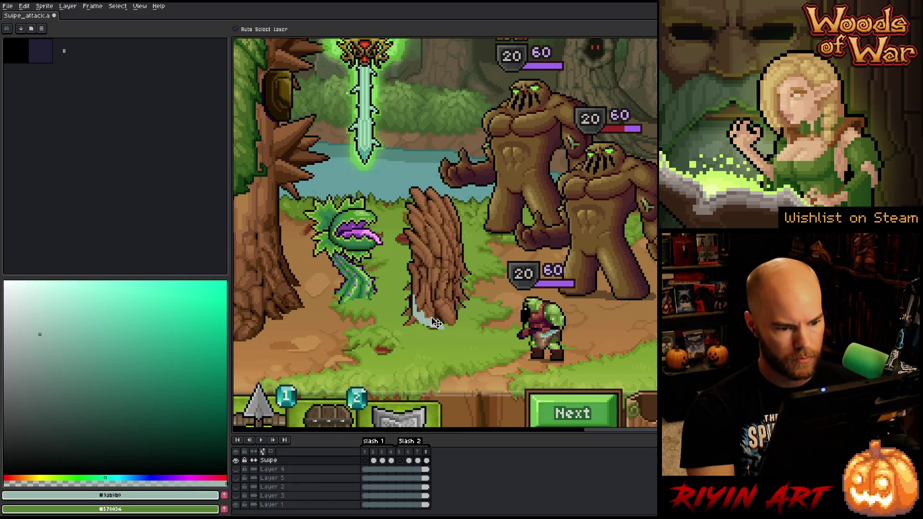
{"action": "key", "text": "Return"}
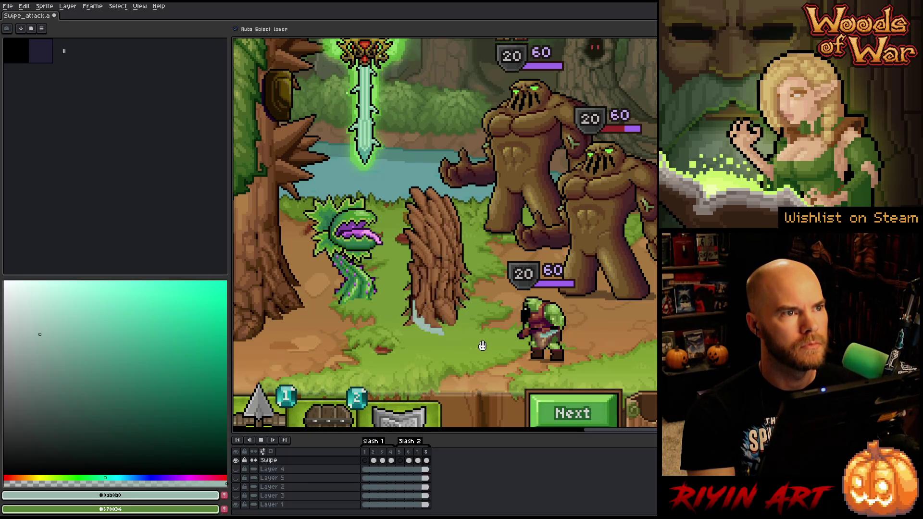
{"action": "scroll", "coordinate": [475, 323], "scroll_direction": "down", "scroll_amount": 2}
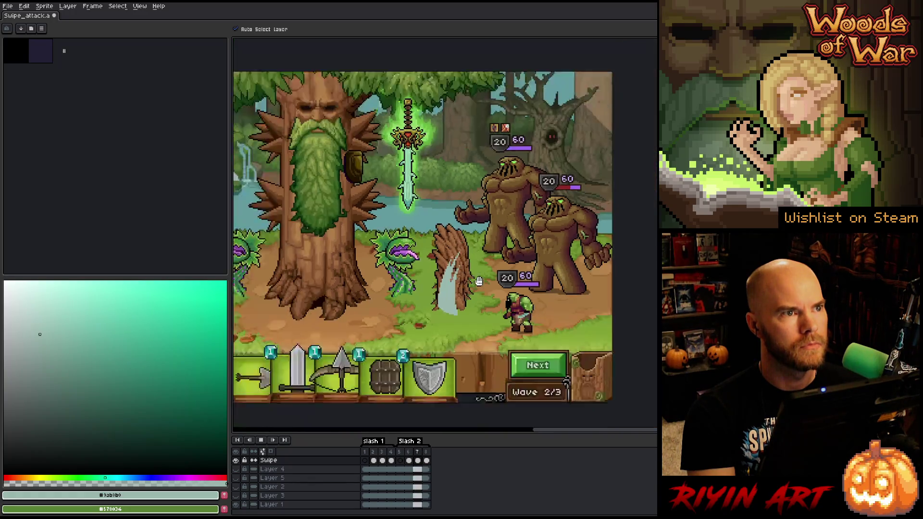
{"action": "scroll", "coordinate": [475, 323], "scroll_direction": "up", "scroll_amount": 1}
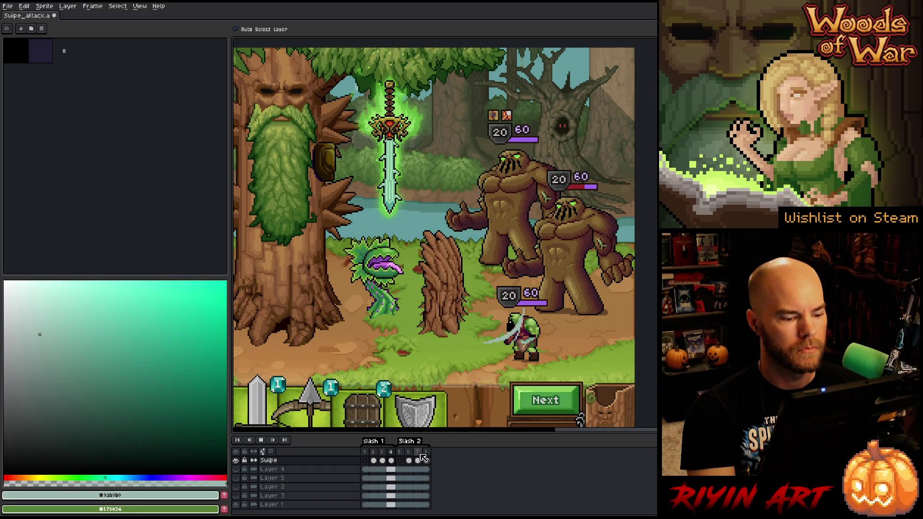
{"action": "left_click_drag", "start_coordinate": [369, 453], "coordinate": [409, 453]}
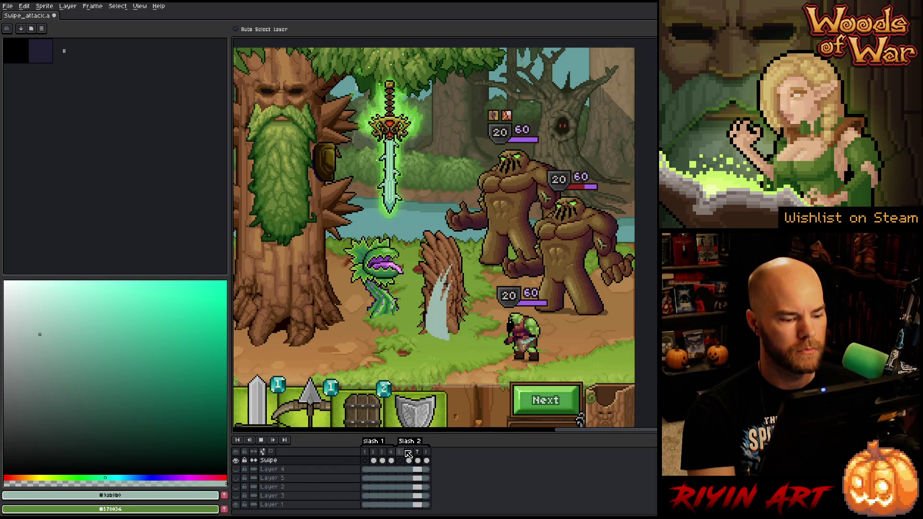
{"action": "left_click", "coordinate": [413, 463]}
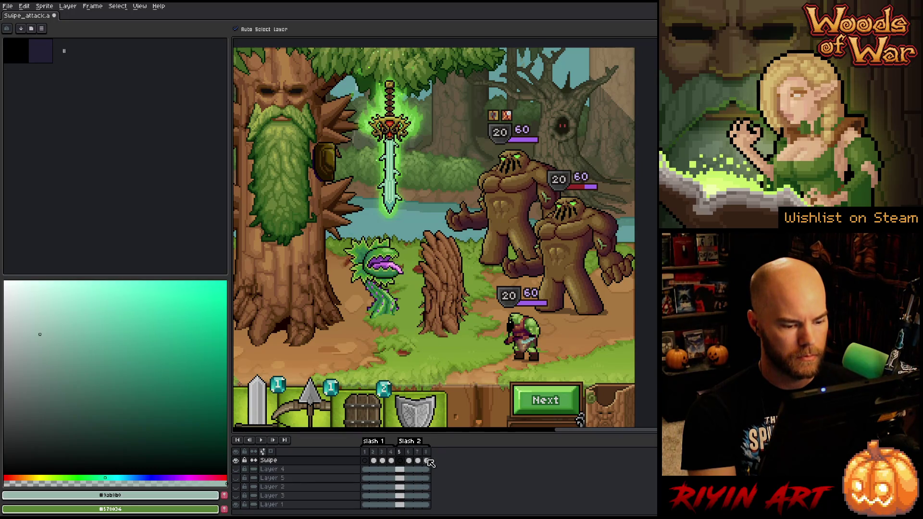
{"action": "left_click", "coordinate": [428, 463]}
{"action": "left_click", "coordinate": [412, 452]}
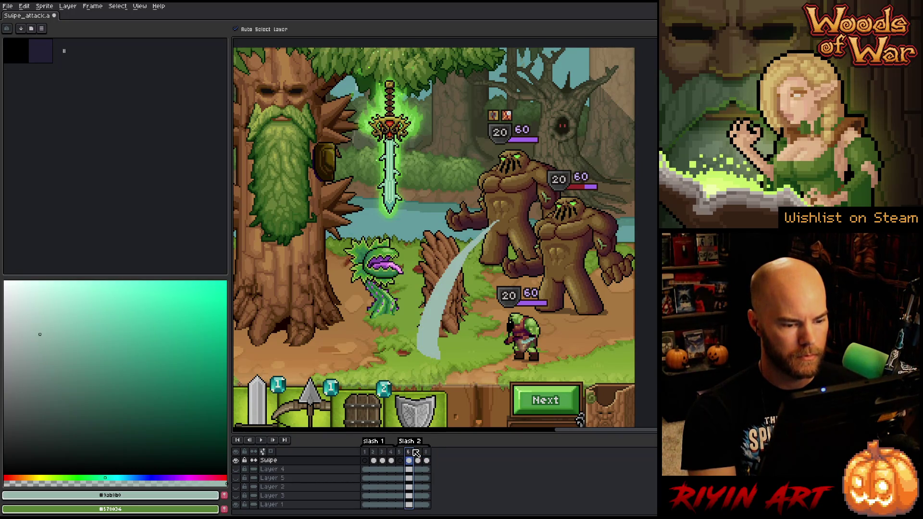
{"action": "left_click", "coordinate": [416, 453]}
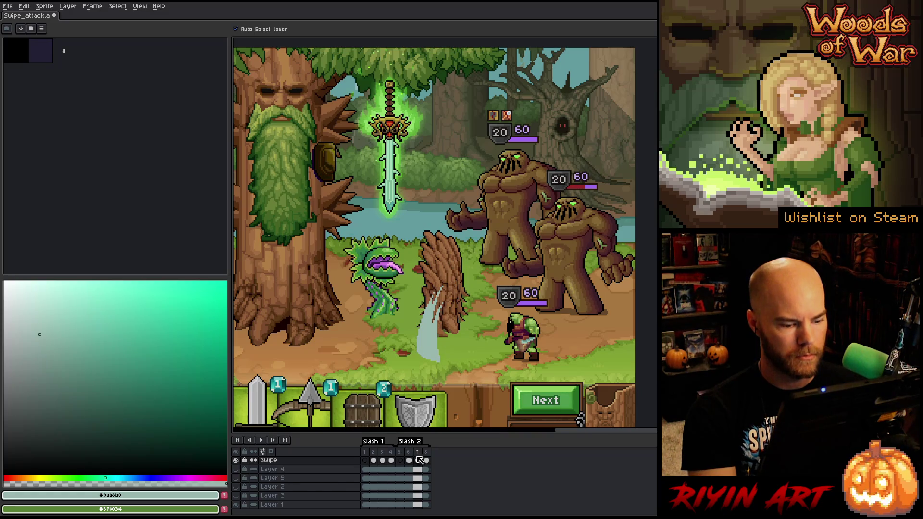
{"action": "key", "text": "Return"}
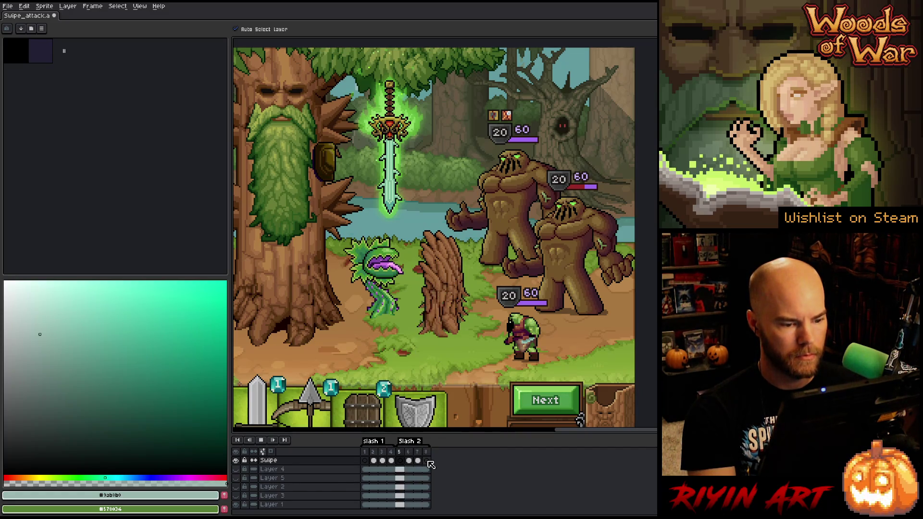